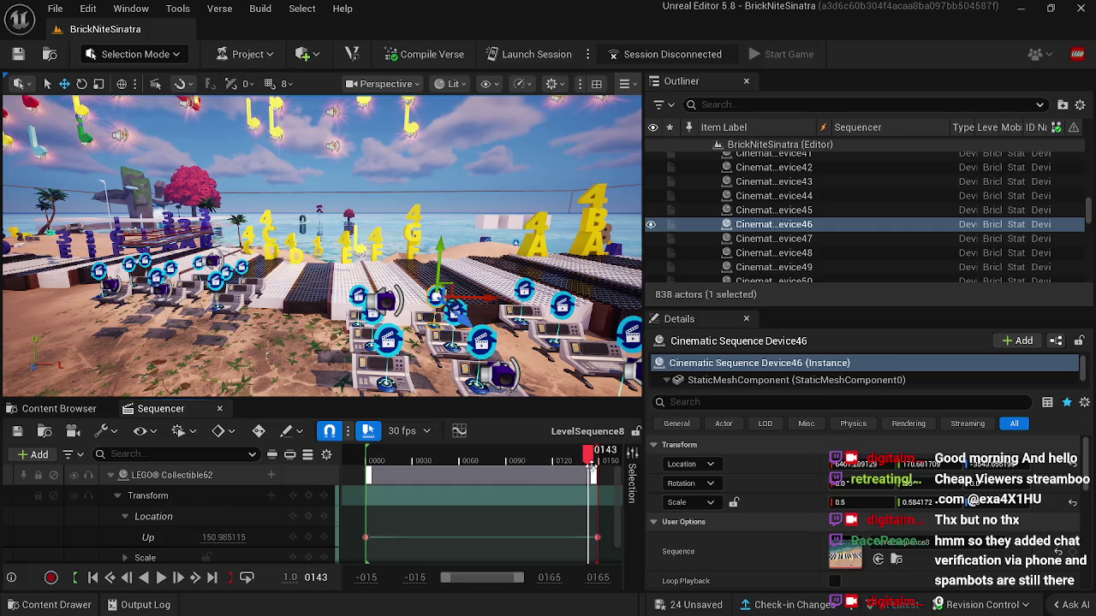
Step: Close the Sequencer and select three yellow note collectibles above the beach
{"action": "left_click", "coordinate": [221, 409]}
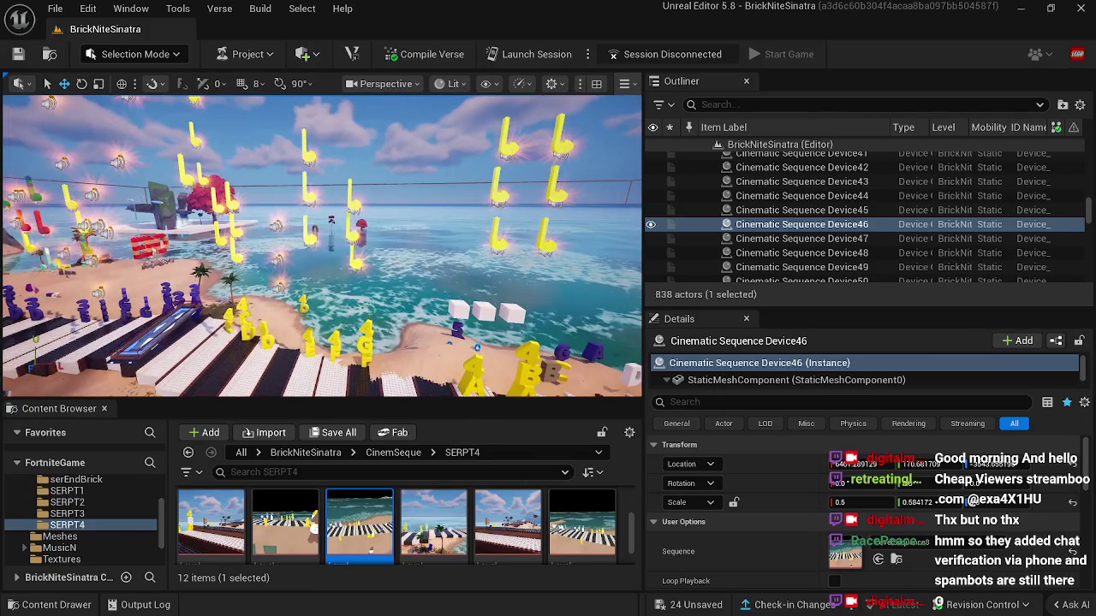
{"action": "left_click", "coordinate": [306, 242]}
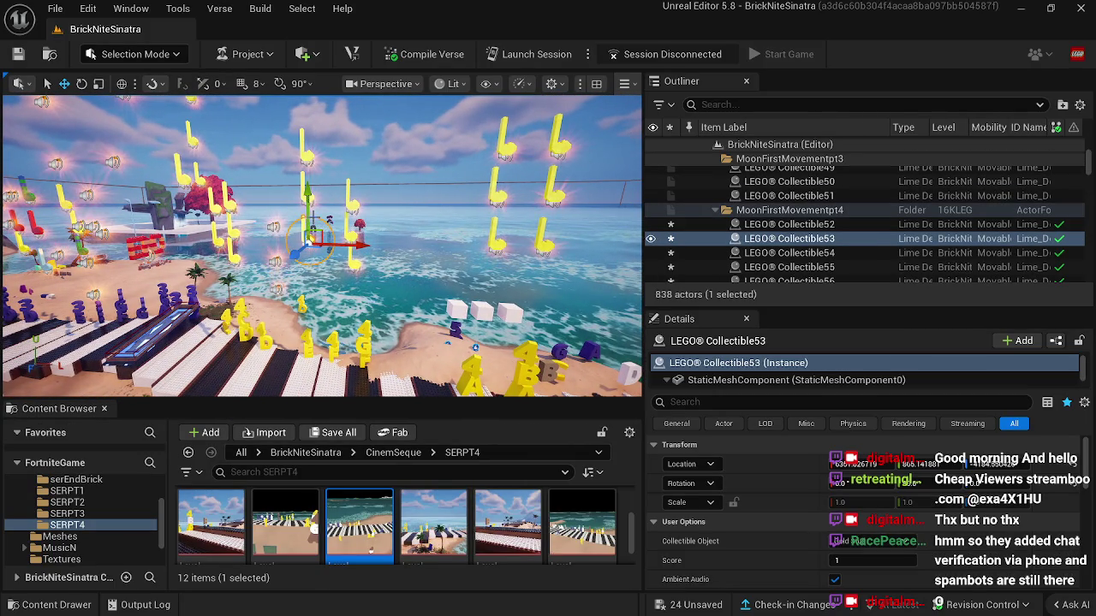
{"action": "left_click", "coordinate": [305, 192], "text": "ctrl"}
{"action": "left_click", "coordinate": [302, 159], "text": "ctrl"}
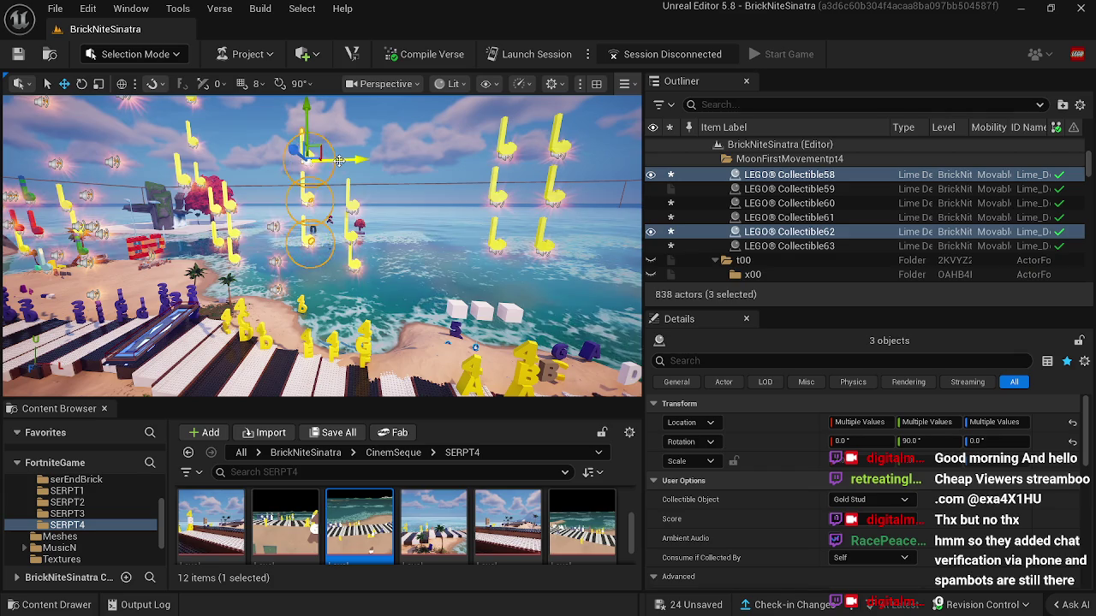
Step: Select another group of note collectibles, undo a lone Collectible5 pick, then select the ocean
{"action": "left_click", "coordinate": [354, 261]}
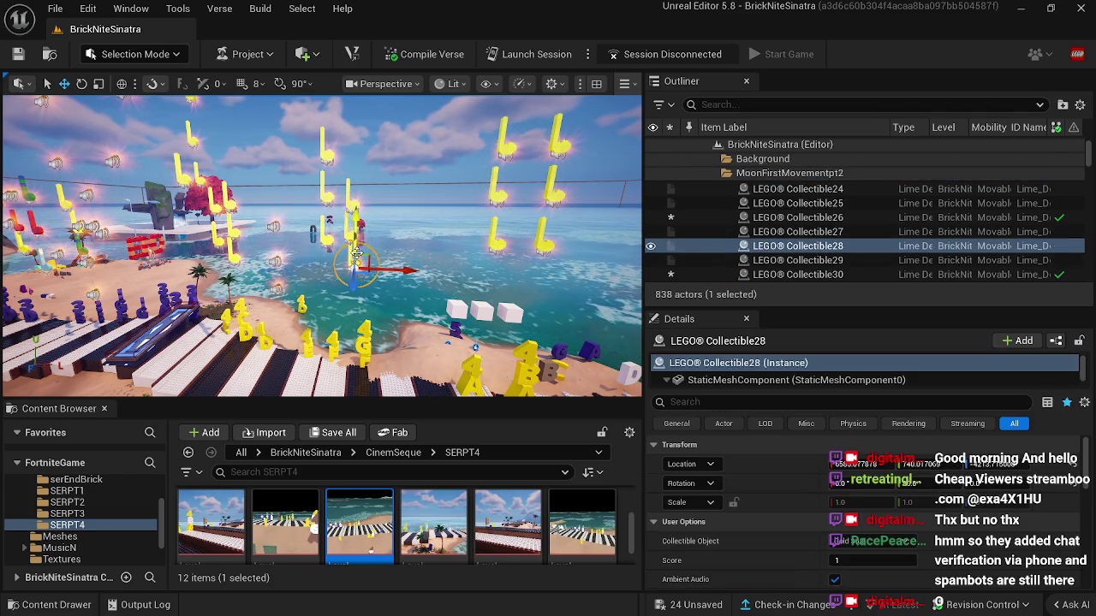
{"action": "left_click", "coordinate": [351, 230], "text": "ctrl"}
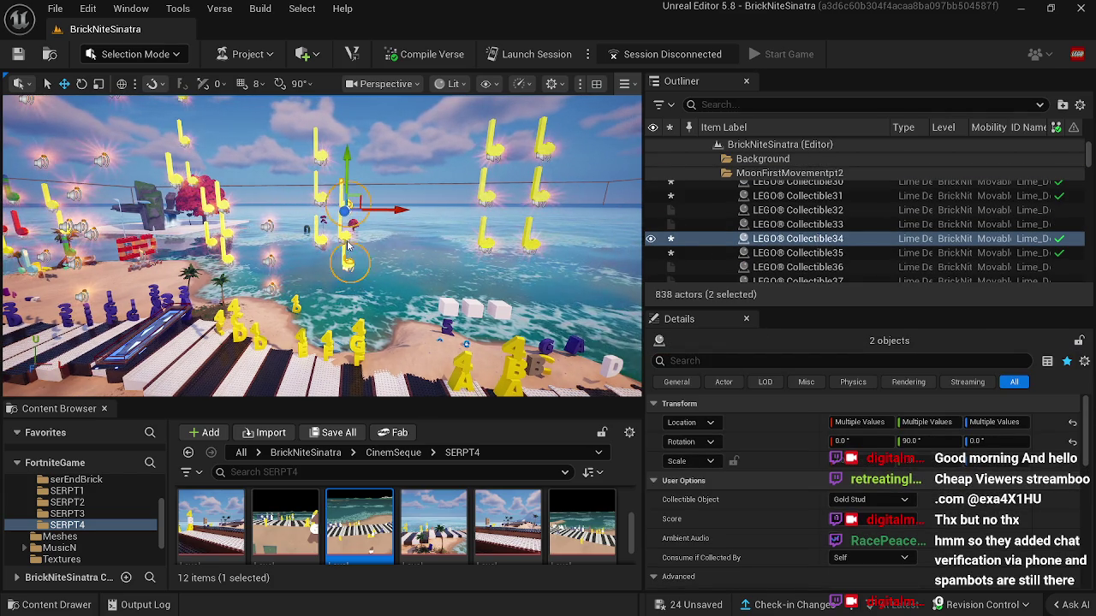
{"action": "left_click", "coordinate": [355, 233], "text": "ctrl"}
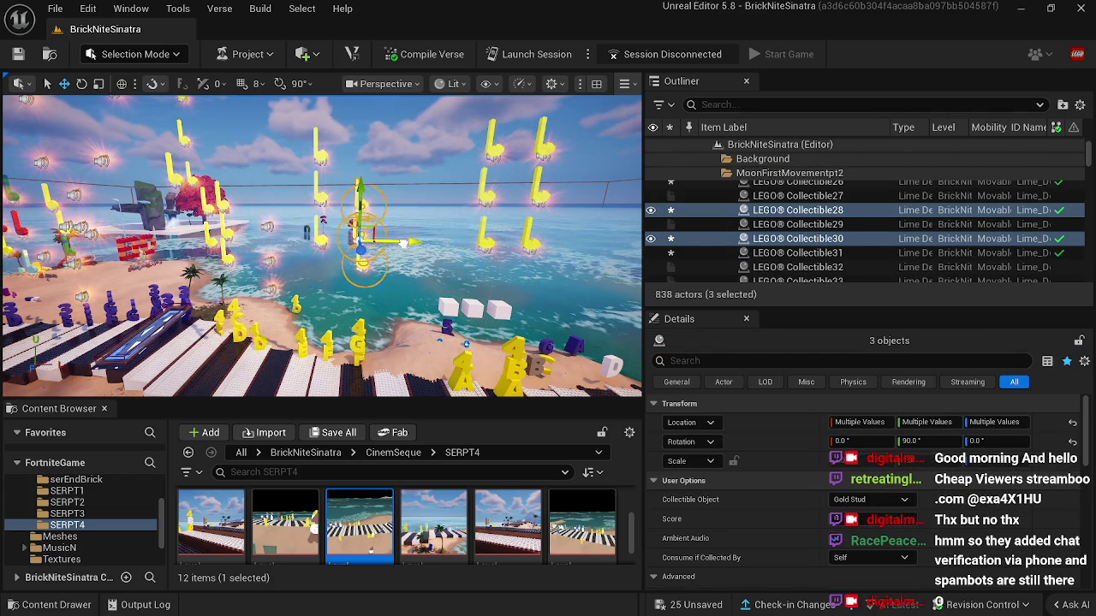
{"action": "left_click_drag", "start_coordinate": [342, 274], "coordinate": [313, 227]}
{"action": "left_click", "coordinate": [302, 255]}
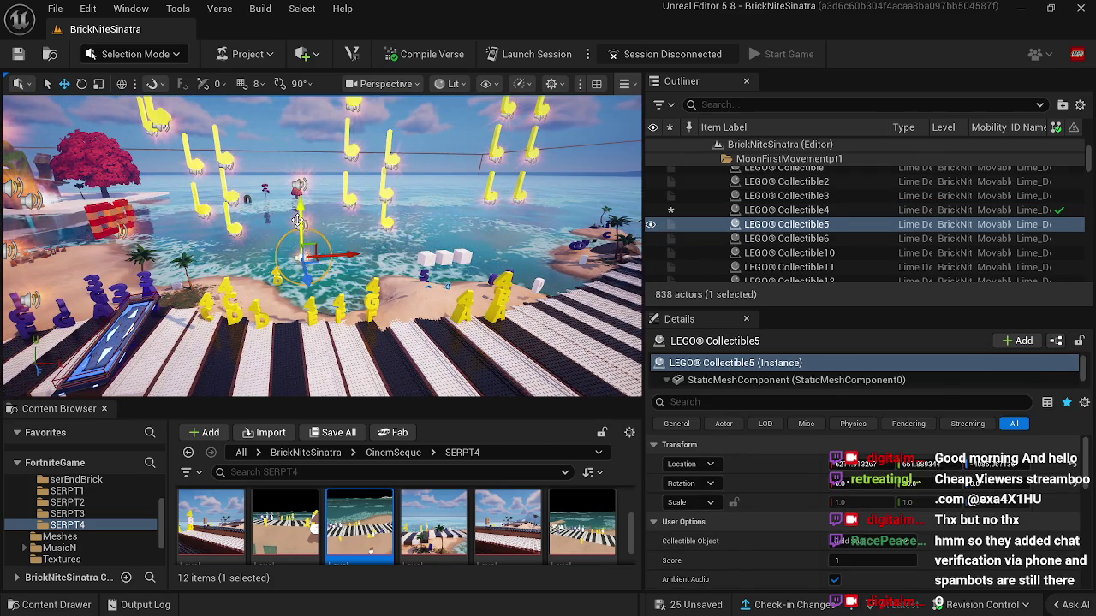
{"action": "key", "text": "ctrl+z"}
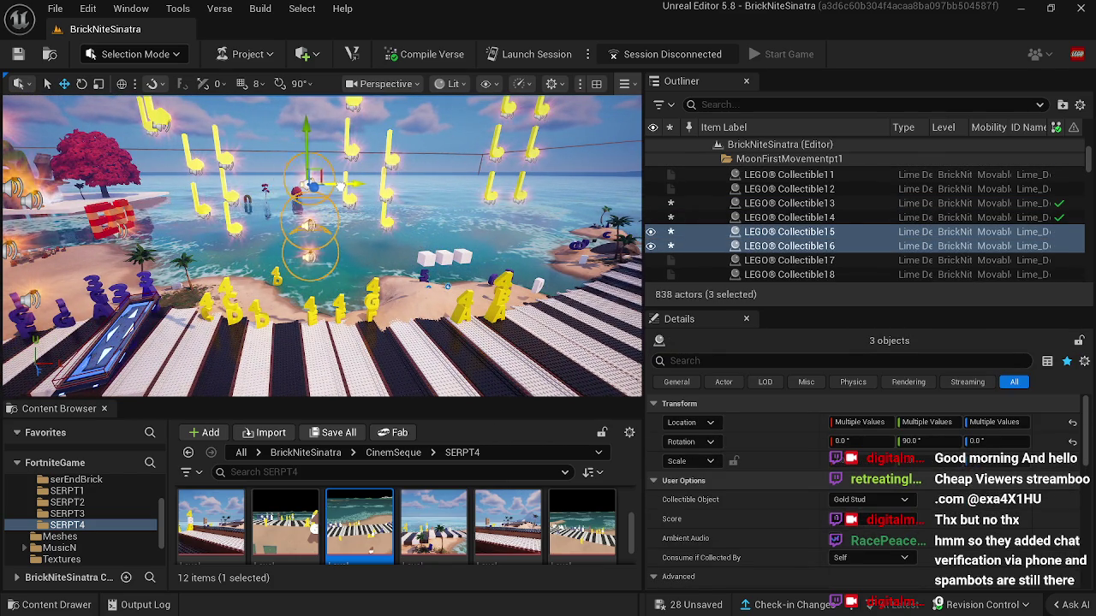
{"action": "mouse_move", "coordinate": [339, 208]}
{"action": "left_mouse_down"}
{"action": "mouse_move", "coordinate": [332, 176]}
{"action": "mouse_move", "coordinate": [332, 273]}
{"action": "left_mouse_up"}
{"action": "left_click", "coordinate": [387, 250]}
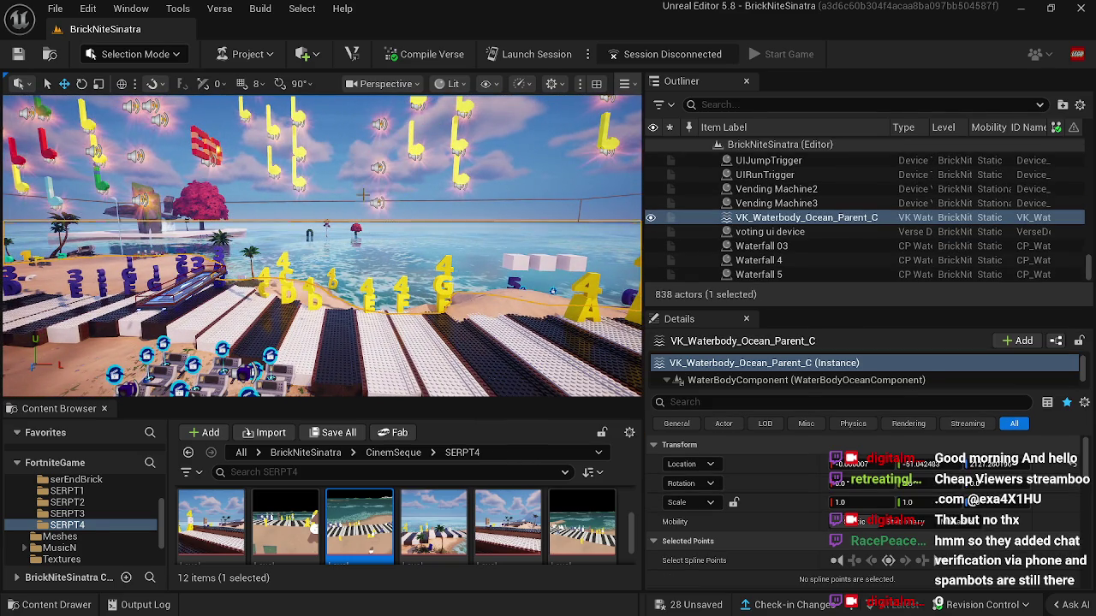
Step: Enable Custom Mesh on Collectible5 and paste ghgy as its mesh
{"action": "left_click", "coordinate": [381, 197]}
{"action": "scroll", "coordinate": [778, 542], "scroll_direction": "down", "scroll_amount": 3}
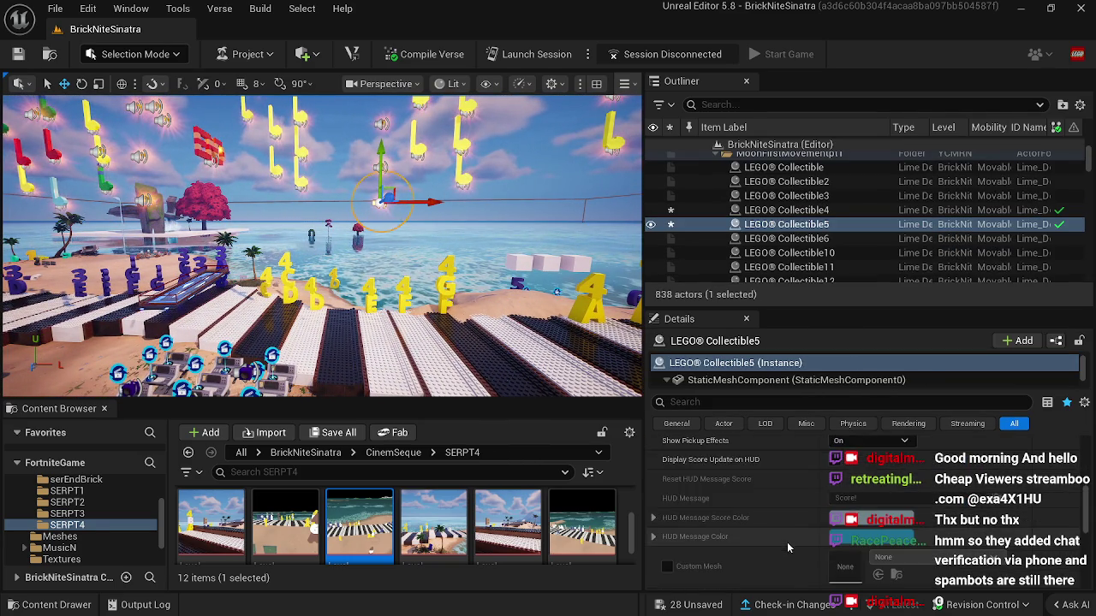
{"action": "scroll", "coordinate": [797, 538], "scroll_direction": "down", "scroll_amount": 5}
{"action": "left_click", "coordinate": [668, 501]}
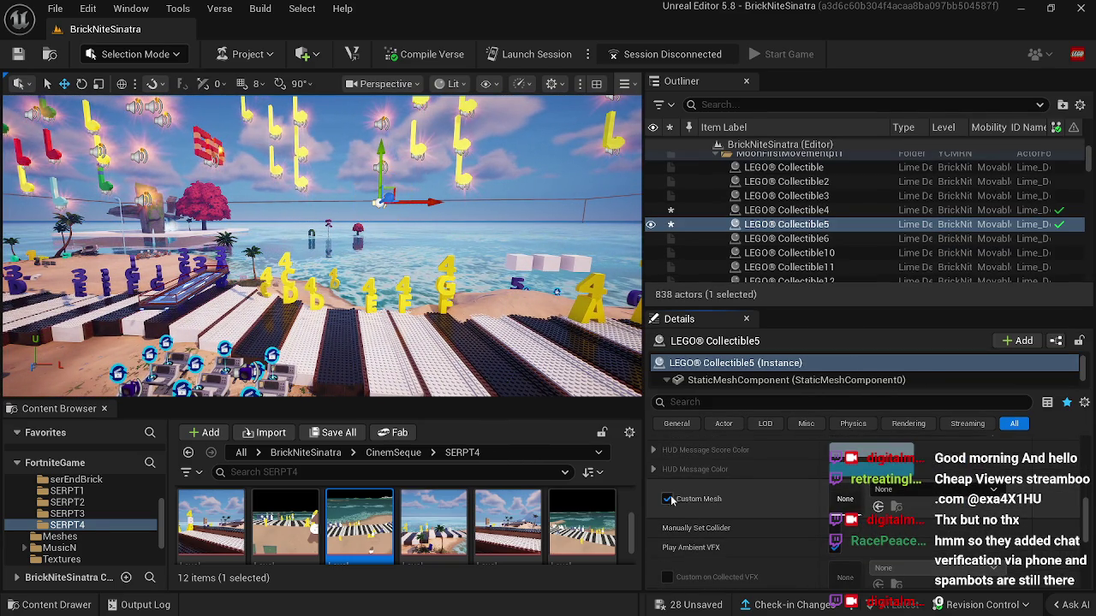
{"action": "right_click", "coordinate": [846, 503]}
{"action": "left_click", "coordinate": [864, 550]}
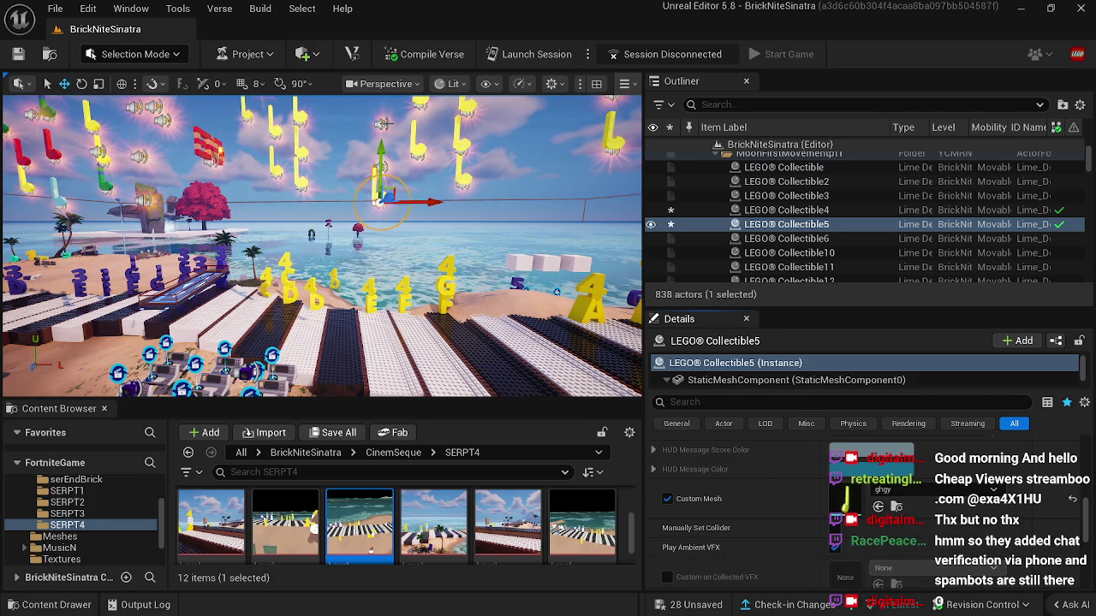
Step: Give Collectible16 the ghgy custom mesh, then start the same on Collectible15
{"action": "left_click", "coordinate": [385, 124]}
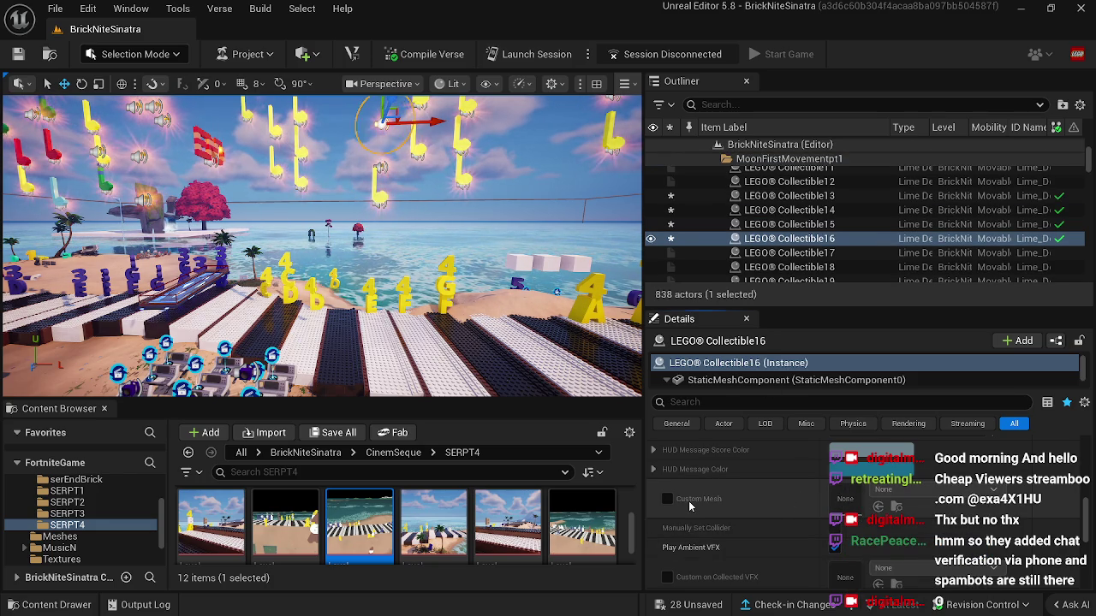
{"action": "left_click", "coordinate": [668, 499]}
{"action": "right_click", "coordinate": [844, 505]}
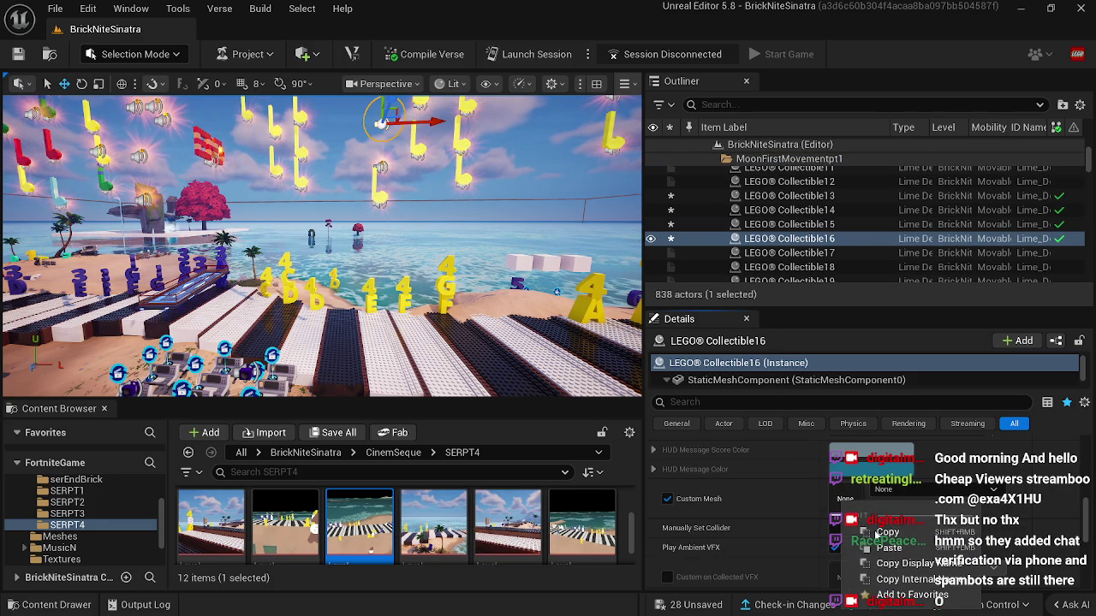
{"action": "left_click", "coordinate": [866, 551]}
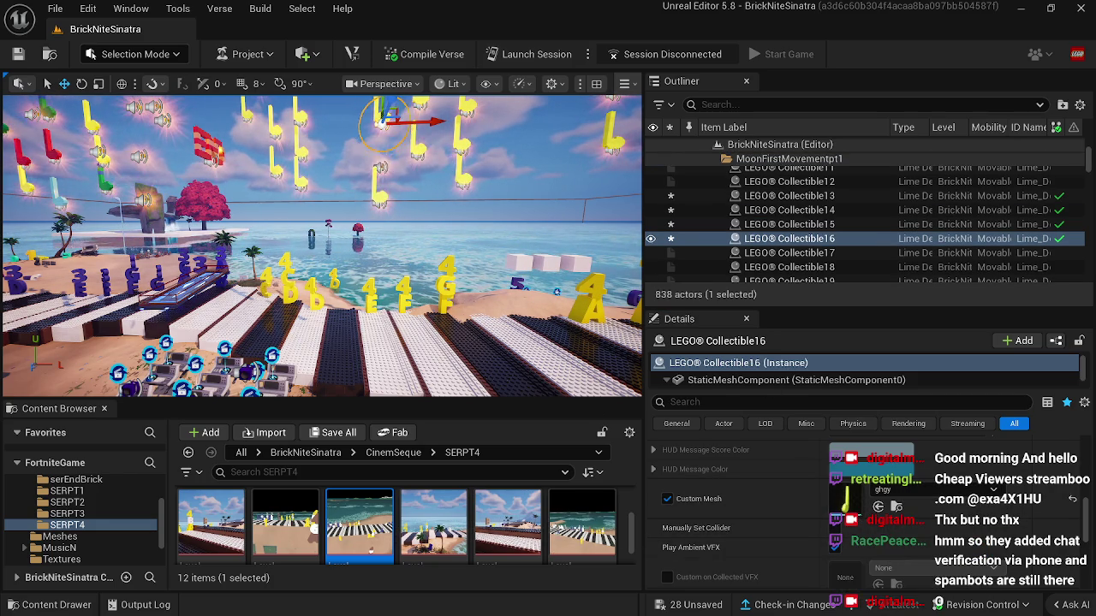
{"action": "left_click", "coordinate": [383, 167]}
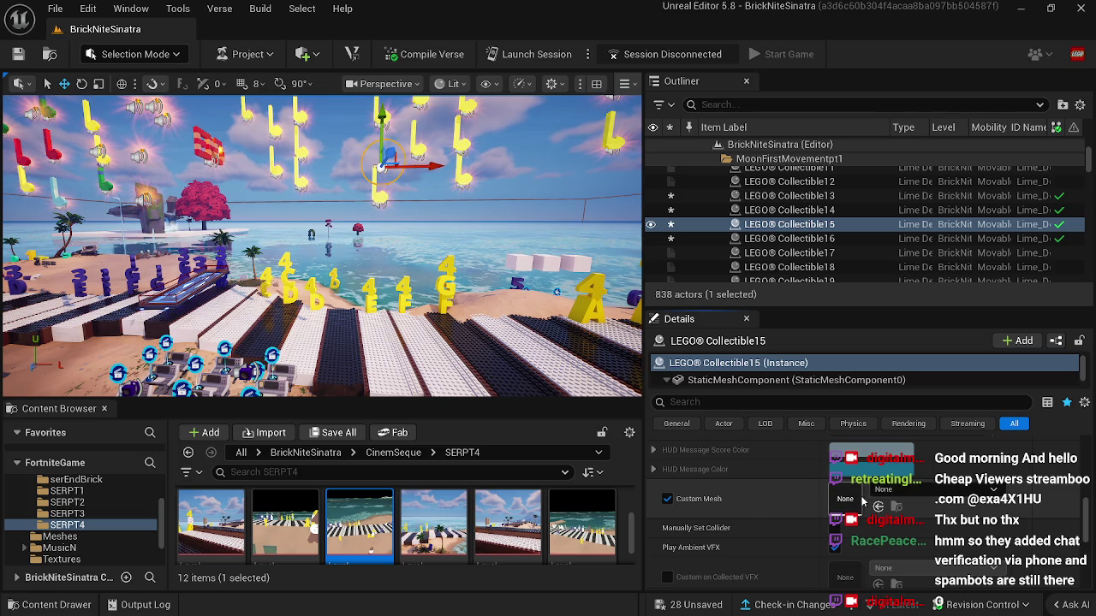
{"action": "right_click", "coordinate": [864, 503]}
{"action": "left_click", "coordinate": [462, 304]}
{"action": "mouse_move", "coordinate": [463, 304]}
{"action": "left_mouse_down"}
{"action": "mouse_move", "coordinate": [368, 308]}
{"action": "mouse_move", "coordinate": [391, 290]}
{"action": "mouse_move", "coordinate": [377, 279]}
{"action": "mouse_move", "coordinate": [327, 293]}
{"action": "left_mouse_up"}
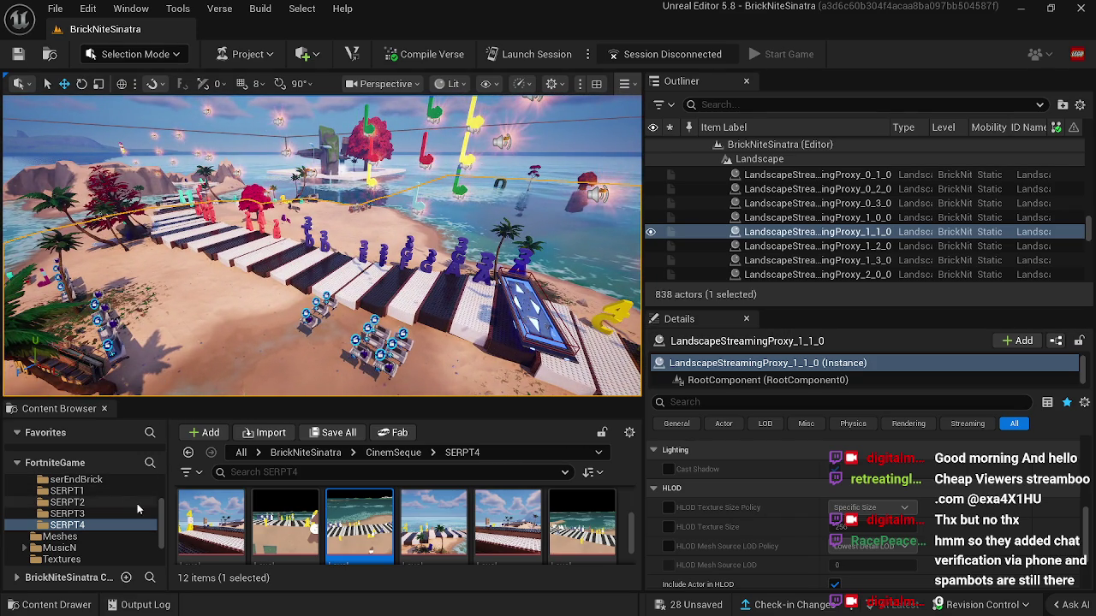
Step: Expand Art01, open the BrickNiteSinatra folder and scroll through its note mesh assets
{"action": "left_click_drag", "start_coordinate": [160, 522], "coordinate": [166, 495]}
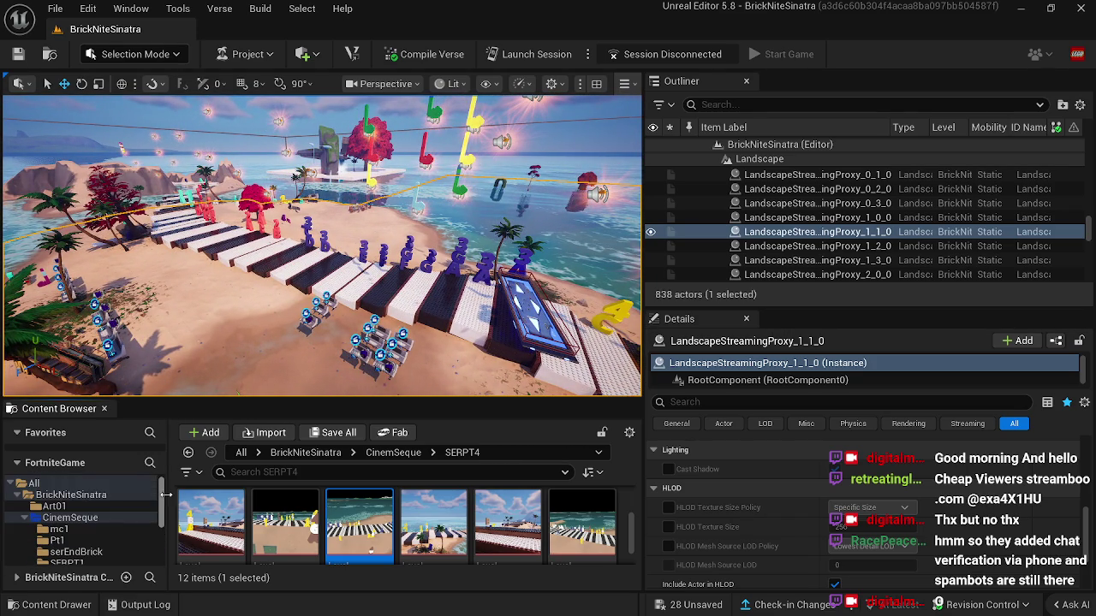
{"action": "left_click", "coordinate": [111, 507]}
{"action": "left_click", "coordinate": [121, 497]}
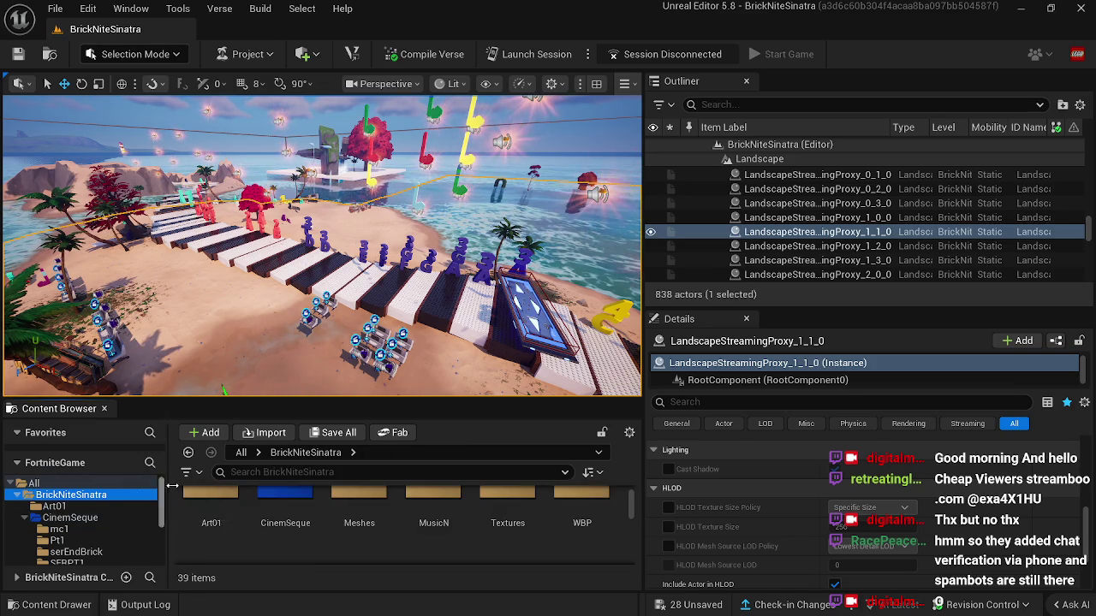
{"action": "scroll", "coordinate": [300, 518], "scroll_direction": "down", "scroll_amount": 3}
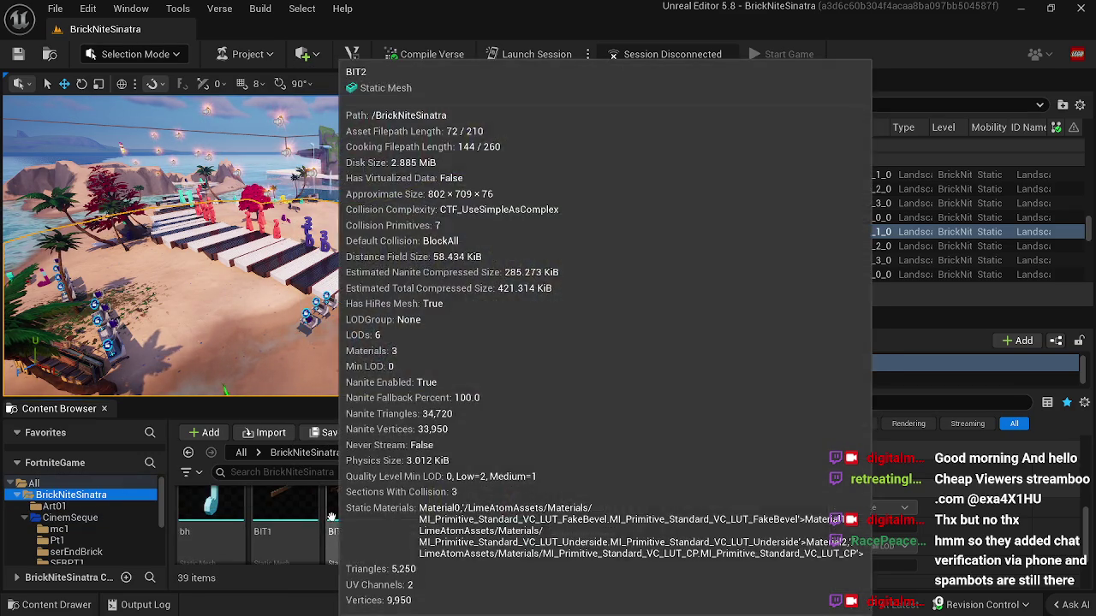
{"action": "scroll", "coordinate": [489, 526], "scroll_direction": "down", "scroll_amount": 2}
{"action": "scroll", "coordinate": [489, 526], "scroll_direction": "up", "scroll_amount": 2}
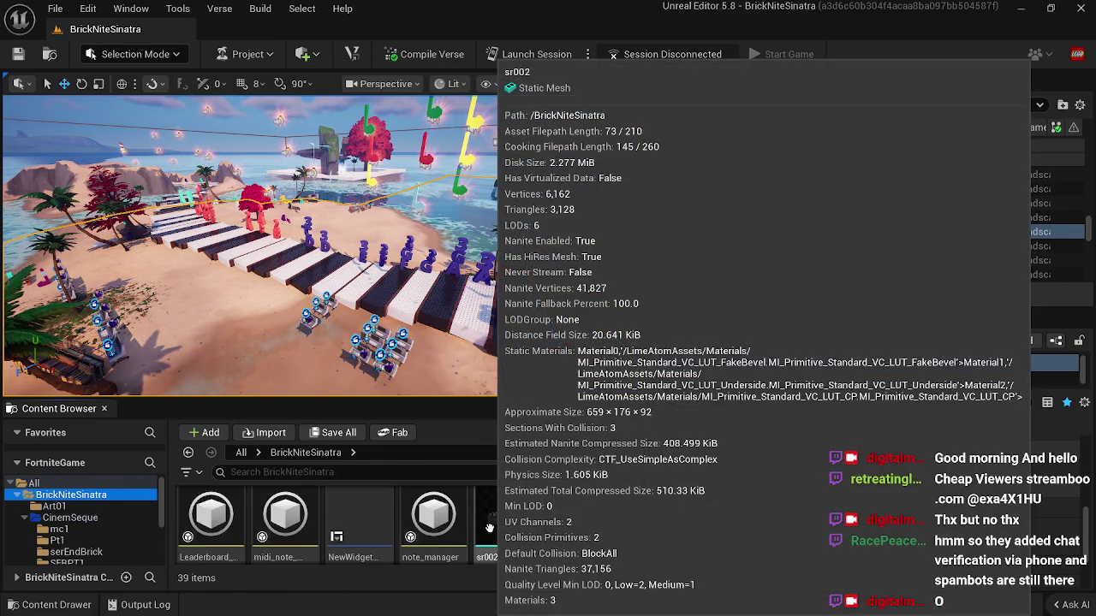
{"action": "scroll", "coordinate": [489, 526], "scroll_direction": "up", "scroll_amount": 1}
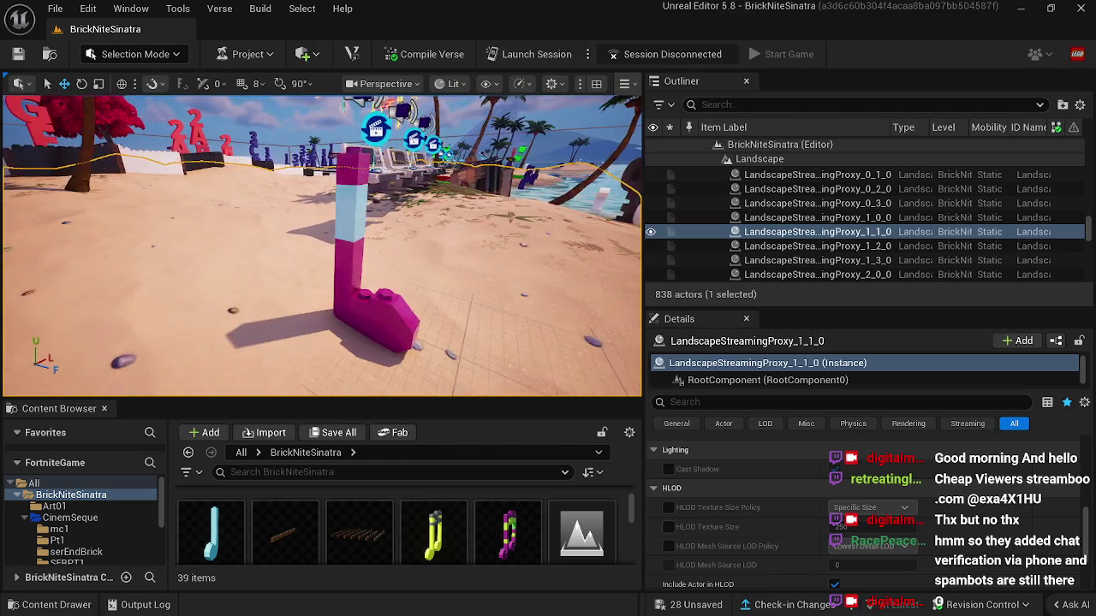
Step: Select a brick of the pink L note and switch to LEGO Brick Editor mode
{"action": "left_click", "coordinate": [364, 322]}
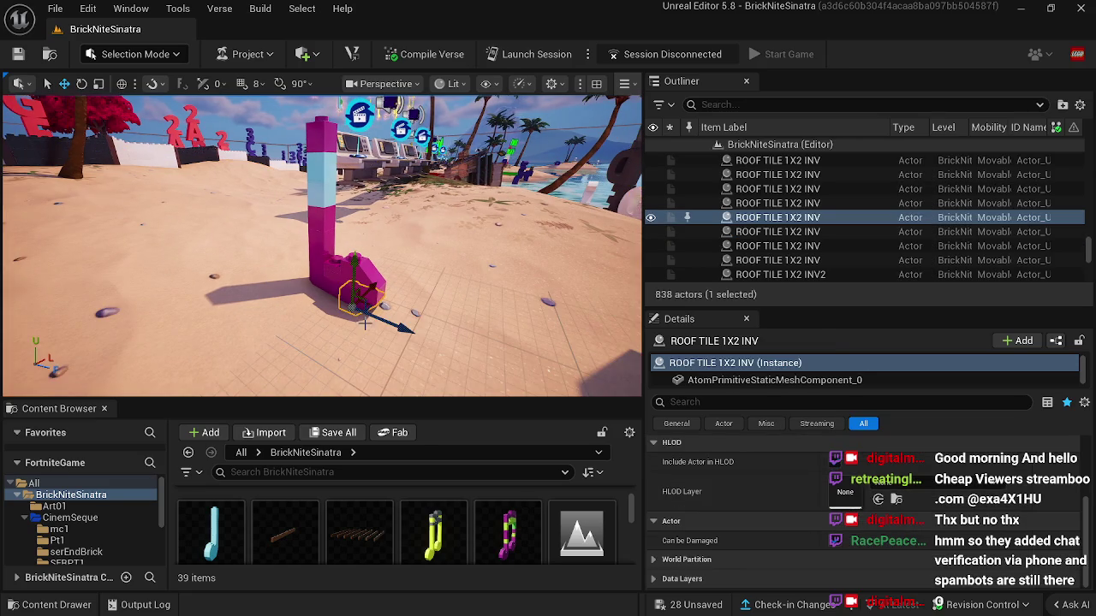
{"action": "left_click", "coordinate": [124, 54]}
{"action": "left_click", "coordinate": [162, 173]}
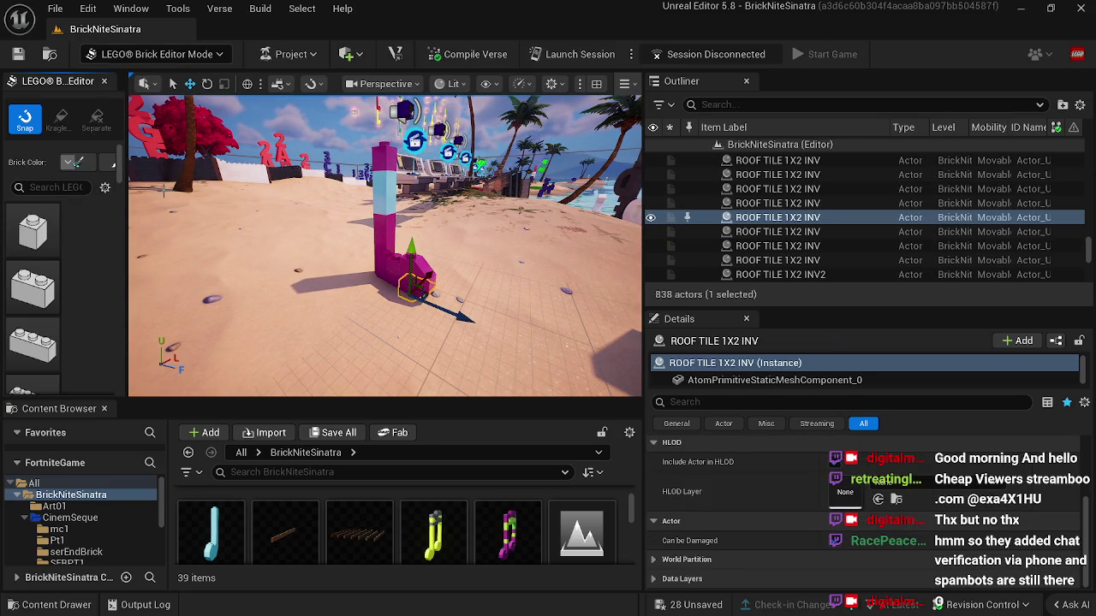
Step: Add the remaining bricks of the pink L note to the selection
{"action": "left_click", "coordinate": [382, 245], "text": "ctrl"}
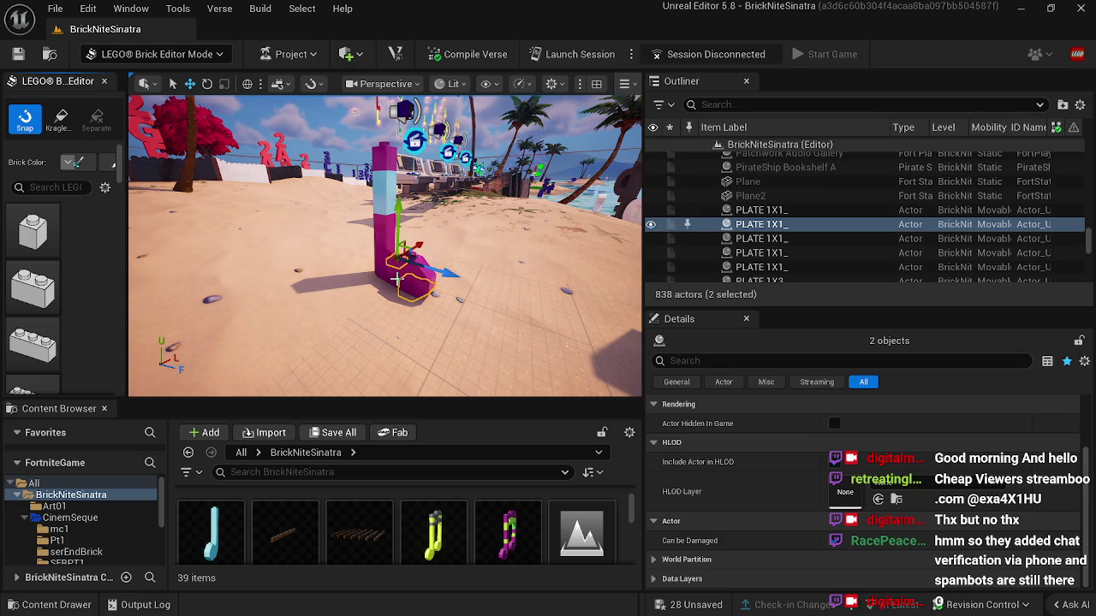
{"action": "left_click", "coordinate": [397, 279], "text": "ctrl"}
{"action": "left_click", "coordinate": [393, 287], "text": "ctrl"}
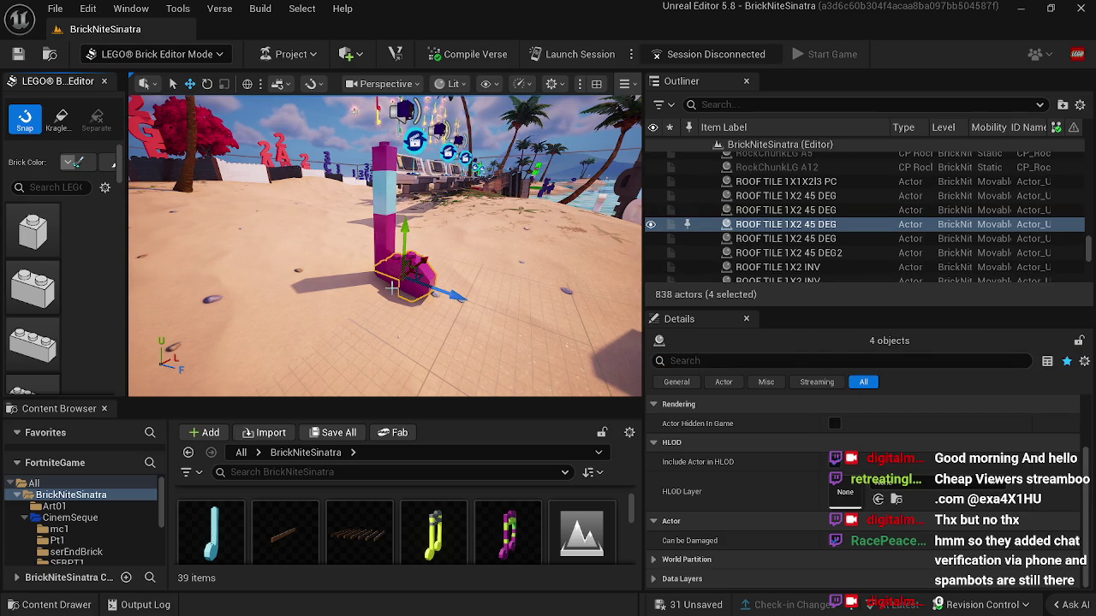
{"action": "left_click", "coordinate": [396, 285], "text": "ctrl"}
{"action": "left_click", "coordinate": [379, 262], "text": "ctrl"}
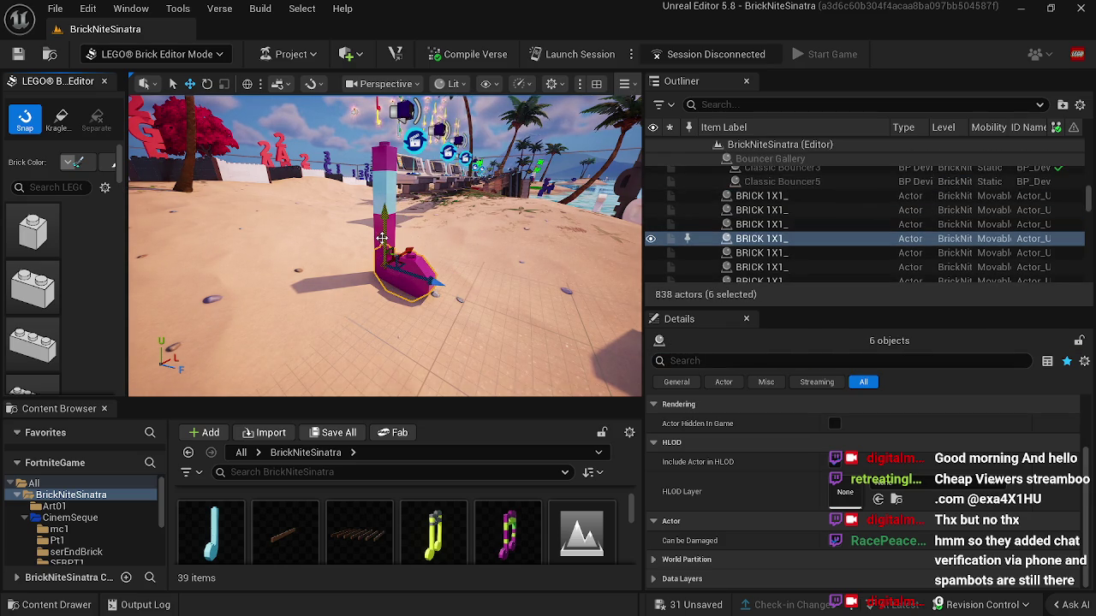
{"action": "left_click", "coordinate": [384, 231], "text": "ctrl"}
{"action": "left_click", "coordinate": [389, 214], "text": "ctrl"}
{"action": "left_click", "coordinate": [385, 201], "text": "ctrl"}
{"action": "left_click", "coordinate": [384, 194], "text": "ctrl"}
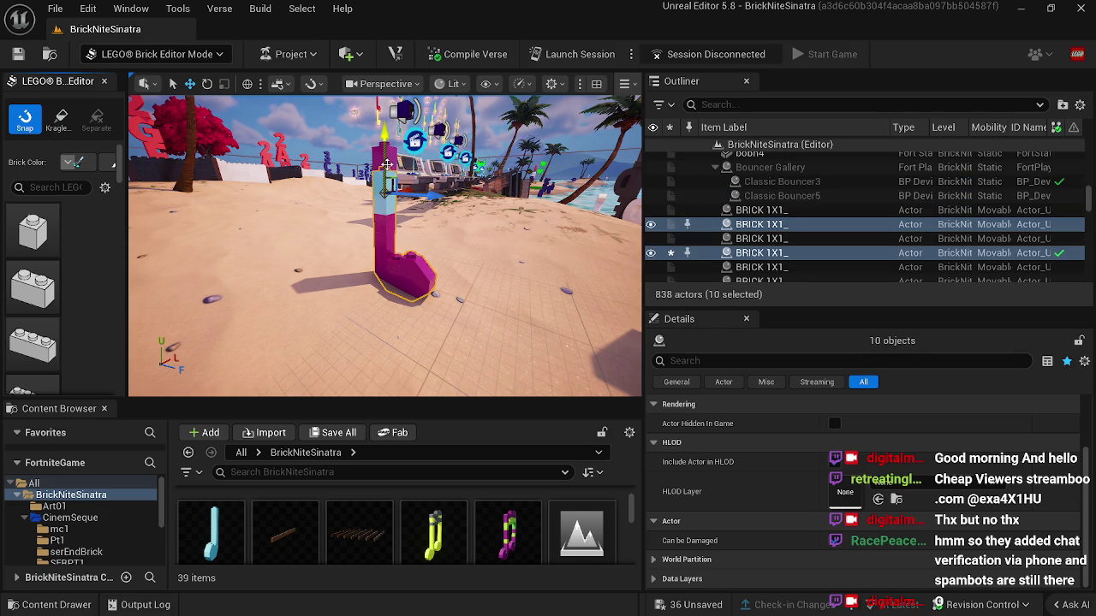
{"action": "left_click", "coordinate": [386, 190], "text": "ctrl"}
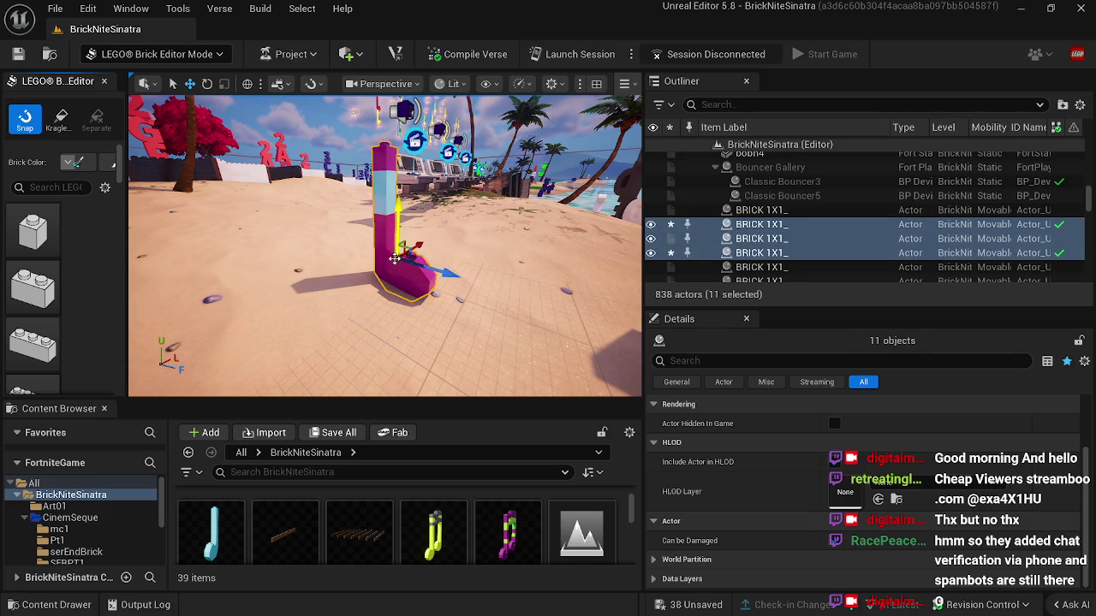
Step: Check the selection by hiding and showing it, then widen the brick library to four columns
{"action": "left_click", "coordinate": [651, 239]}
{"action": "left_click", "coordinate": [651, 239]}
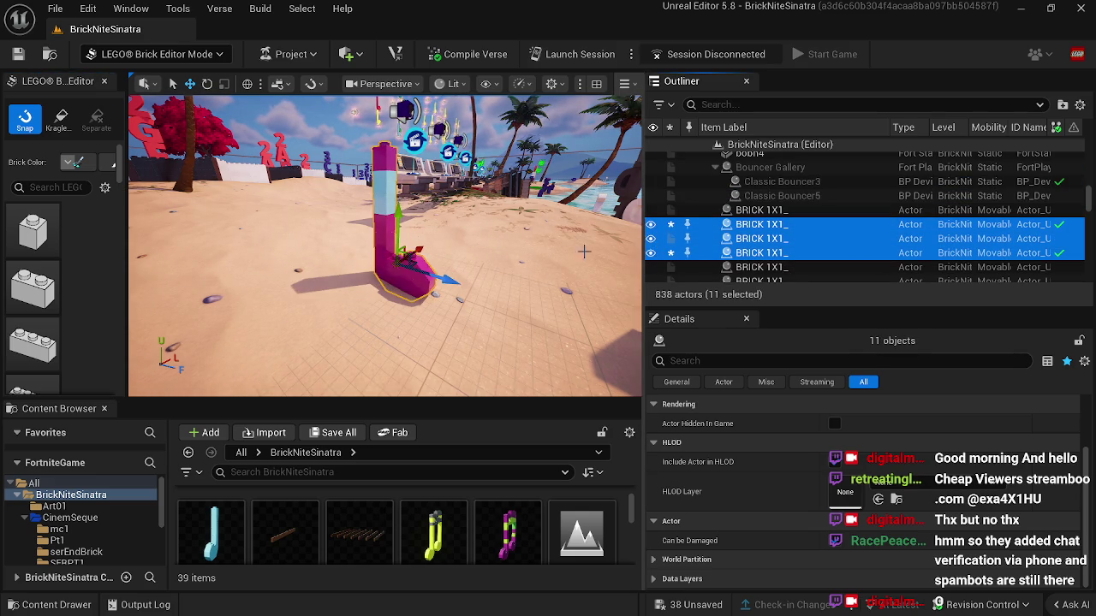
{"action": "left_click", "coordinate": [394, 272], "text": "ctrl"}
{"action": "left_click", "coordinate": [651, 239]}
{"action": "left_click", "coordinate": [650, 239]}
{"action": "left_click_drag", "start_coordinate": [274, 256], "coordinate": [283, 317]}
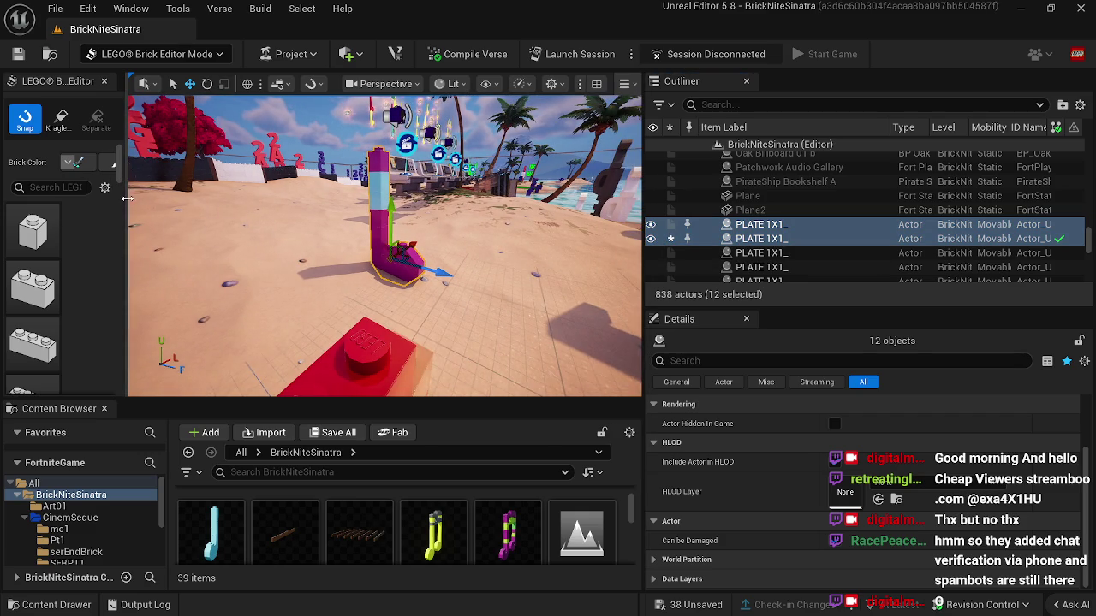
{"action": "left_click_drag", "start_coordinate": [127, 202], "coordinate": [248, 207]}
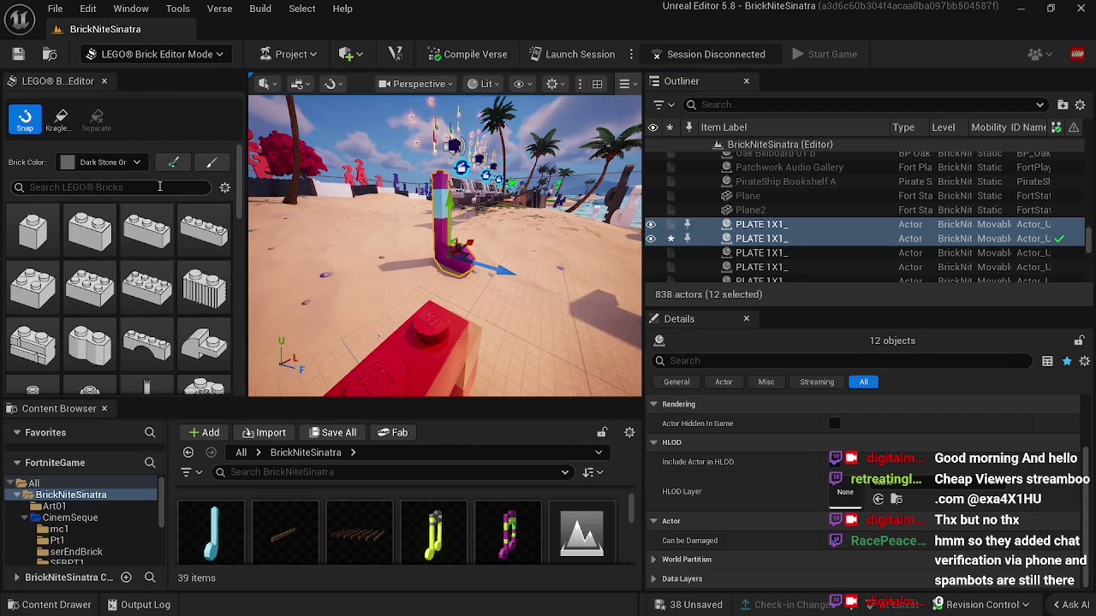
Step: Paint the selected plates Medium Lilac
{"action": "left_click", "coordinate": [120, 163]}
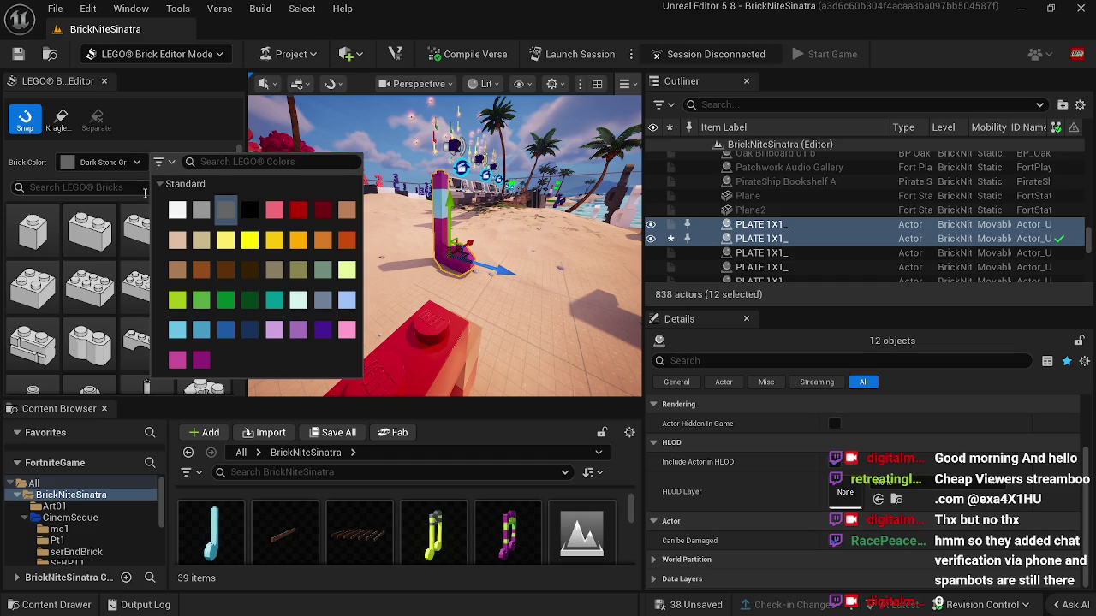
{"action": "left_click", "coordinate": [319, 335]}
{"action": "left_click", "coordinate": [214, 164]}
{"action": "left_click_drag", "start_coordinate": [445, 256], "coordinate": [386, 228]}
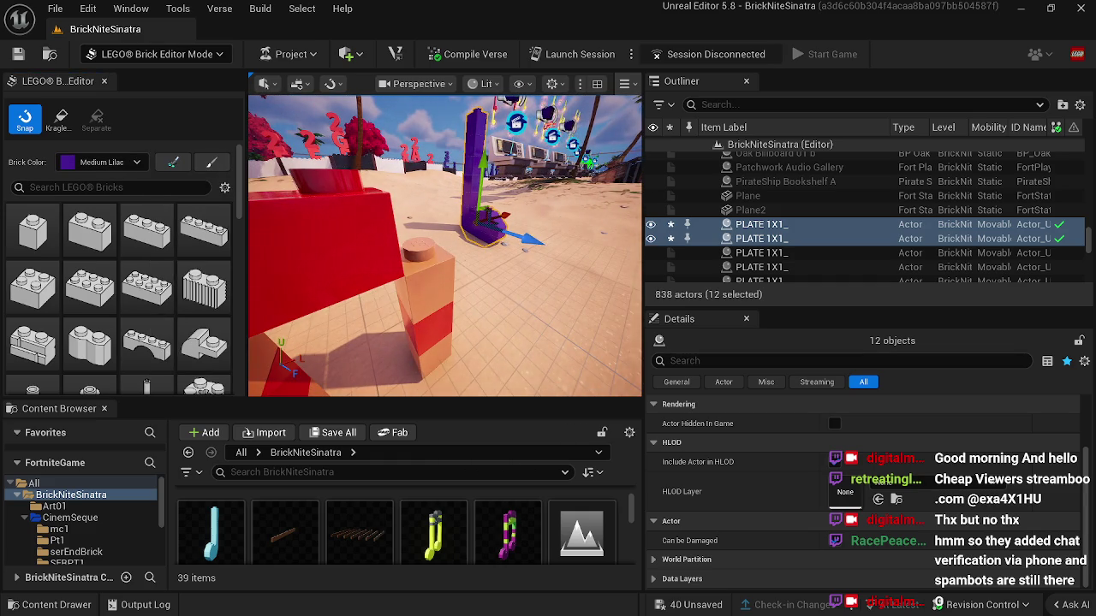
Step: Try Earth Blue on the plates, then repaint them Medium Lilac
{"action": "left_click", "coordinate": [135, 163]}
{"action": "left_click", "coordinate": [248, 332]}
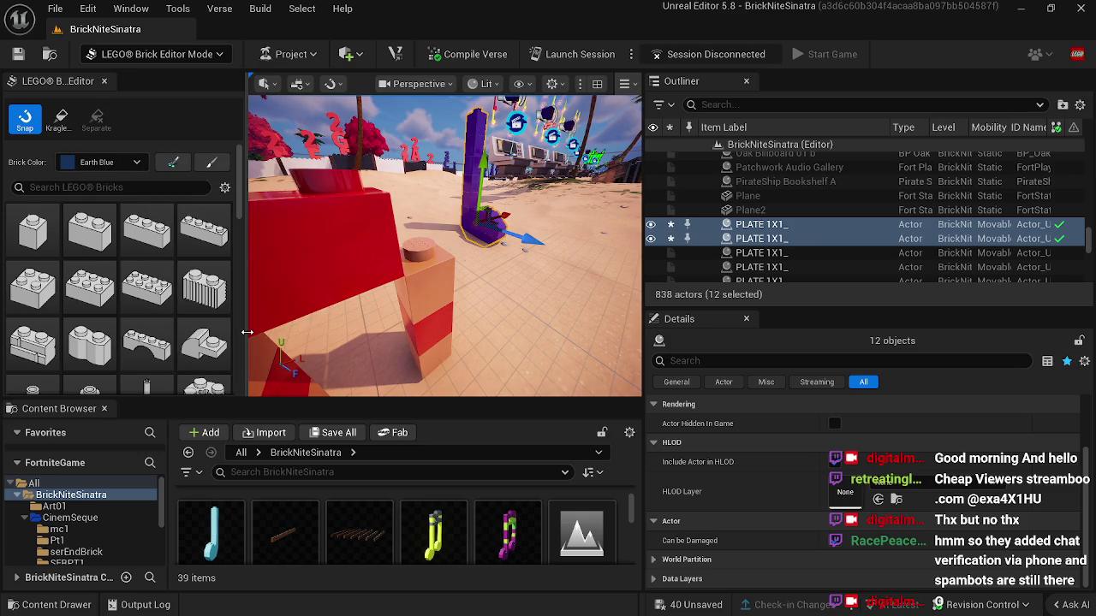
{"action": "left_click", "coordinate": [211, 164]}
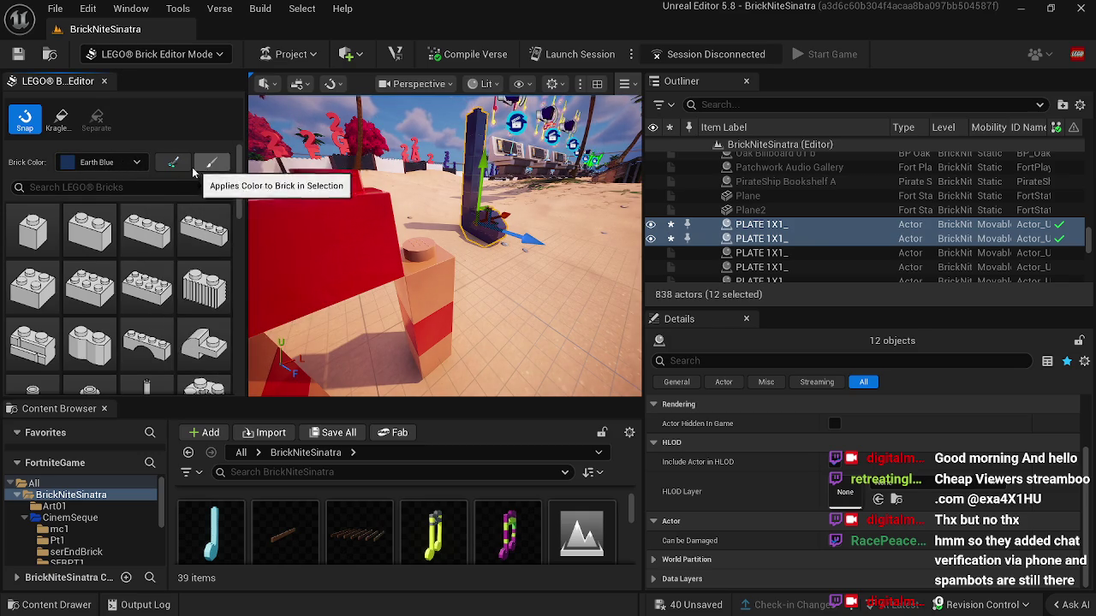
{"action": "left_click", "coordinate": [137, 164]}
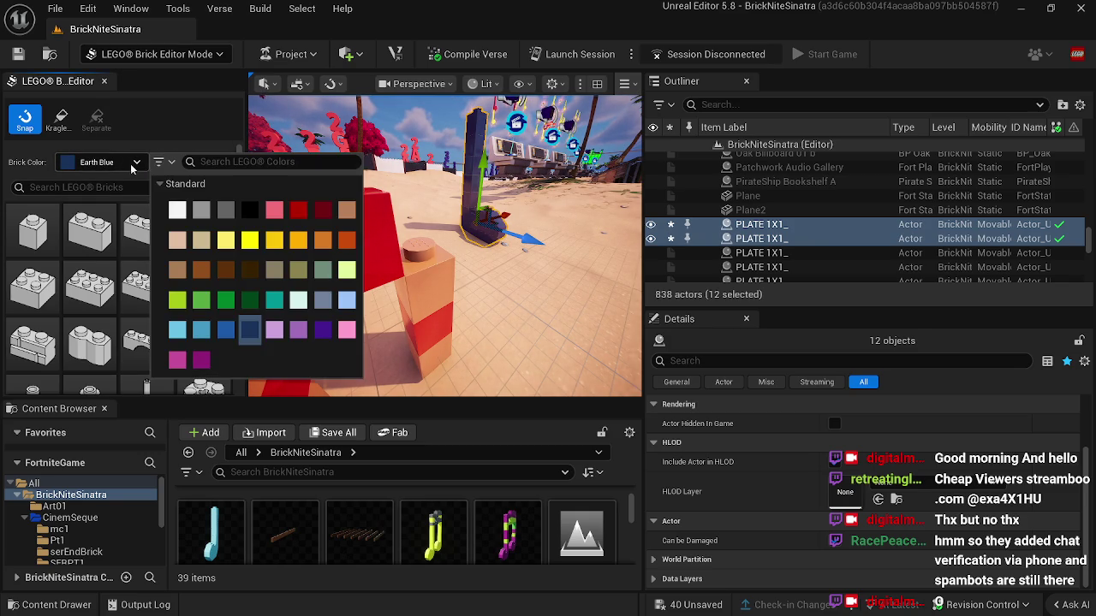
{"action": "left_click", "coordinate": [323, 333]}
{"action": "left_click", "coordinate": [211, 167]}
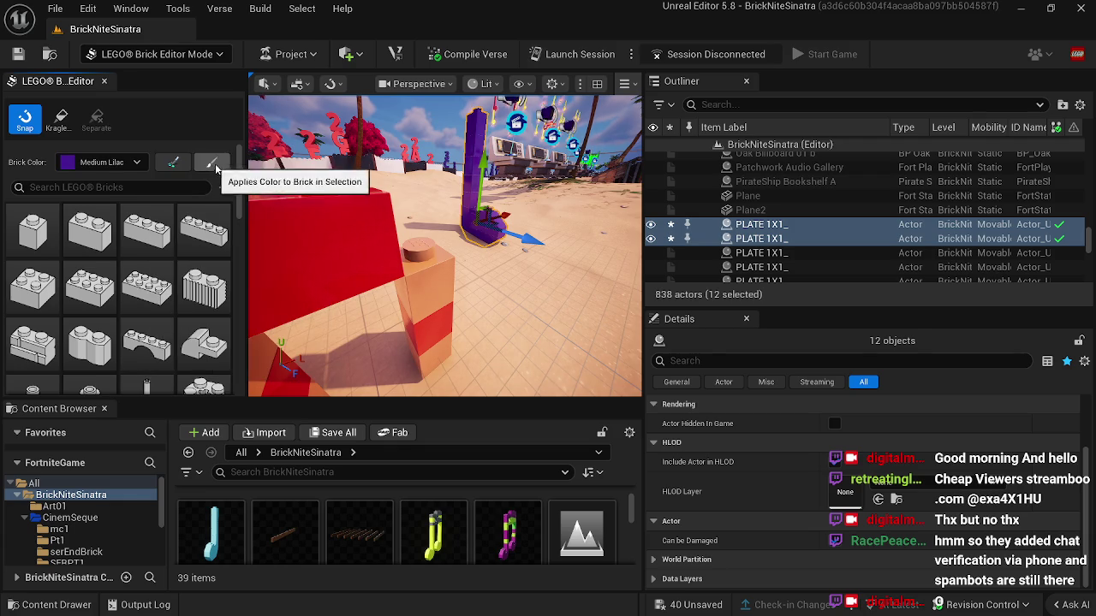
Step: Kragle the lilac plates into a single static mesh saved as bhbfr
{"action": "left_click", "coordinate": [68, 125]}
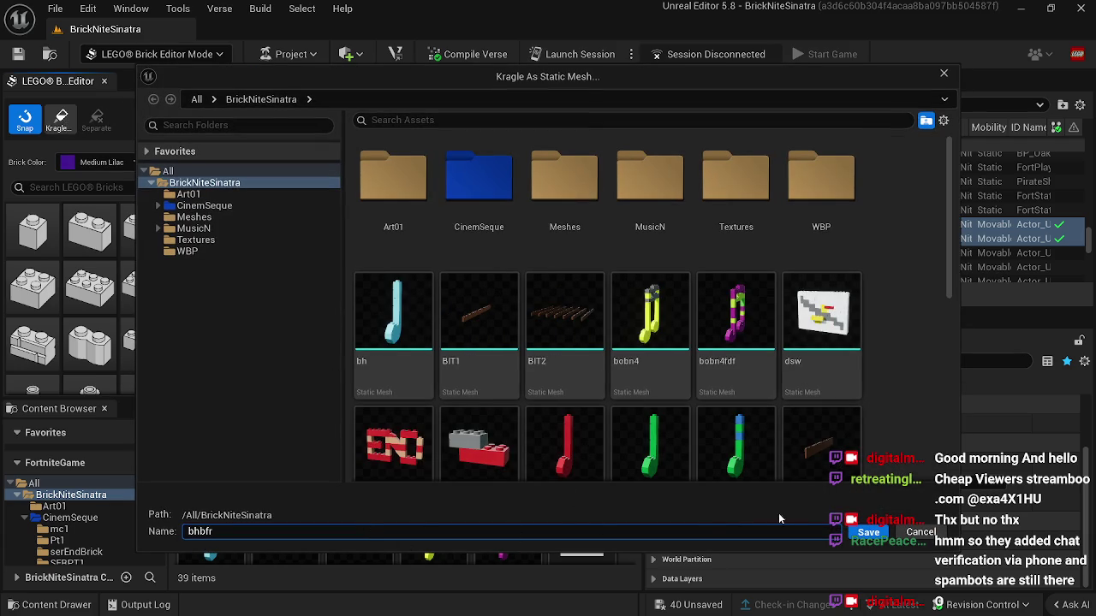
{"action": "left_click", "coordinate": [863, 533]}
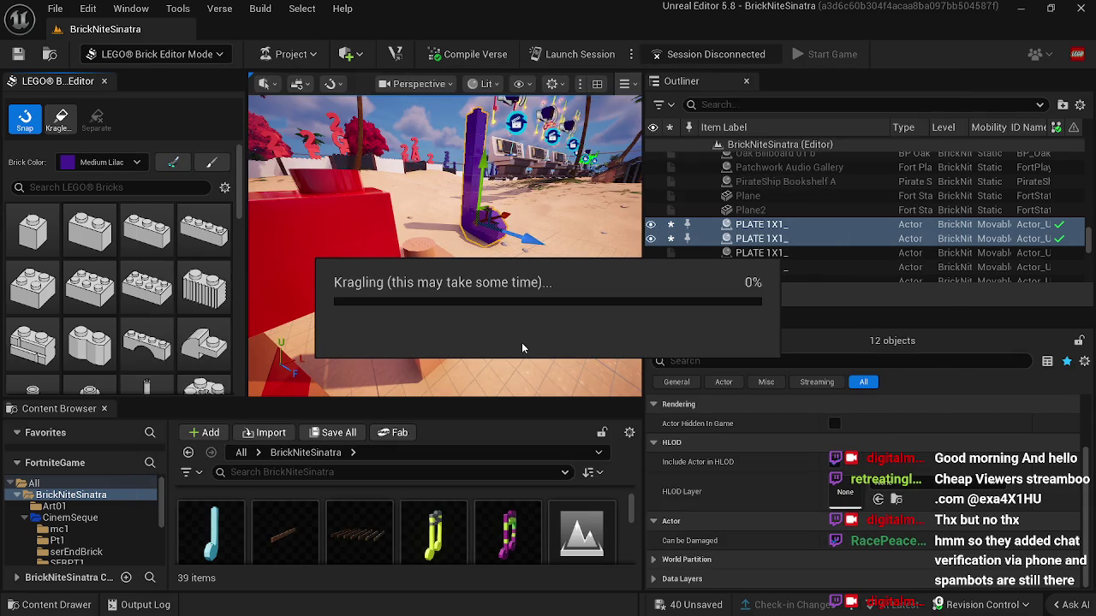
{"action": "scroll", "coordinate": [476, 294], "scroll_direction": "down", "scroll_amount": 10}
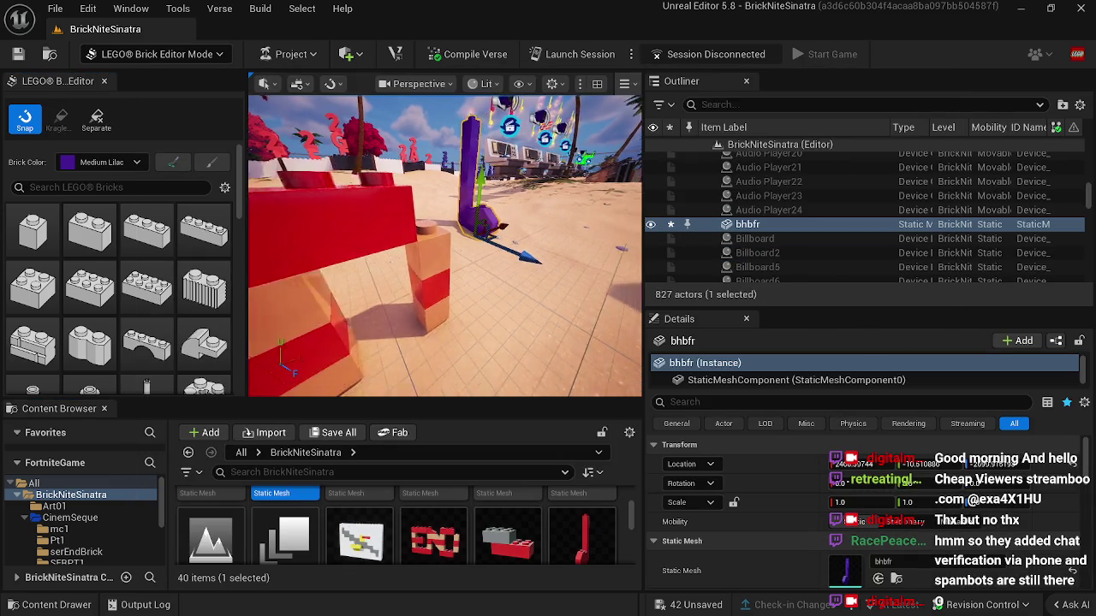
Step: Return to Selection Mode, select LEGO Collectible27, and find bhbfr in the Content Browser
{"action": "scroll", "coordinate": [476, 294], "scroll_direction": "up", "scroll_amount": 10}
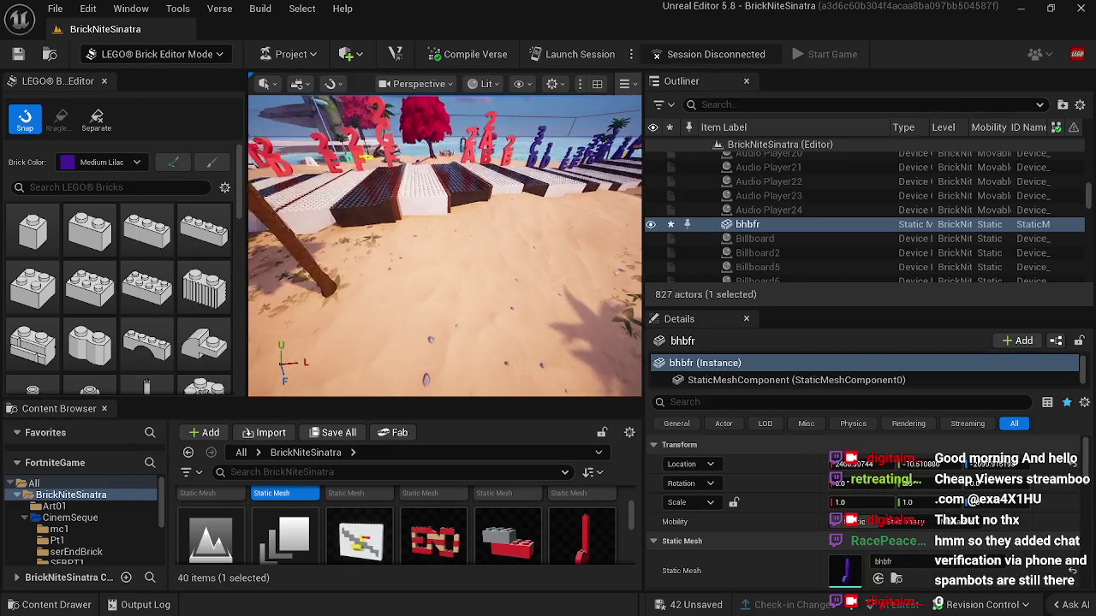
{"action": "left_click", "coordinate": [186, 53]}
{"action": "left_click", "coordinate": [128, 78]}
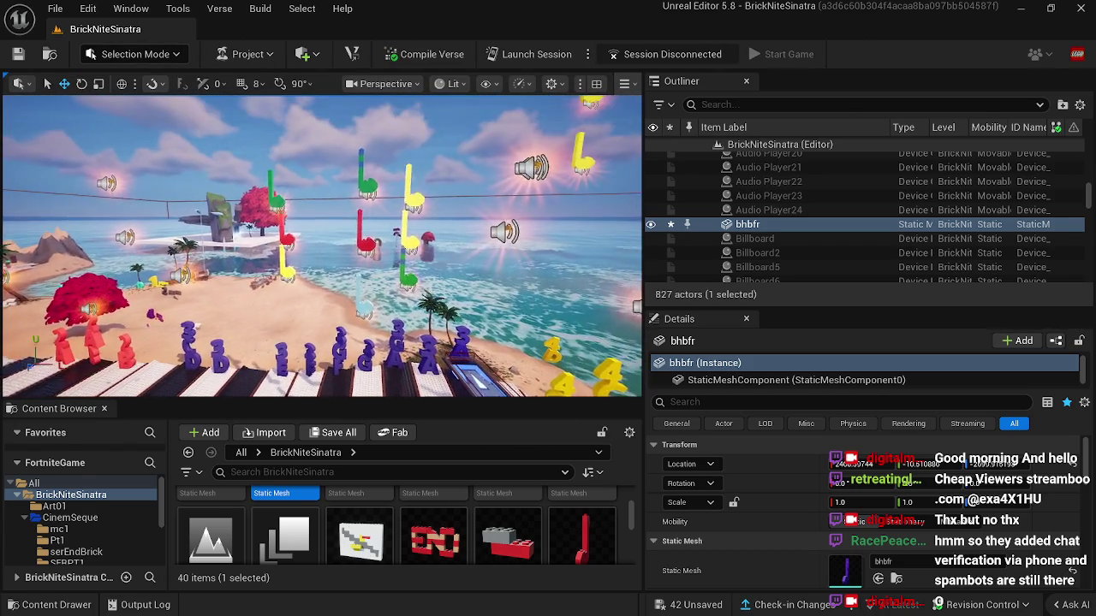
{"action": "left_click", "coordinate": [381, 223]}
{"action": "scroll", "coordinate": [465, 522], "scroll_direction": "down", "scroll_amount": 2}
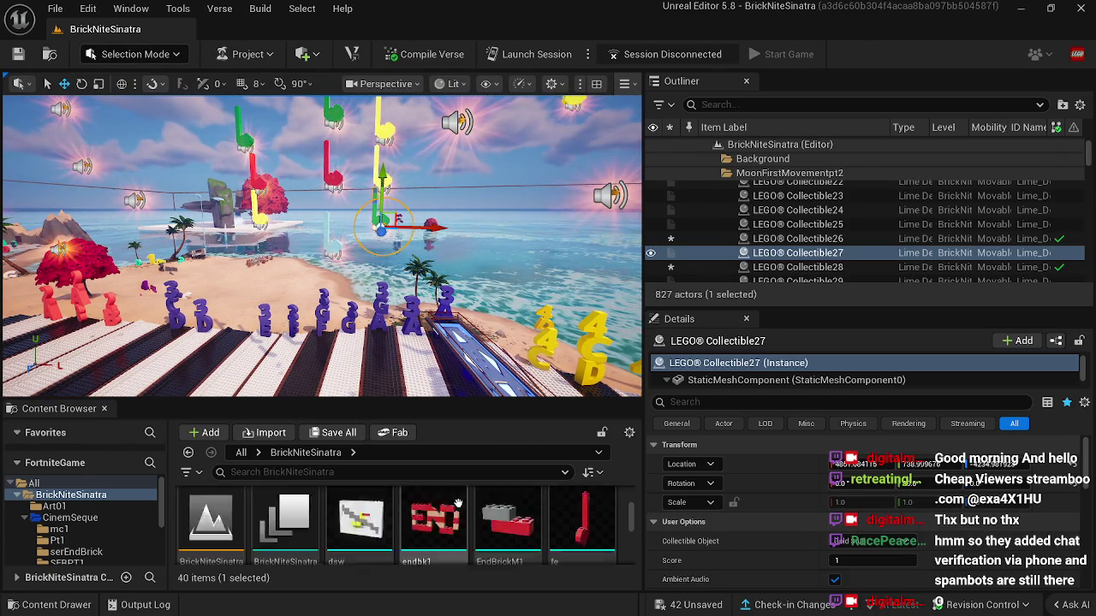
{"action": "scroll", "coordinate": [465, 506], "scroll_direction": "down", "scroll_amount": 5}
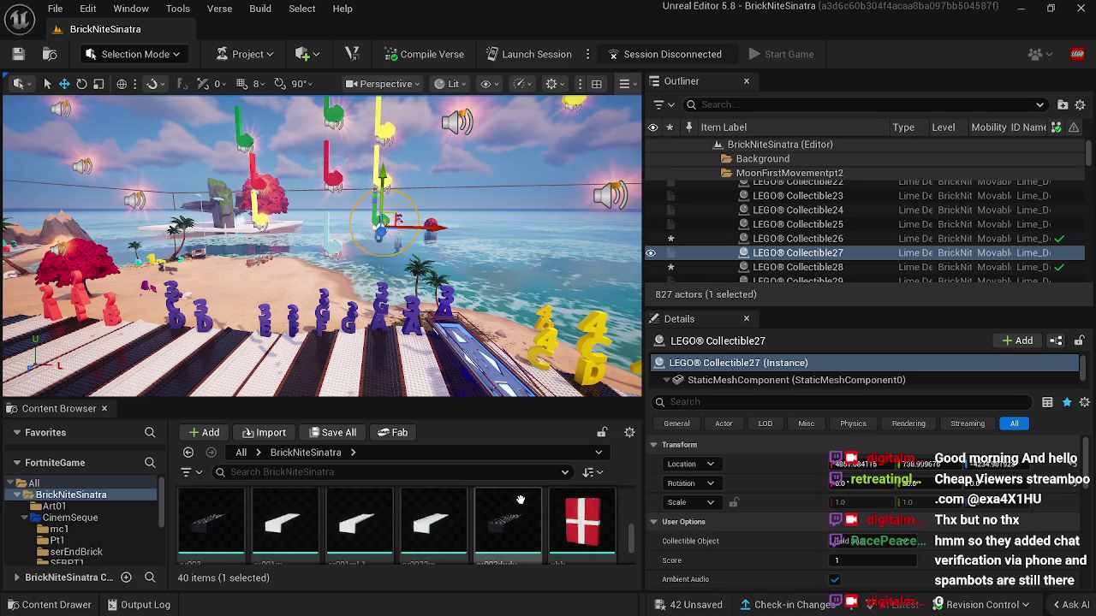
{"action": "scroll", "coordinate": [551, 505], "scroll_direction": "up", "scroll_amount": 3}
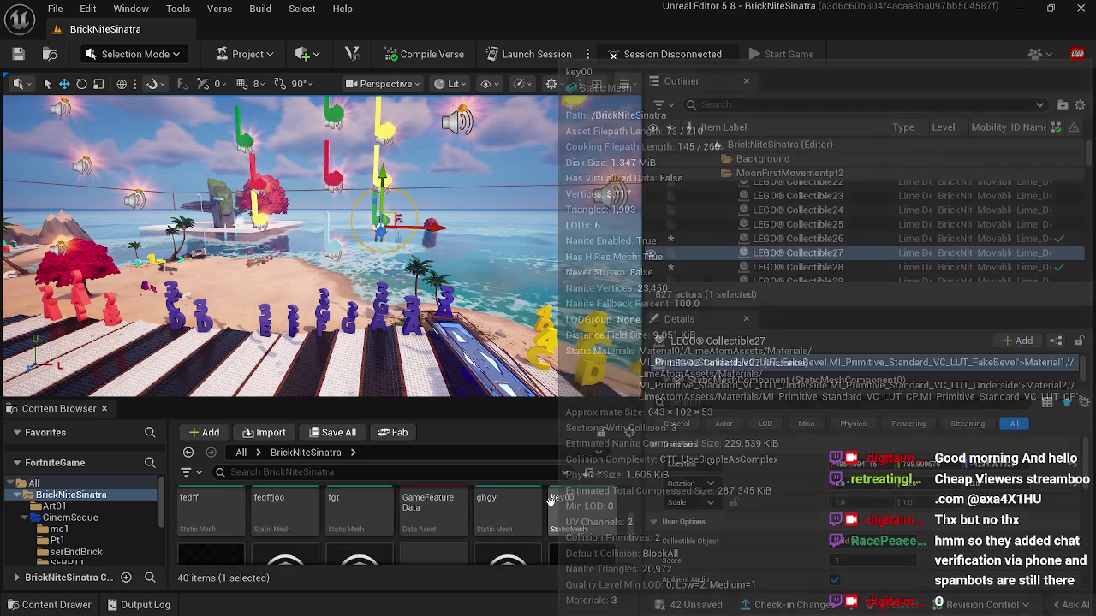
{"action": "scroll", "coordinate": [514, 527], "scroll_direction": "up", "scroll_amount": 3}
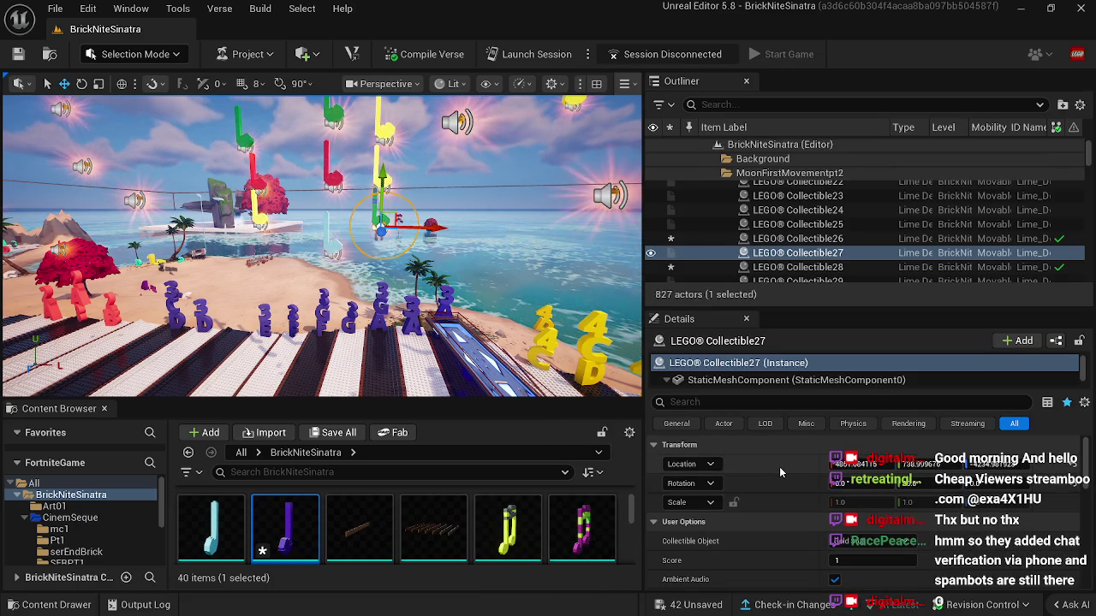
Step: Assign bhbfr as Collectible27's custom mesh and copy that mesh reference
{"action": "scroll", "coordinate": [777, 469], "scroll_direction": "down", "scroll_amount": 5}
{"action": "scroll", "coordinate": [797, 502], "scroll_direction": "down", "scroll_amount": 3}
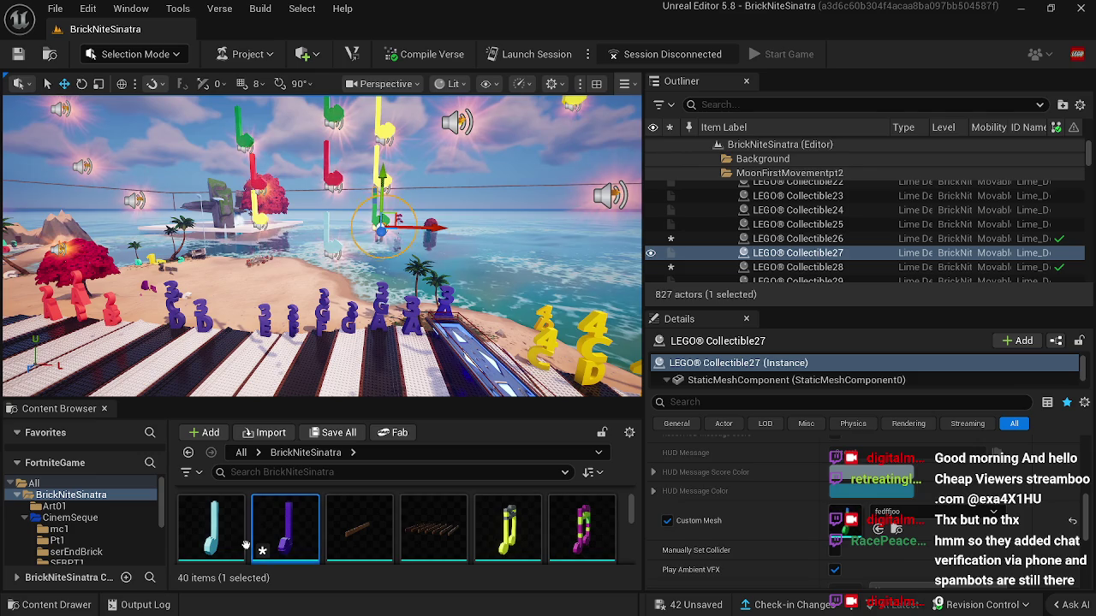
{"action": "left_click_drag", "start_coordinate": [284, 539], "coordinate": [847, 531]}
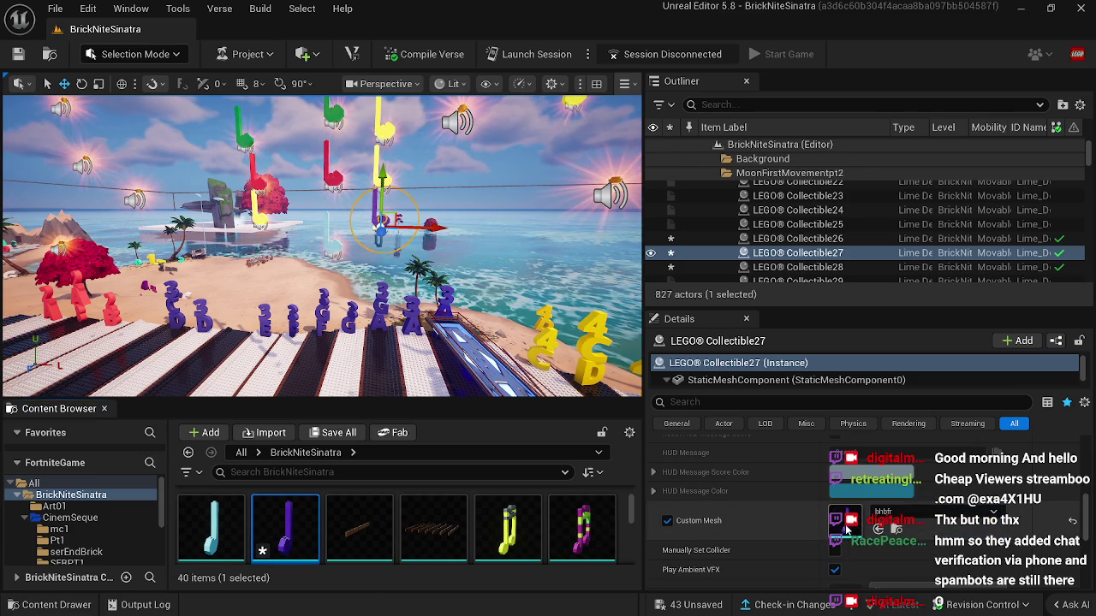
{"action": "right_click", "coordinate": [847, 530]}
{"action": "left_click", "coordinate": [902, 448]}
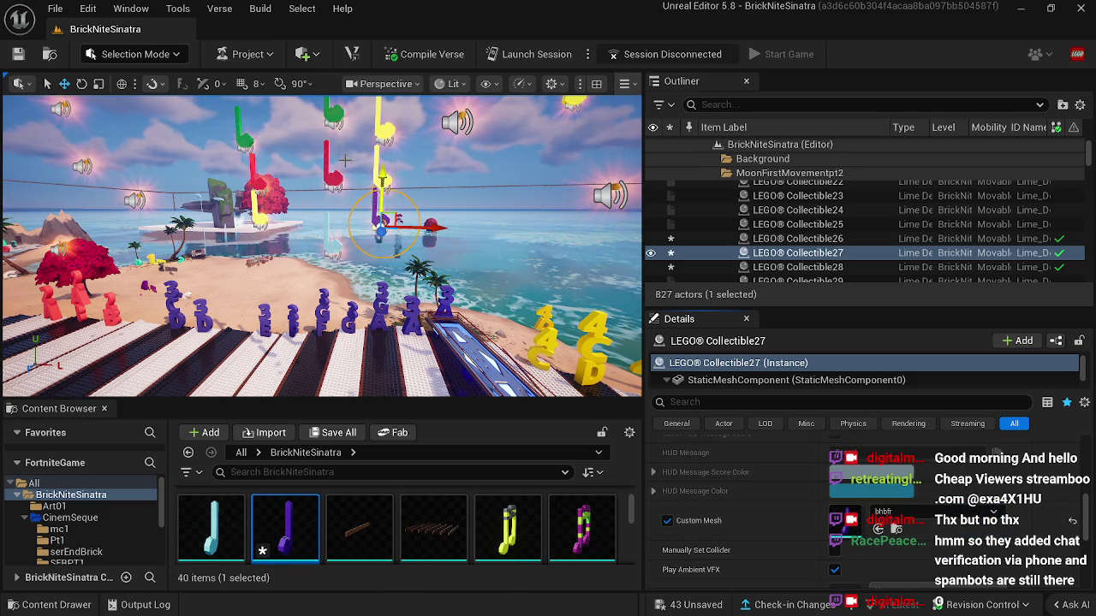
Step: Paste bhbfr as the custom mesh on Collectible36, Collectible32, Collectible17 and Collectible6
{"action": "left_click", "coordinate": [377, 174]}
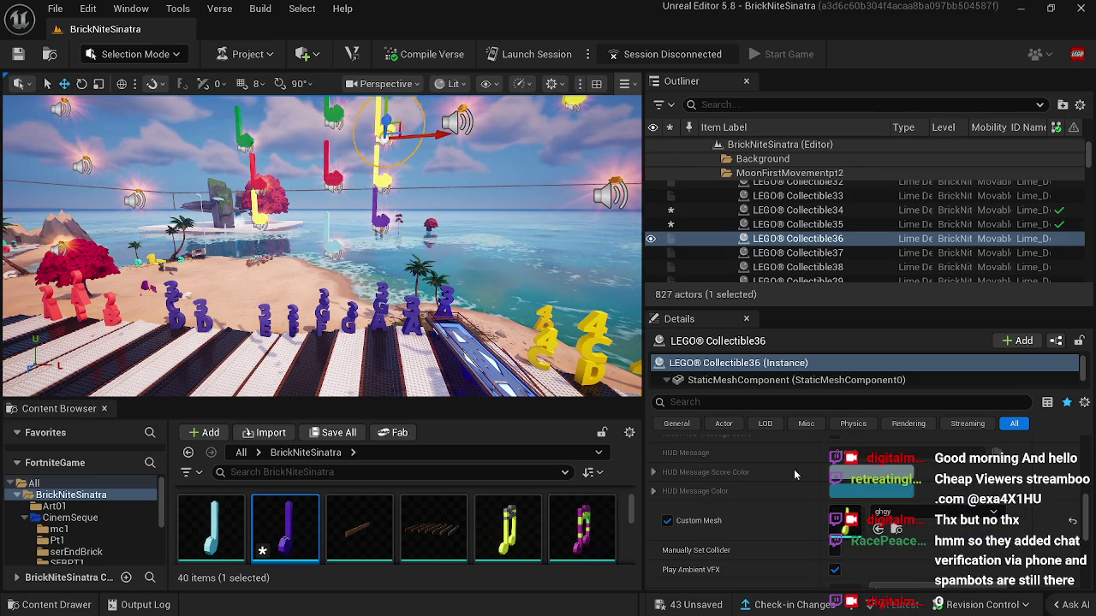
{"action": "right_click", "coordinate": [846, 529]}
{"action": "left_click", "coordinate": [893, 459]}
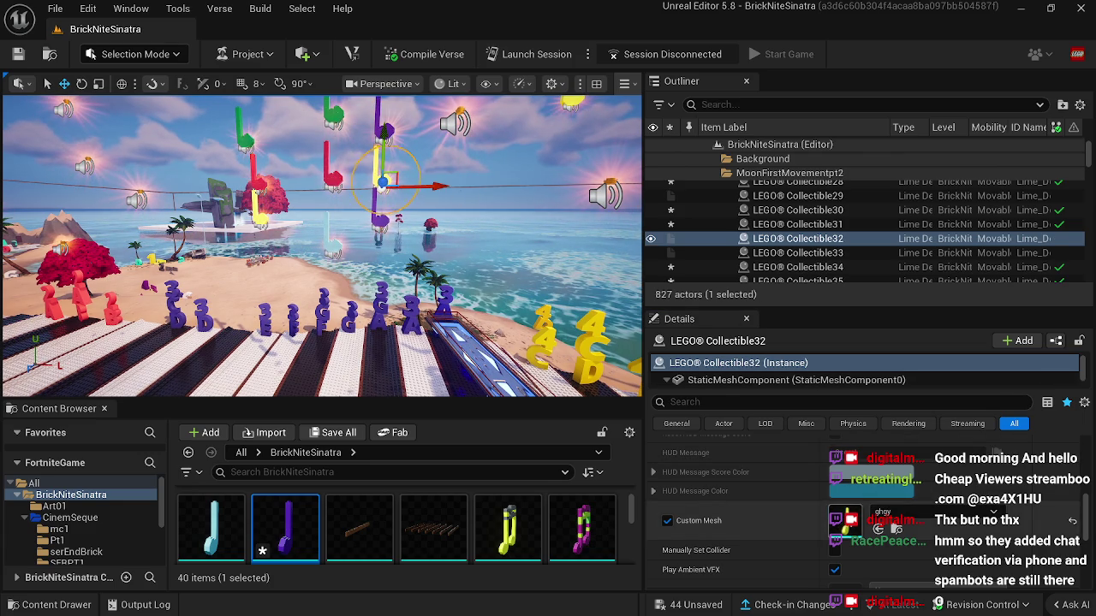
{"action": "right_click", "coordinate": [846, 529]}
{"action": "left_click", "coordinate": [893, 459]}
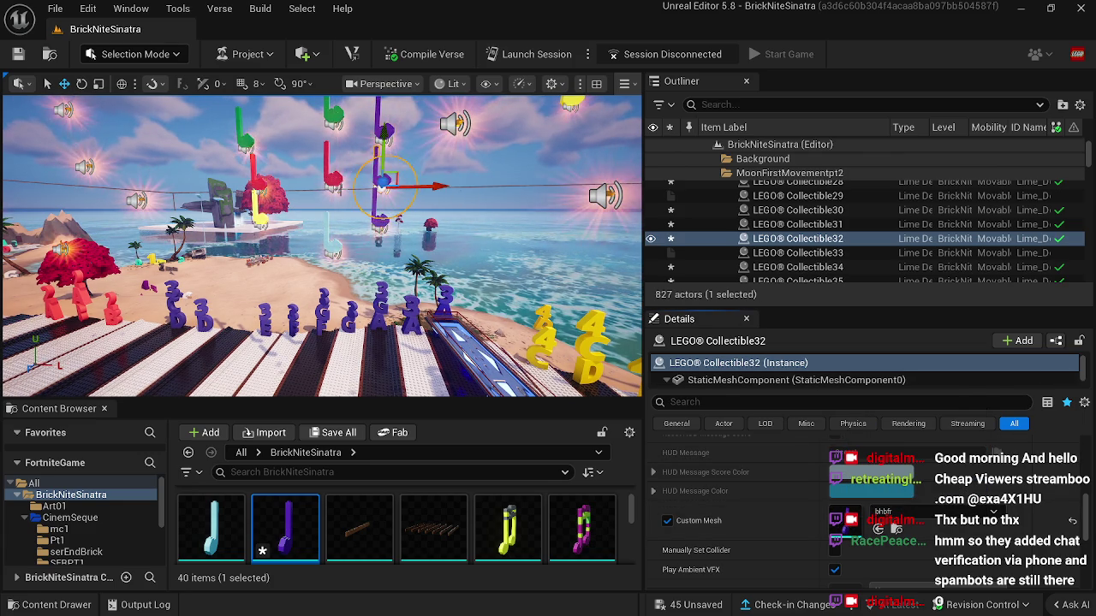
{"action": "left_click", "coordinate": [330, 167]}
{"action": "right_click", "coordinate": [852, 528]}
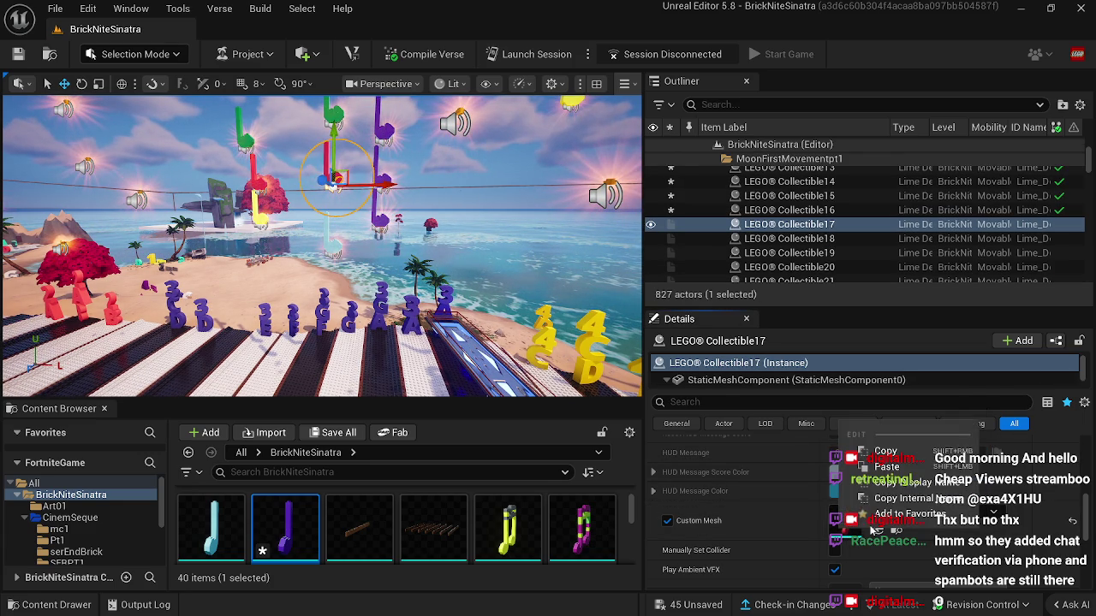
{"action": "left_click", "coordinate": [886, 467]}
{"action": "left_click", "coordinate": [481, 294]}
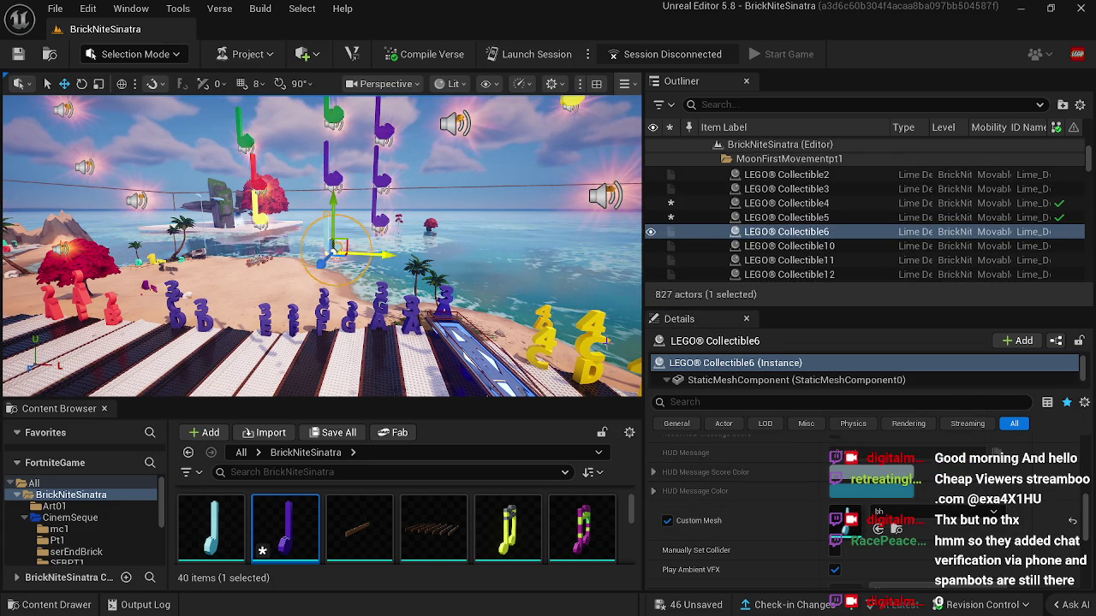
{"action": "right_click", "coordinate": [846, 522]}
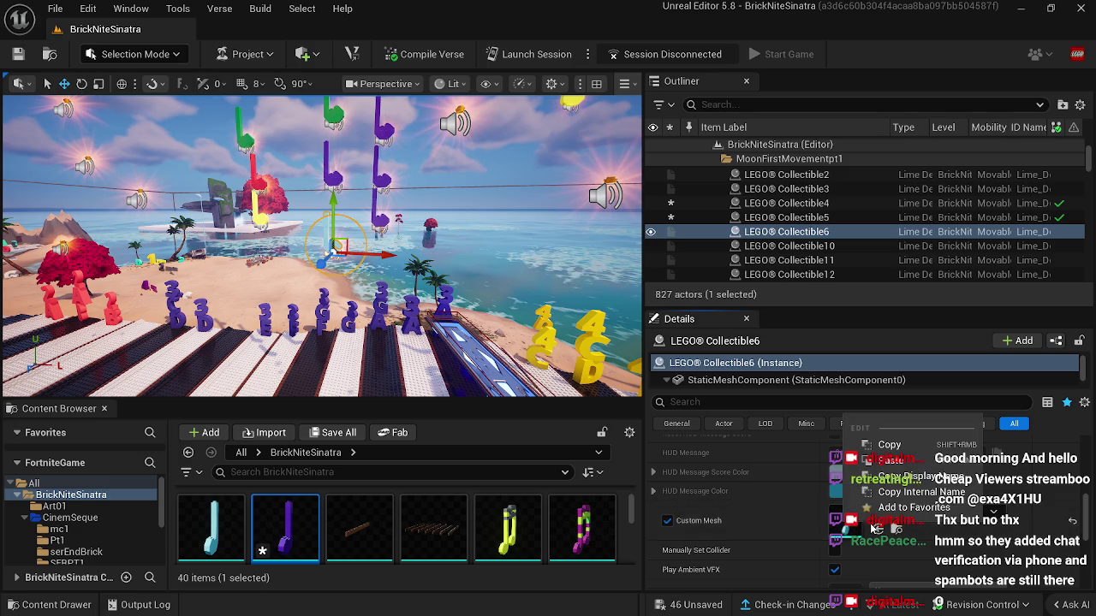
{"action": "left_click", "coordinate": [892, 462]}
Step: Paste bhbfr as the custom mesh on Collectible18 and Collectible37
{"action": "left_click", "coordinate": [334, 124]}
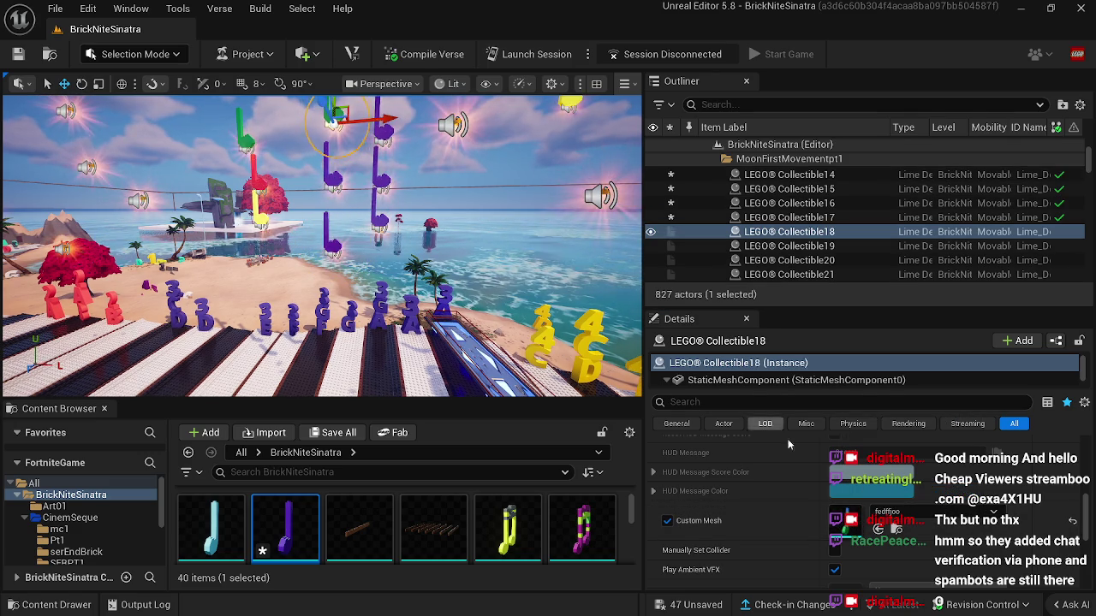
{"action": "right_click", "coordinate": [846, 523]}
{"action": "left_click", "coordinate": [892, 462]}
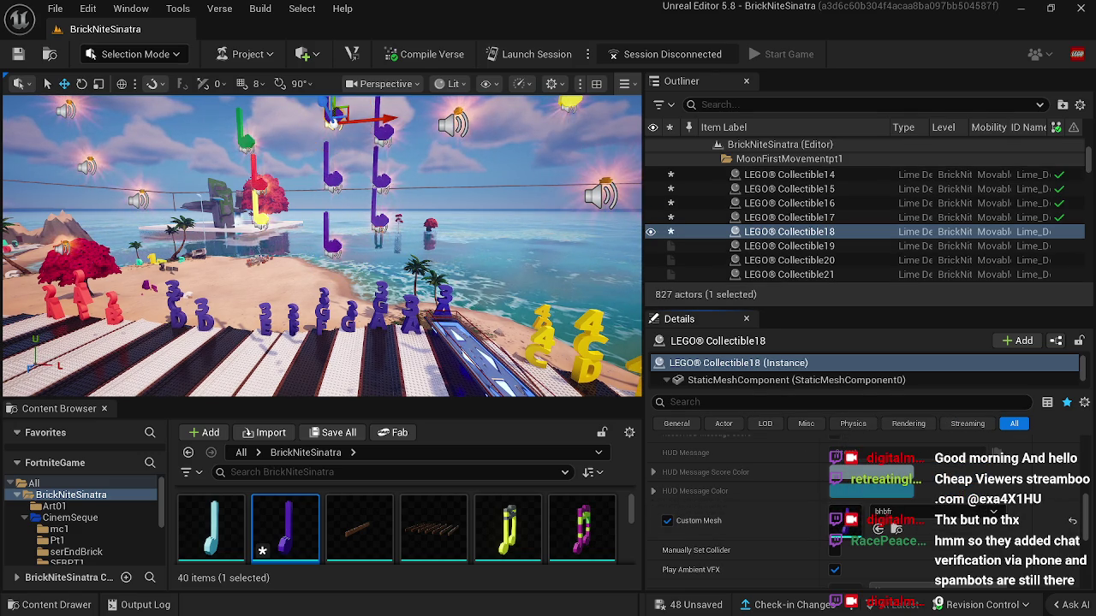
{"action": "key", "text": "f"}
{"action": "left_click", "coordinate": [369, 253]}
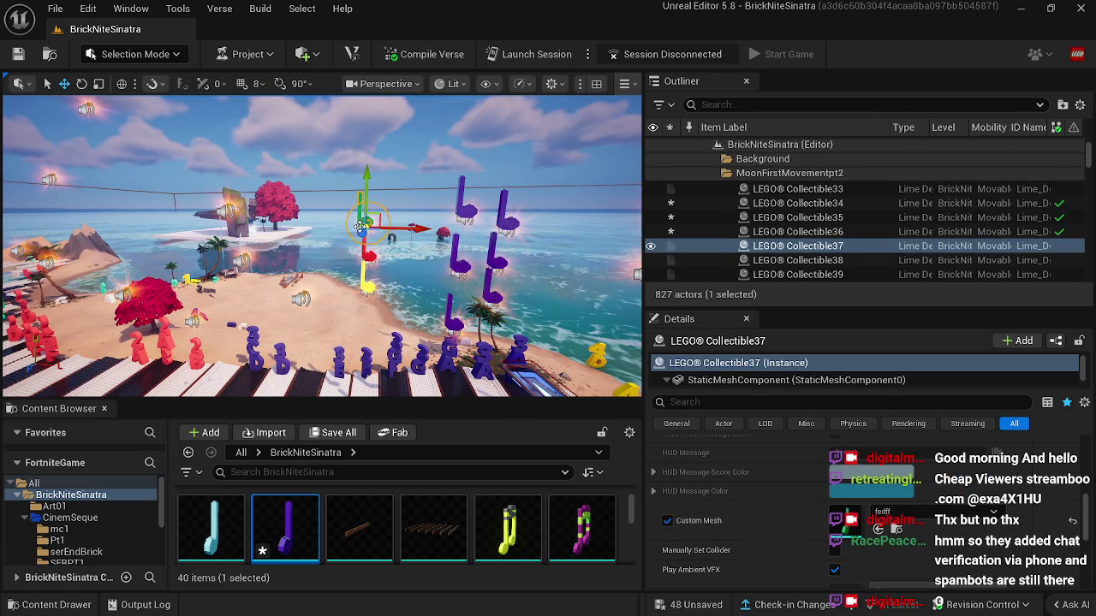
{"action": "right_click", "coordinate": [847, 522]}
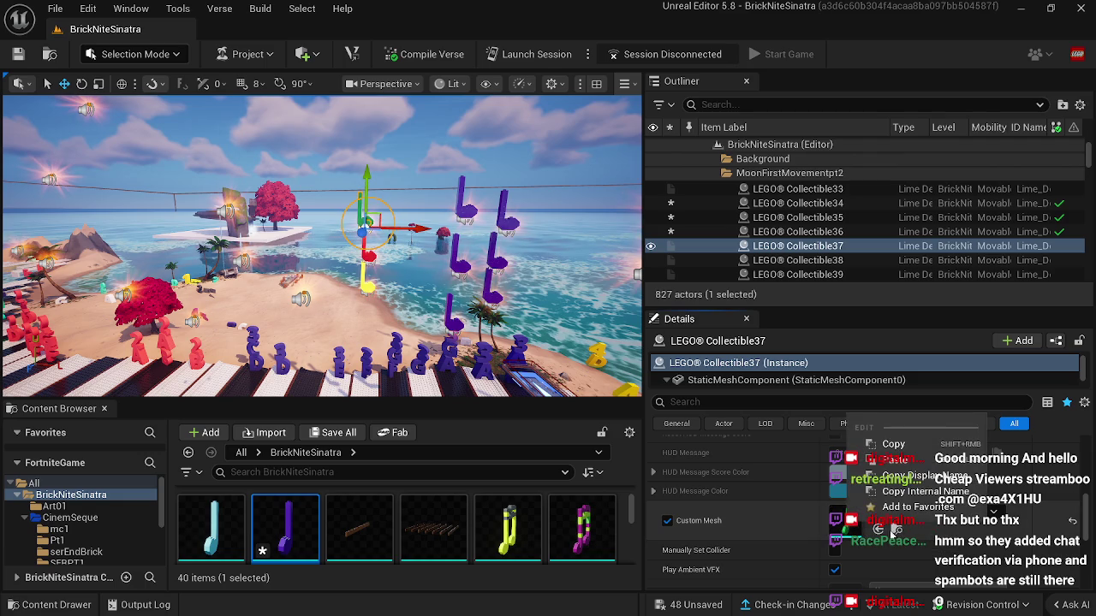
{"action": "left_click", "coordinate": [890, 460]}
Step: Paste the mesh onto Collectible33 and Collectible29, then make the 3D view taller
{"action": "left_click", "coordinate": [797, 188]}
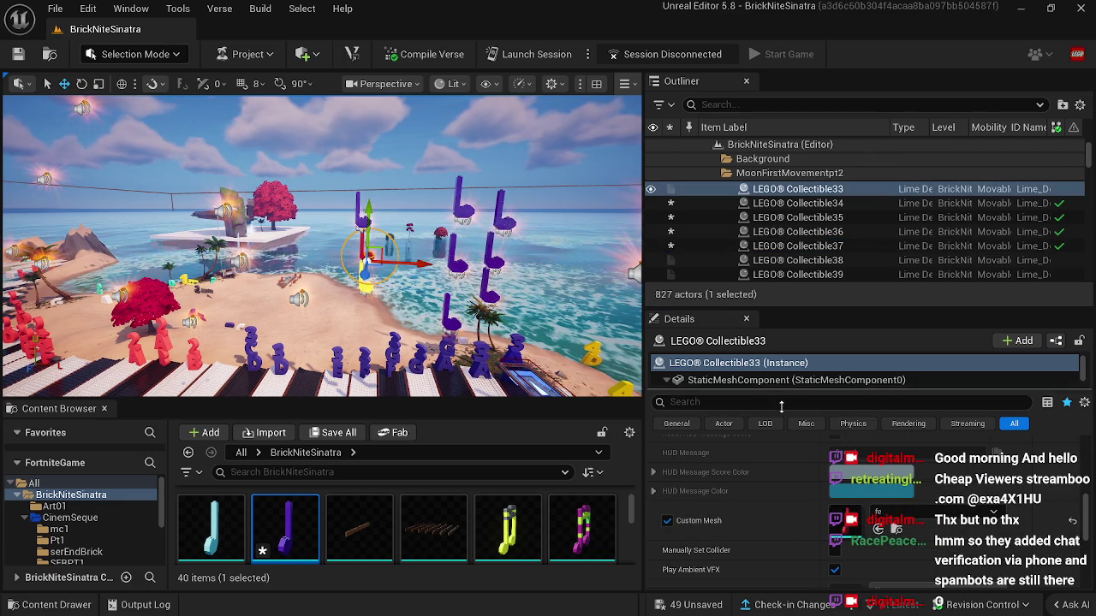
{"action": "right_click", "coordinate": [856, 524]}
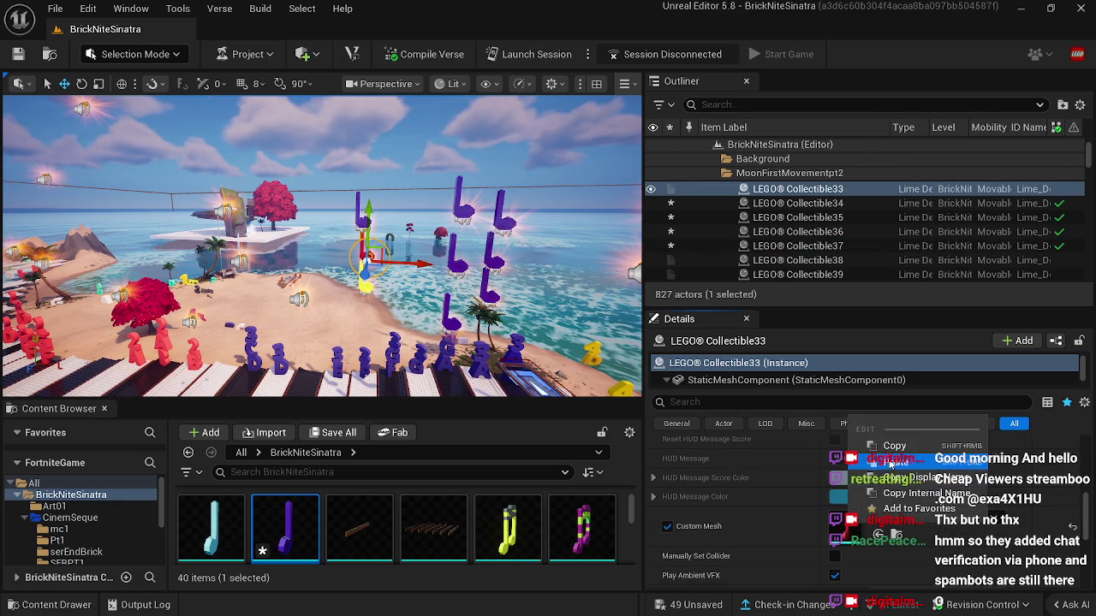
{"action": "left_click", "coordinate": [892, 461]}
{"action": "scroll", "coordinate": [797, 231], "scroll_direction": "up", "scroll_amount": 2}
{"action": "left_click", "coordinate": [797, 238]}
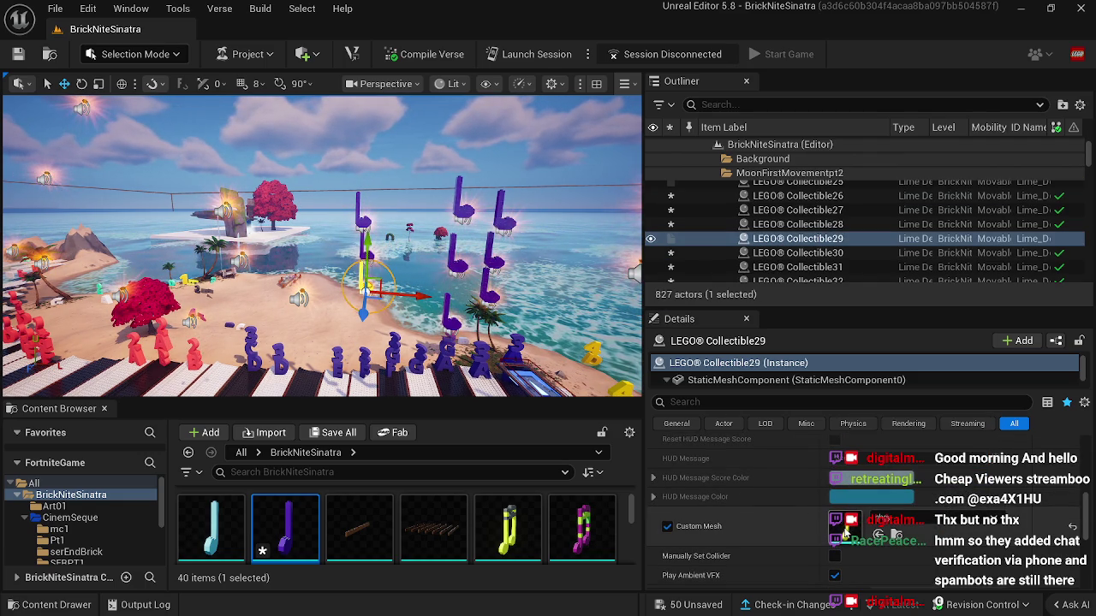
{"action": "right_click", "coordinate": [856, 524]}
{"action": "left_click", "coordinate": [892, 468]}
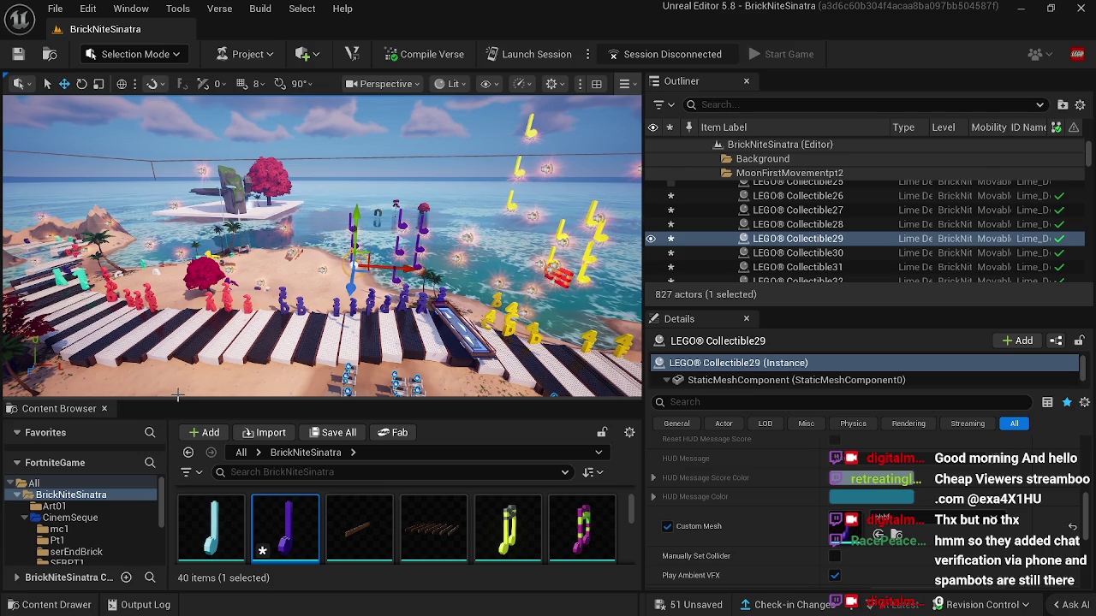
{"action": "left_click_drag", "start_coordinate": [163, 399], "coordinate": [200, 520]}
{"action": "left_click", "coordinate": [201, 487]}
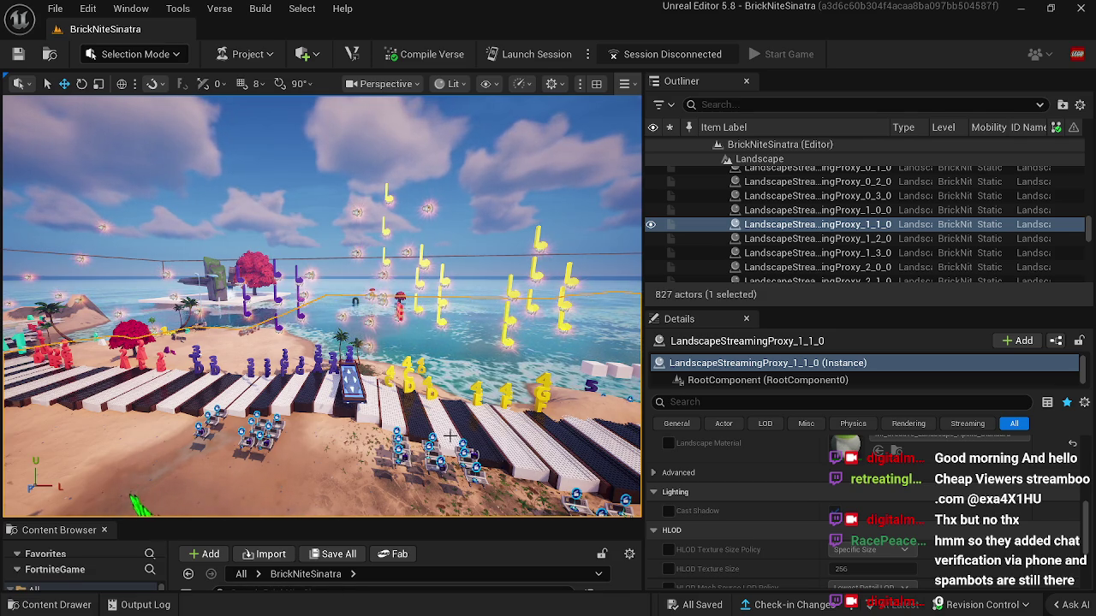
Step: Select Cinematic Sequence Device49 and open its LevelSequence11 from SERPT4 in Sequencer
{"action": "key", "text": "f"}
{"action": "mouse_move", "coordinate": [417, 414]}
{"action": "left_mouse_down"}
{"action": "mouse_move", "coordinate": [381, 390]}
{"action": "mouse_move", "coordinate": [417, 414]}
{"action": "left_mouse_up"}
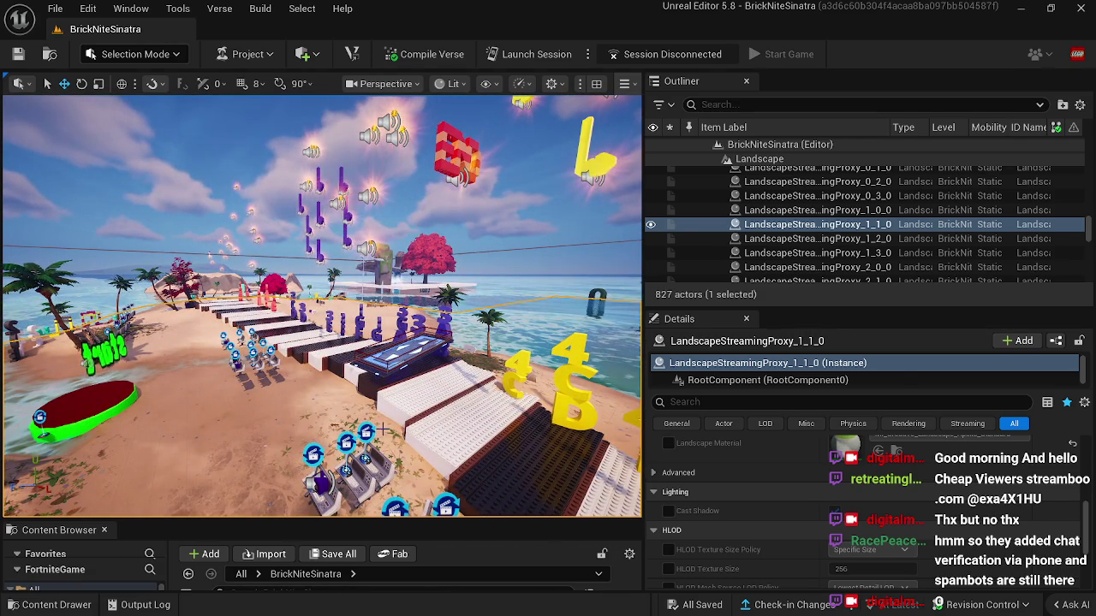
{"action": "left_click", "coordinate": [379, 433]}
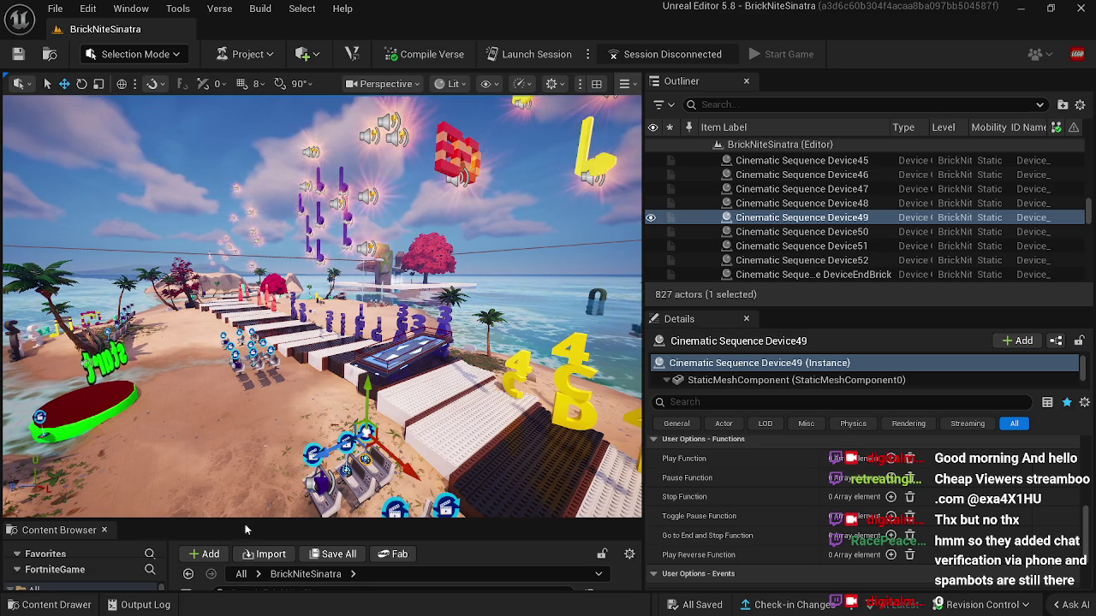
{"action": "left_click_drag", "start_coordinate": [261, 521], "coordinate": [278, 413]}
{"action": "scroll", "coordinate": [817, 533], "scroll_direction": "up", "scroll_amount": 5}
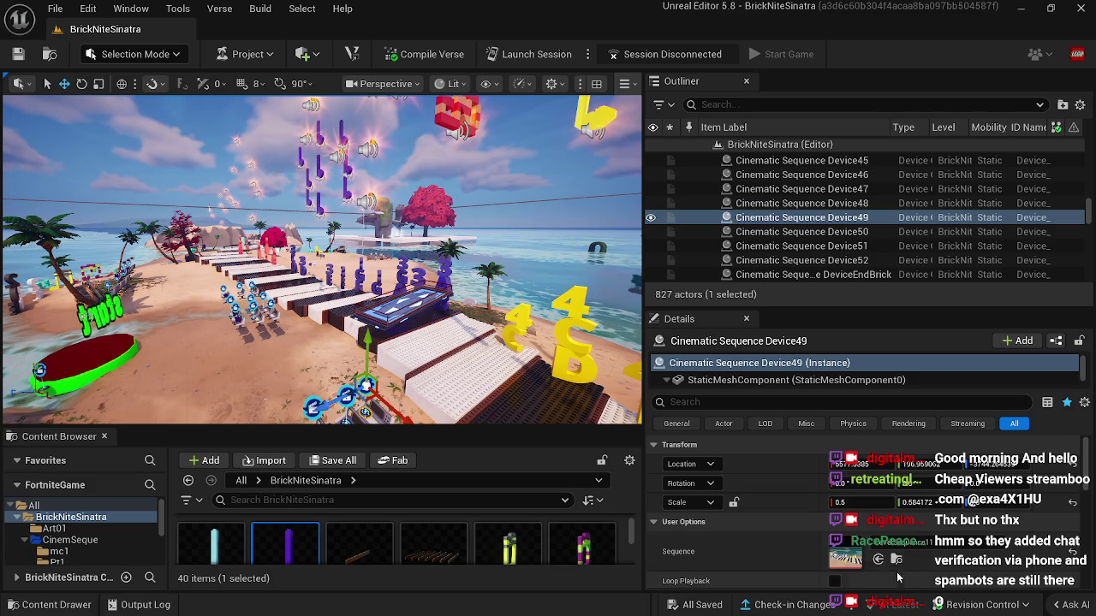
{"action": "left_click", "coordinate": [897, 559]}
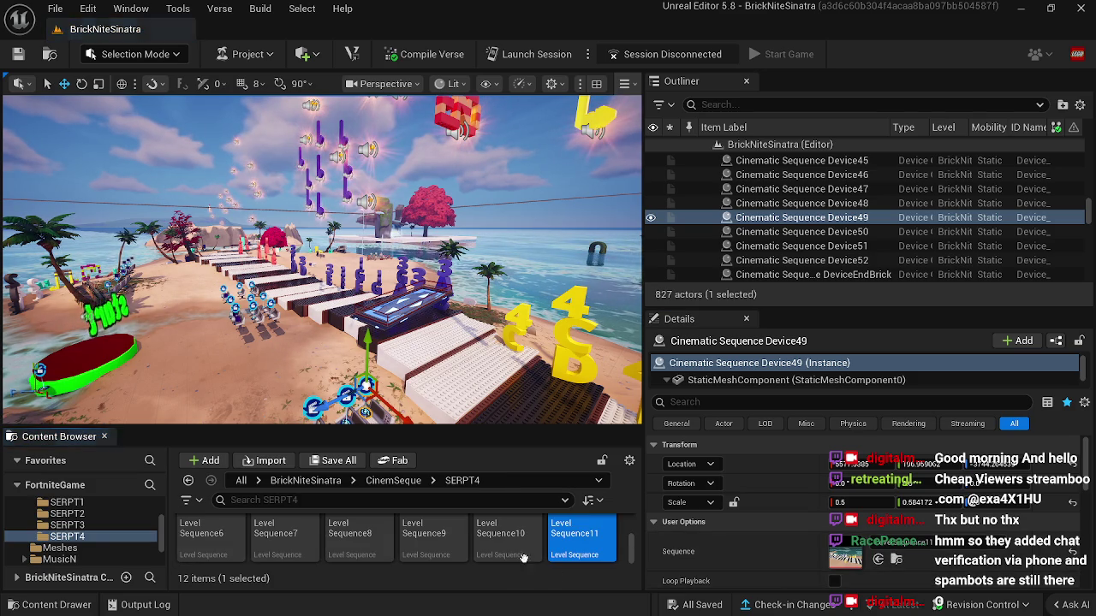
{"action": "double_click", "coordinate": [579, 535]}
{"action": "mouse_move", "coordinate": [364, 485]}
{"action": "left_mouse_down"}
{"action": "mouse_move", "coordinate": [596, 488]}
{"action": "mouse_move", "coordinate": [633, 505]}
{"action": "left_mouse_up"}
{"action": "left_click_drag", "start_coordinate": [493, 418], "coordinate": [493, 419]}
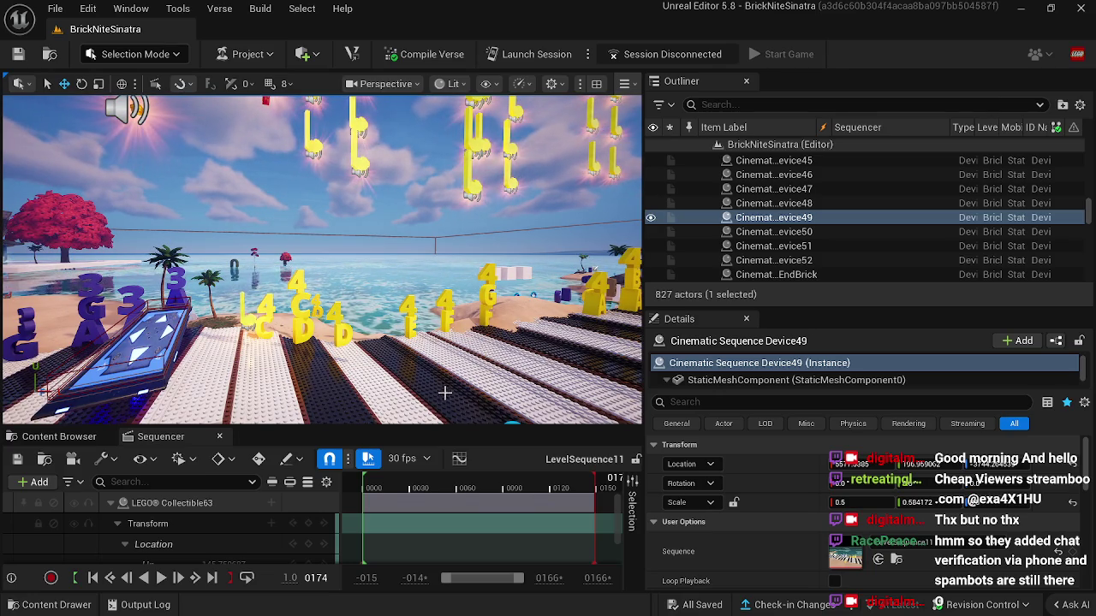
{"action": "left_click", "coordinate": [220, 435]}
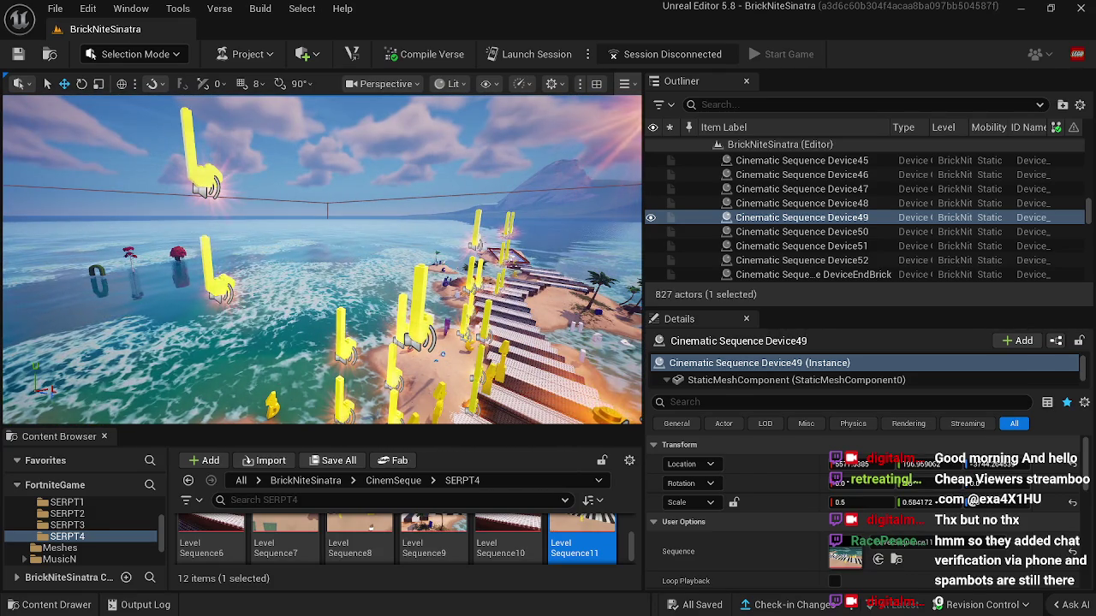
Step: Multi-select three yellow note collectibles over the sea, including Collectible63
{"action": "left_click", "coordinate": [221, 285]}
{"action": "left_click", "coordinate": [205, 171], "text": "ctrl"}
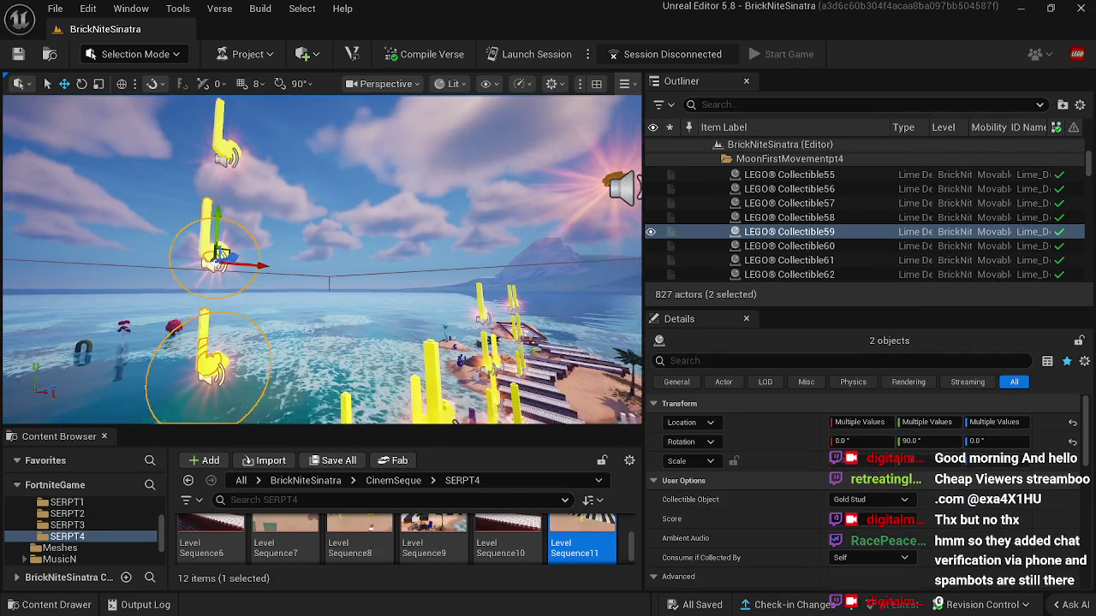
{"action": "left_click", "coordinate": [218, 159], "text": "ctrl"}
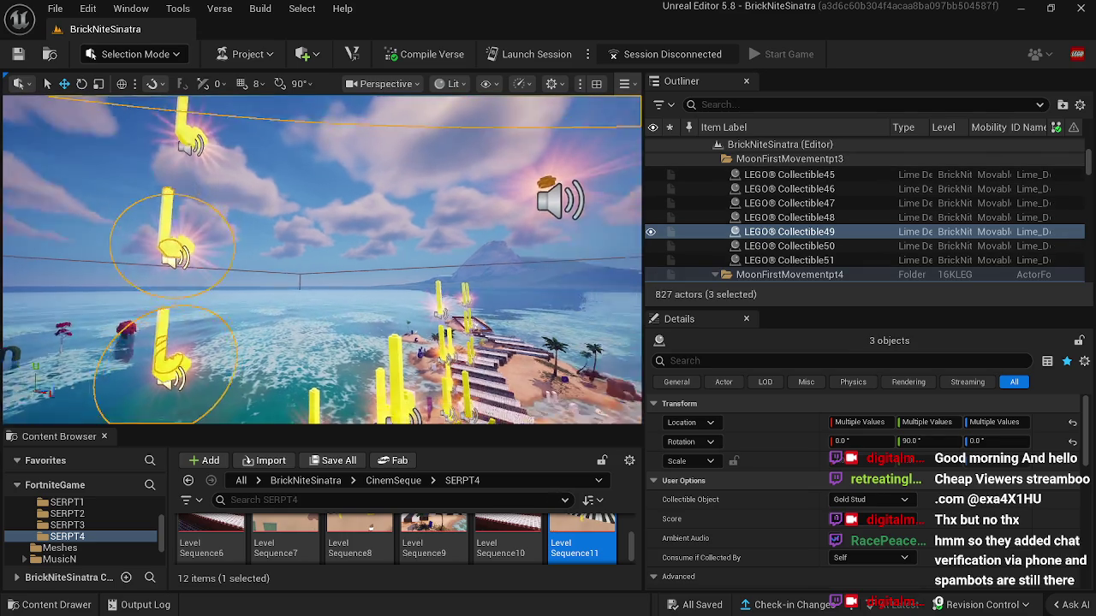
{"action": "left_click", "coordinate": [230, 215]}
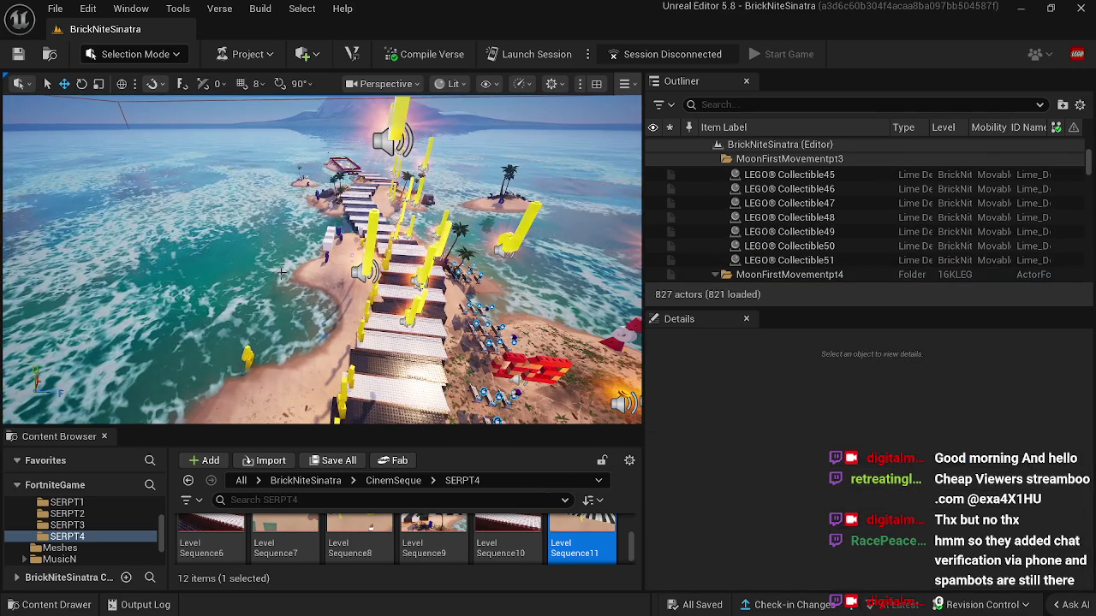
{"action": "left_click", "coordinate": [360, 257]}
{"action": "left_click", "coordinate": [370, 152], "text": "ctrl"}
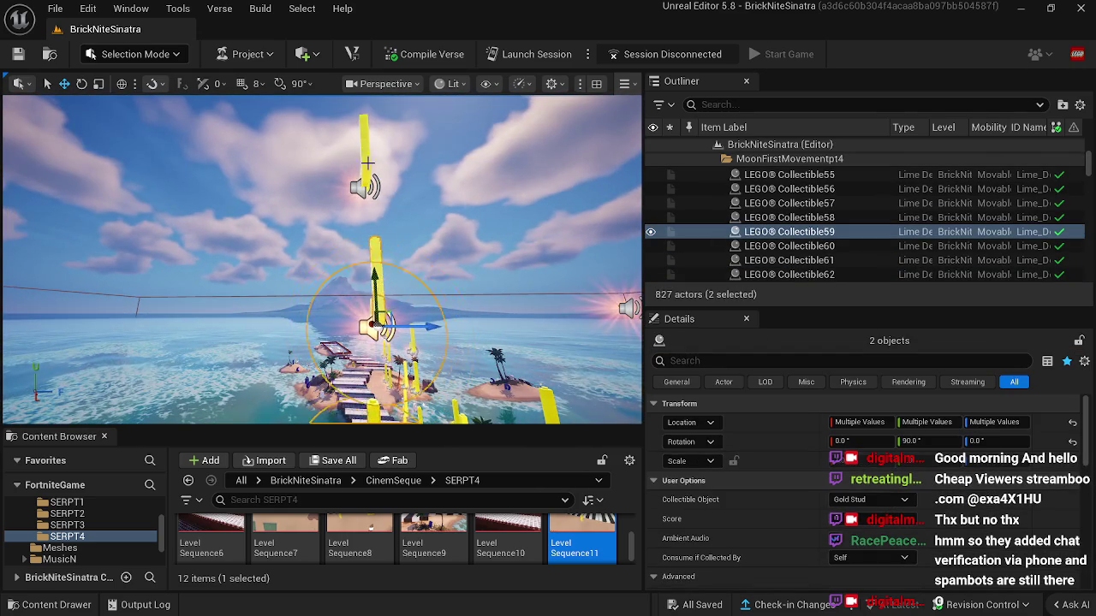
{"action": "left_click", "coordinate": [364, 163], "text": "ctrl"}
Step: Look down over the island toward the chosen notes, then select the ocean water body
{"action": "left_click_drag", "start_coordinate": [364, 163], "coordinate": [363, 163]}
{"action": "mouse_move", "coordinate": [328, 208]}
{"action": "left_mouse_down"}
{"action": "mouse_move", "coordinate": [294, 188]}
{"action": "mouse_move", "coordinate": [255, 210]}
{"action": "left_mouse_up"}
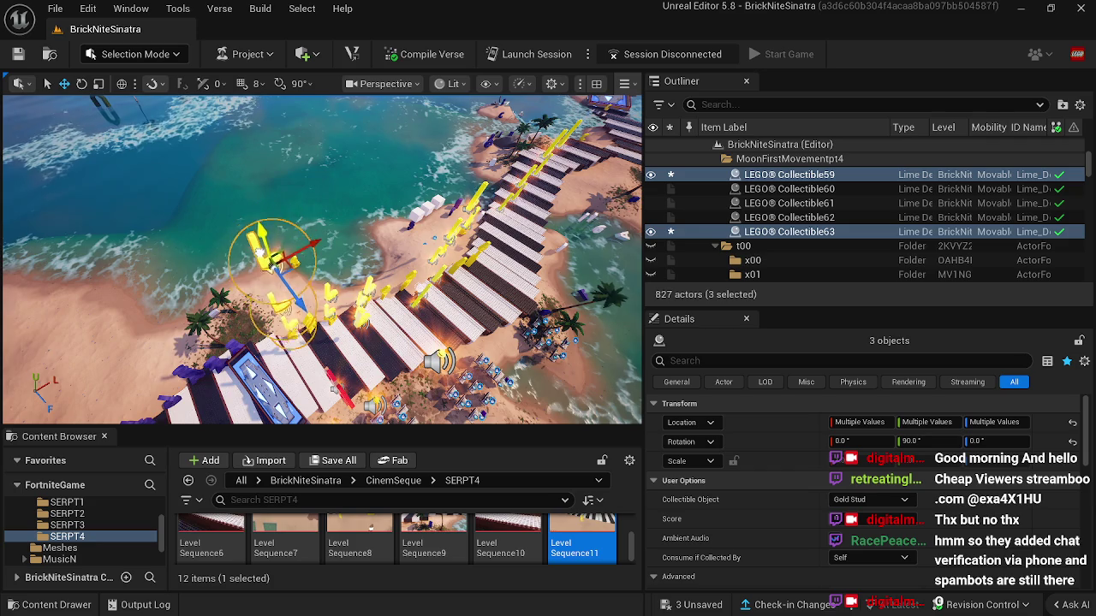
{"action": "mouse_move", "coordinate": [305, 241]}
{"action": "left_mouse_down"}
{"action": "mouse_move", "coordinate": [306, 137]}
{"action": "mouse_move", "coordinate": [291, 120]}
{"action": "mouse_move", "coordinate": [261, 120]}
{"action": "mouse_move", "coordinate": [308, 137]}
{"action": "mouse_move", "coordinate": [310, 238]}
{"action": "mouse_move", "coordinate": [334, 248]}
{"action": "mouse_move", "coordinate": [394, 242]}
{"action": "left_mouse_up"}
{"action": "left_click", "coordinate": [324, 249]}
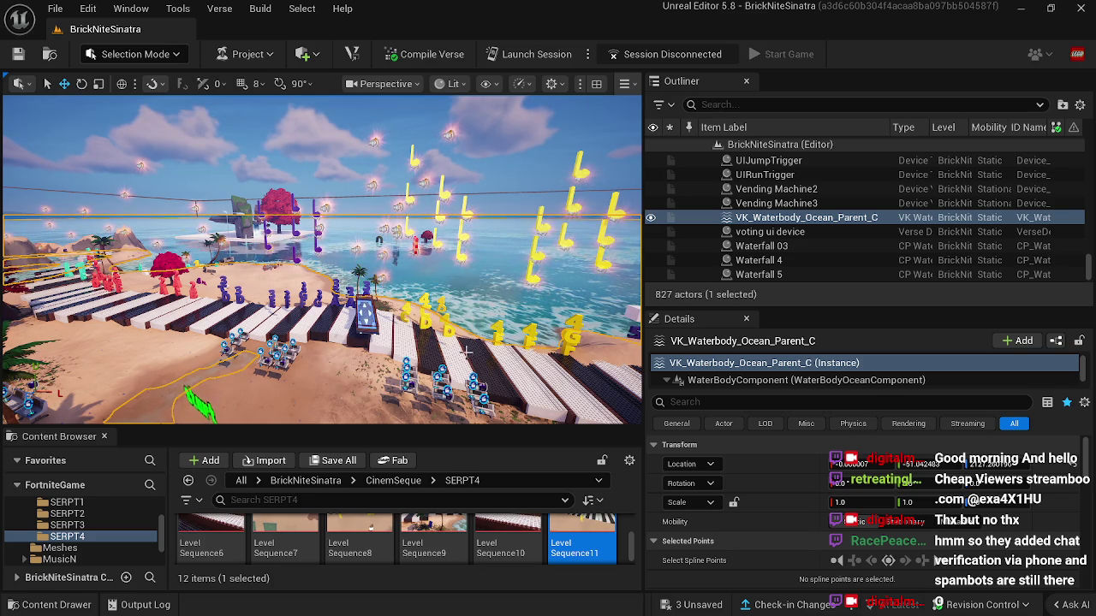
{"action": "left_click_drag", "start_coordinate": [474, 347], "coordinate": [492, 298]}
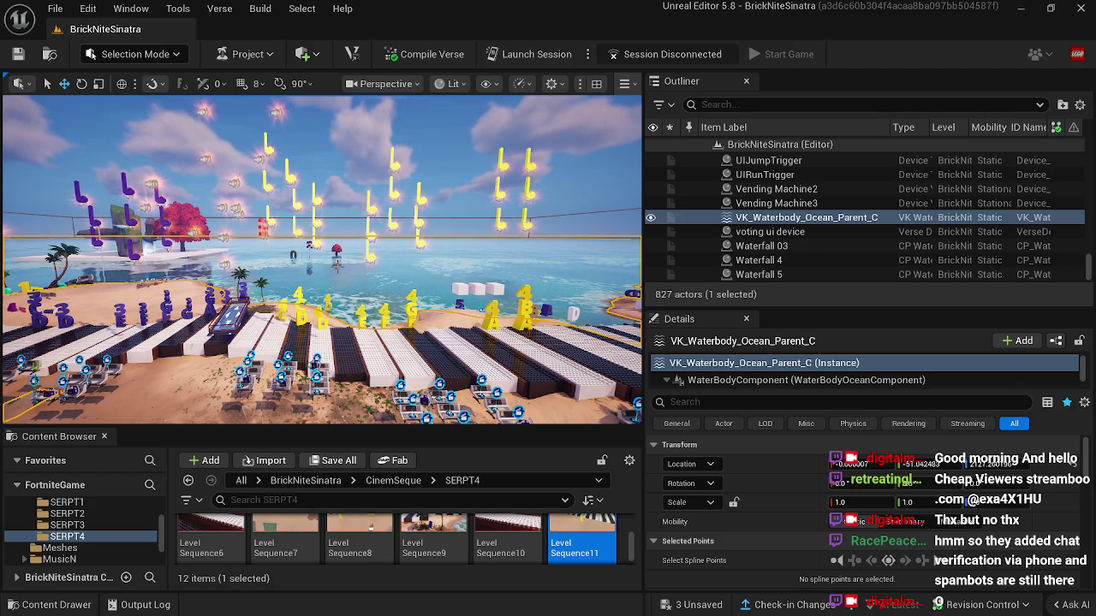
{"action": "key", "text": "a"}
{"action": "key", "text": "a"}
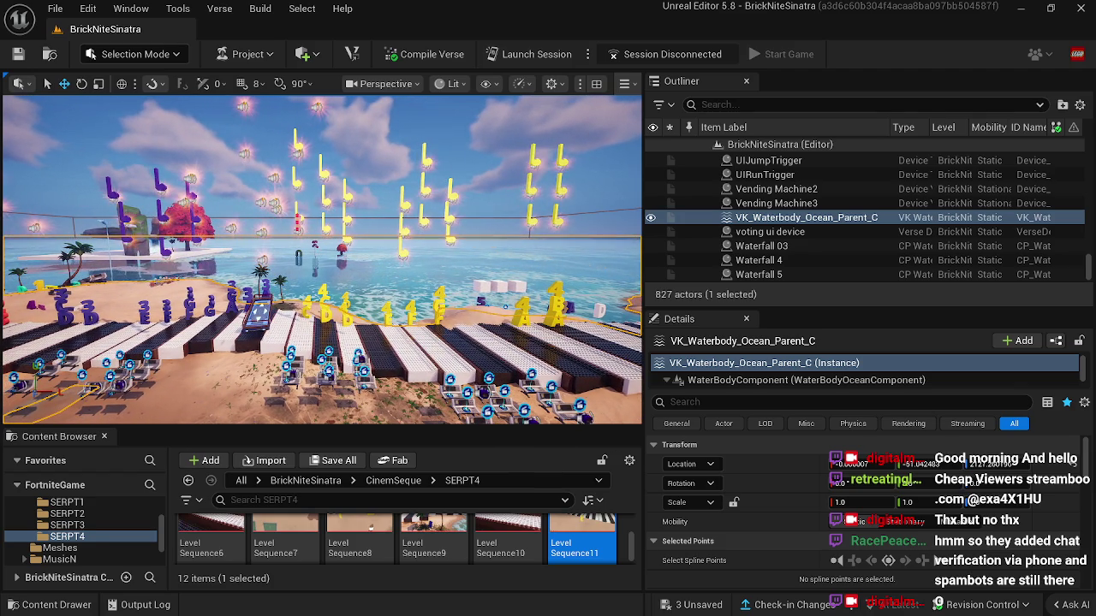
{"action": "key", "text": "a"}
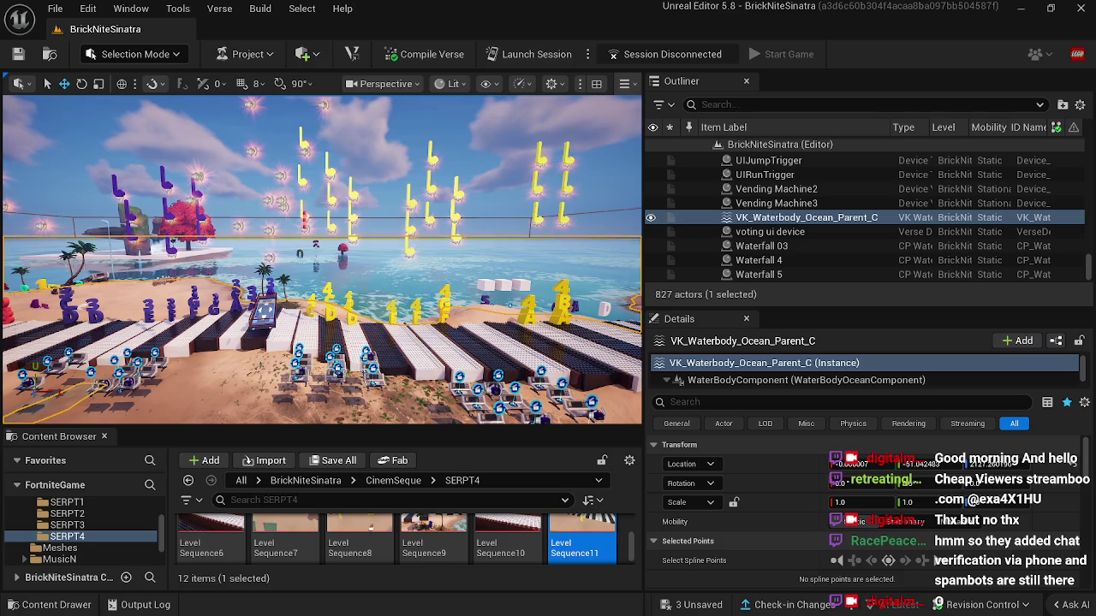
{"action": "key", "text": "a"}
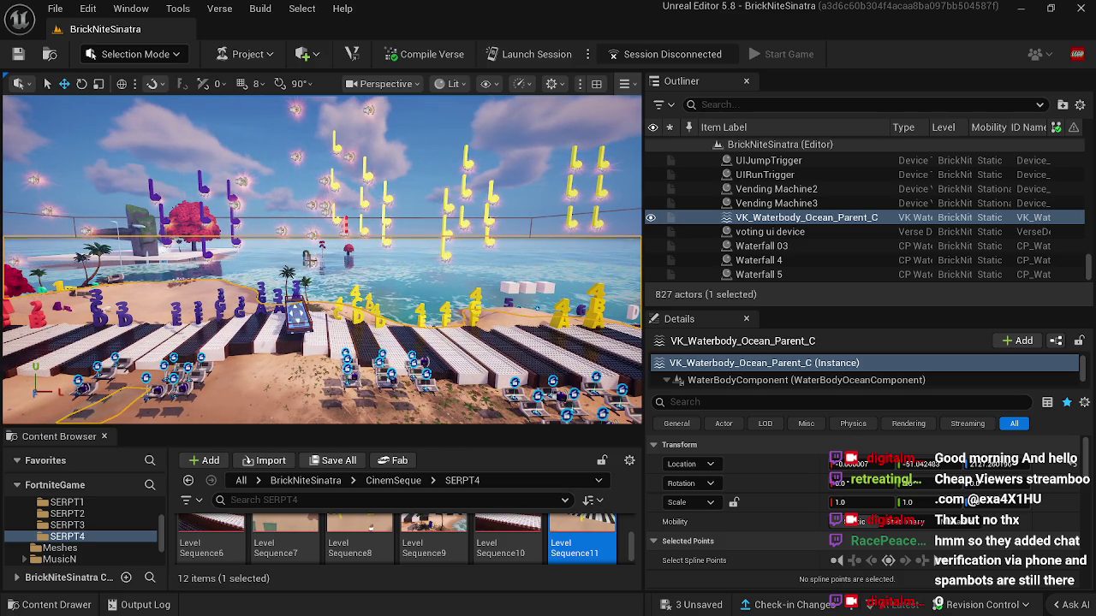
{"action": "left_click", "coordinate": [313, 260]}
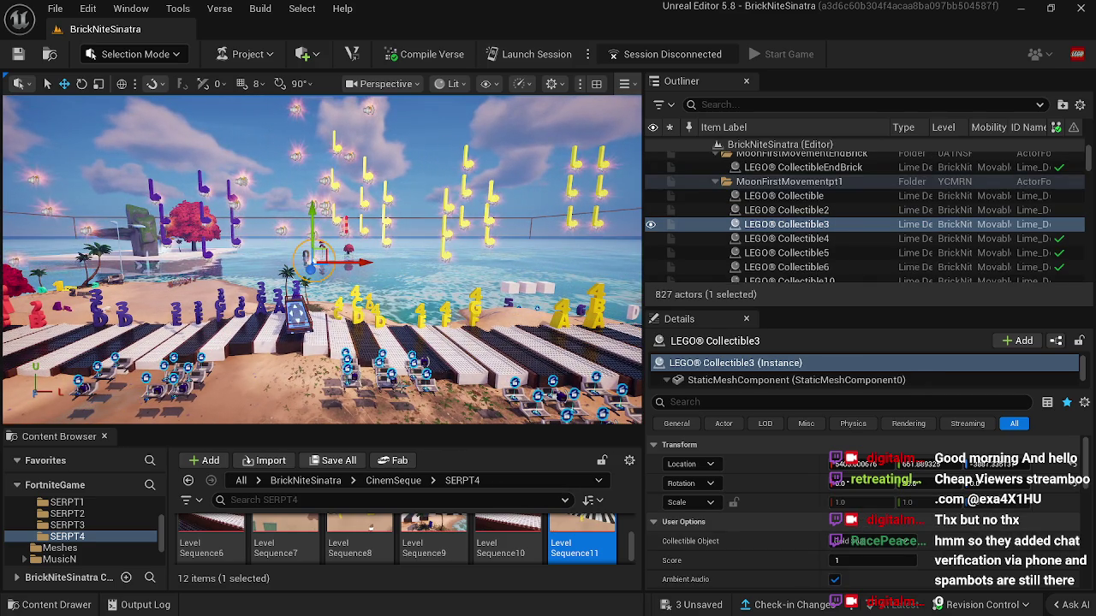
Step: Swing over the beach to the Welcome sign and select midi note handlerCD2CD3GA3
{"action": "left_click", "coordinate": [250, 387]}
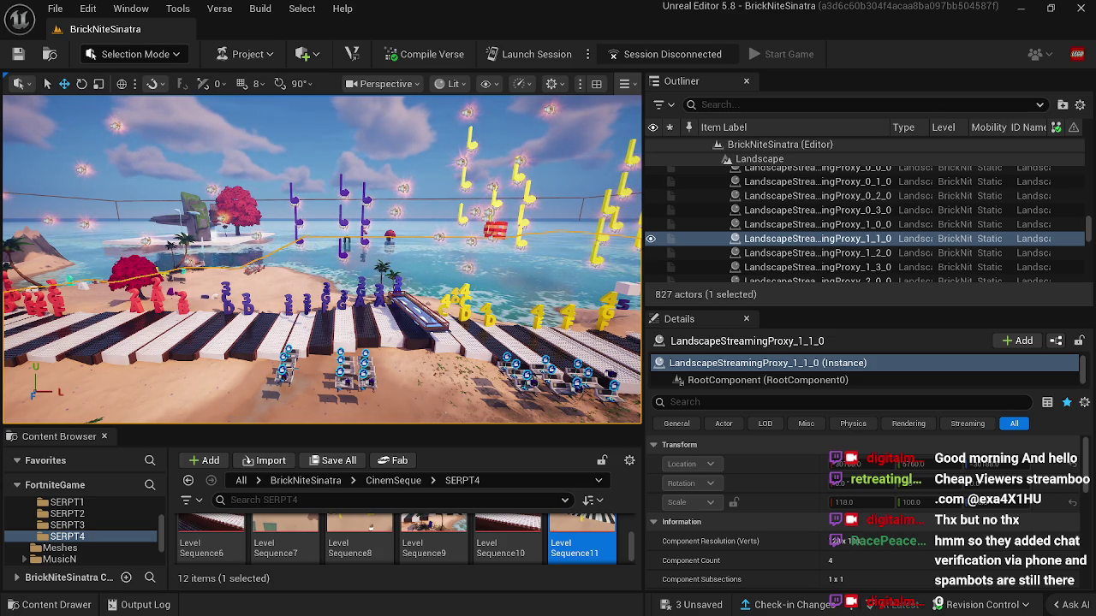
{"action": "mouse_move", "coordinate": [392, 382]}
{"action": "left_mouse_down"}
{"action": "mouse_move", "coordinate": [304, 382]}
{"action": "mouse_move", "coordinate": [321, 382]}
{"action": "left_mouse_up"}
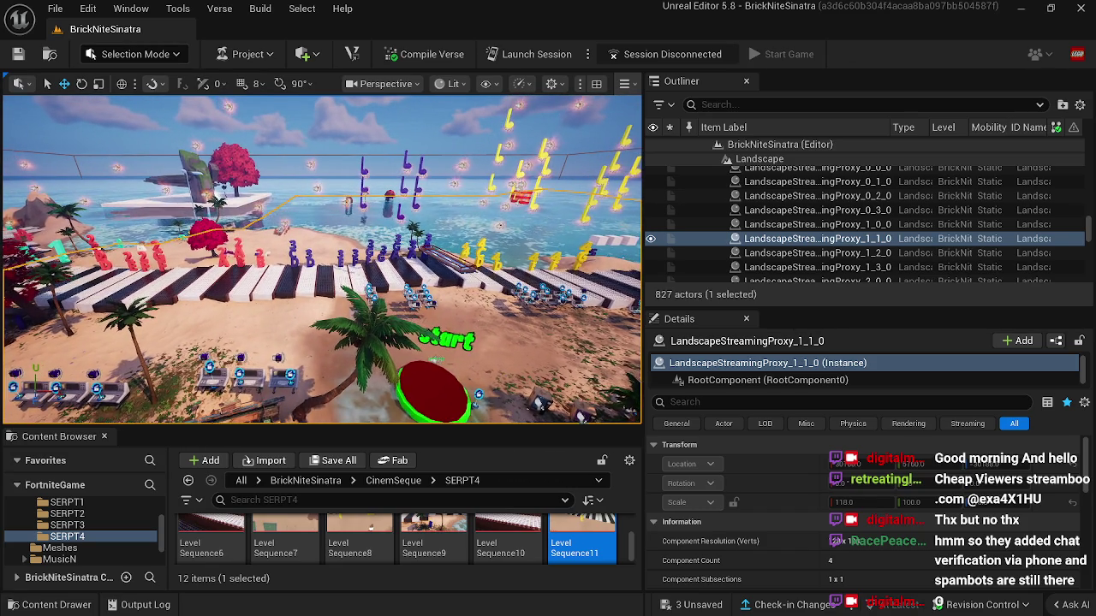
{"action": "left_click_drag", "start_coordinate": [321, 382], "coordinate": [386, 370]}
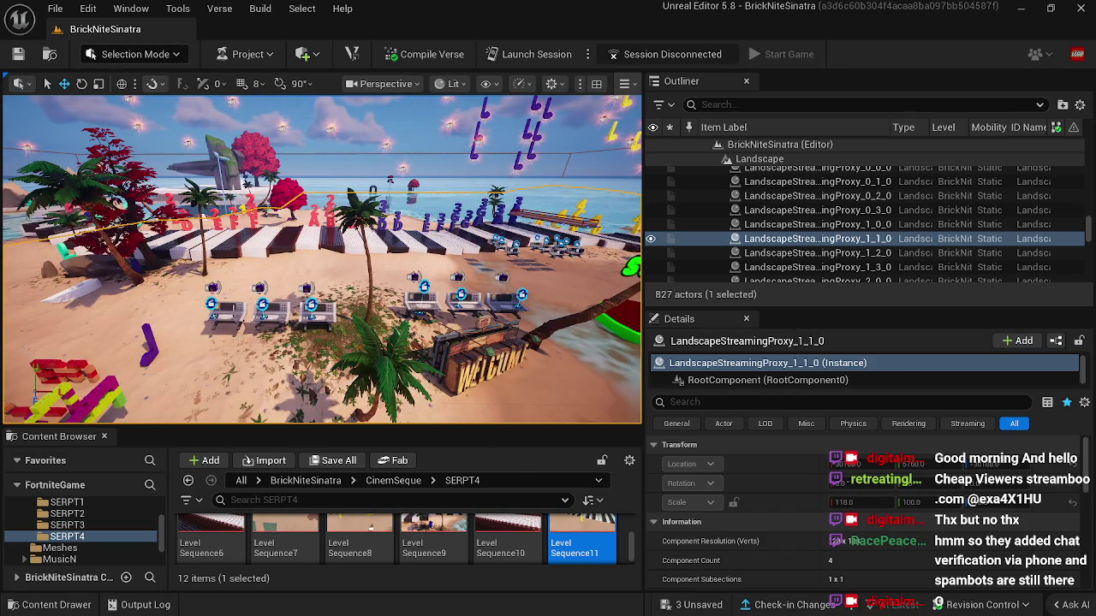
{"action": "left_click", "coordinate": [241, 328]}
{"action": "left_click_drag", "start_coordinate": [241, 328], "coordinate": [60, 326]}
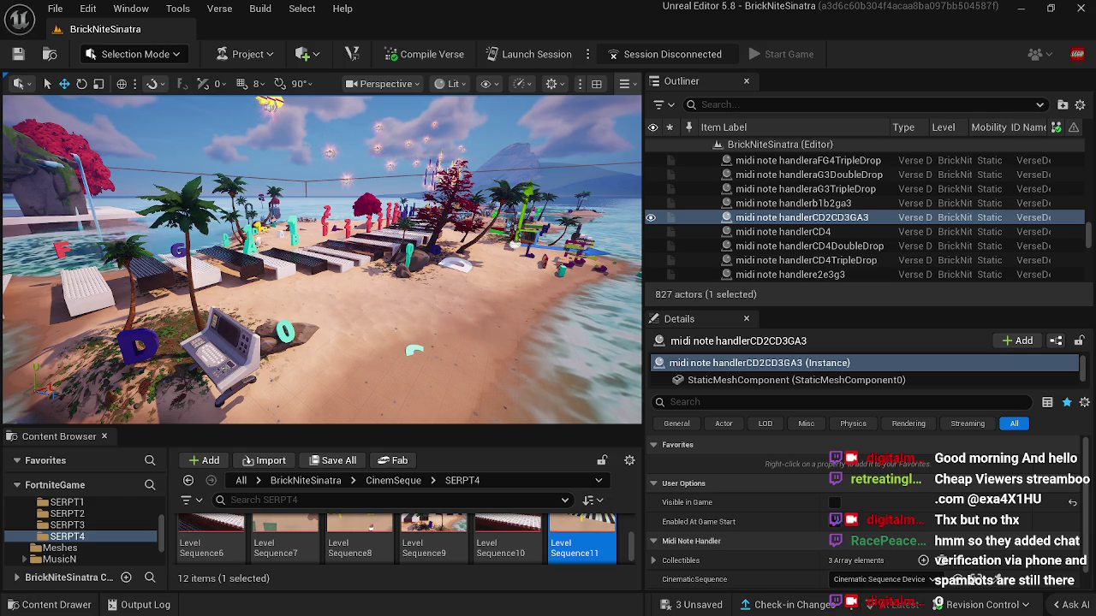
Step: Reselect midi note handlerCD2CD3GA3 from a wider beach view and open LevelSequence11
{"action": "left_click", "coordinate": [225, 368]}
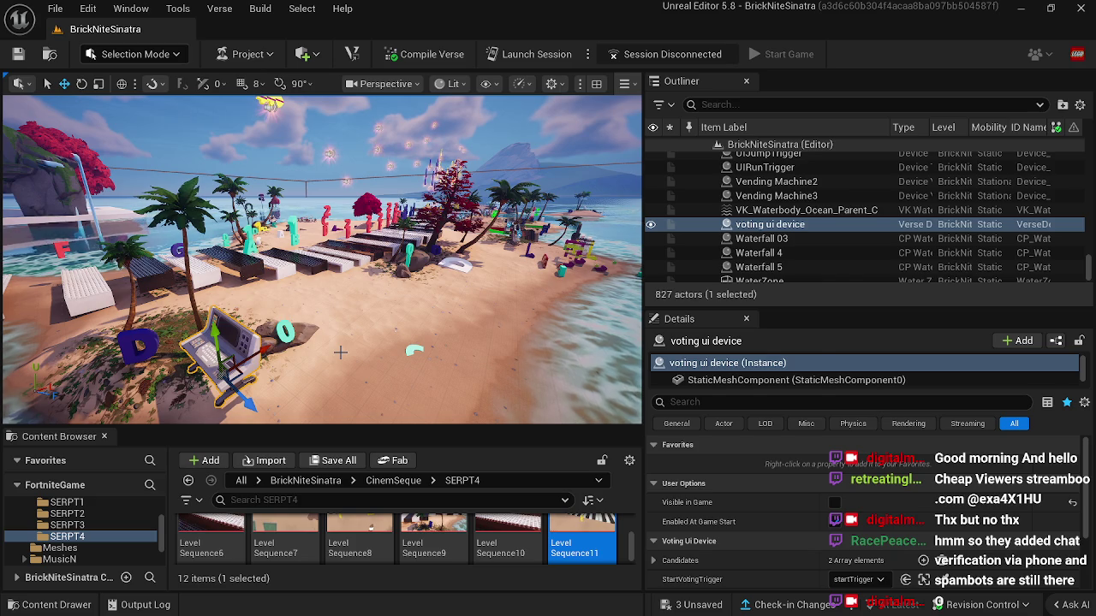
{"action": "left_click", "coordinate": [340, 352]}
{"action": "left_click_drag", "start_coordinate": [340, 352], "coordinate": [394, 346]}
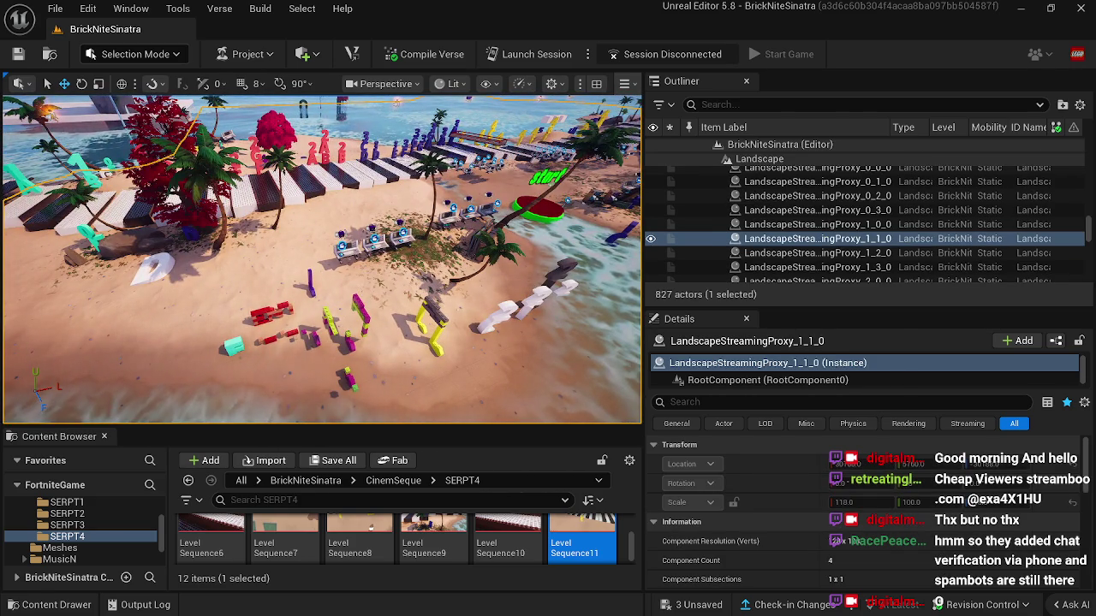
{"action": "left_click", "coordinate": [347, 247]}
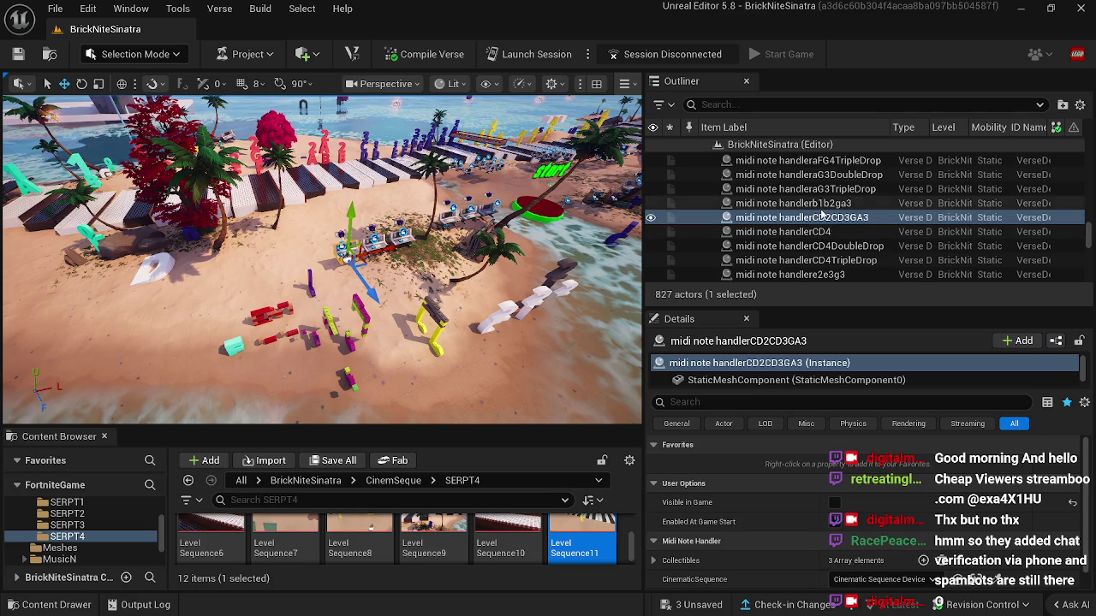
{"action": "mouse_move", "coordinate": [360, 325]}
{"action": "left_mouse_down"}
{"action": "mouse_move", "coordinate": [368, 364]}
{"action": "mouse_move", "coordinate": [326, 368]}
{"action": "mouse_move", "coordinate": [360, 367]}
{"action": "left_mouse_up"}
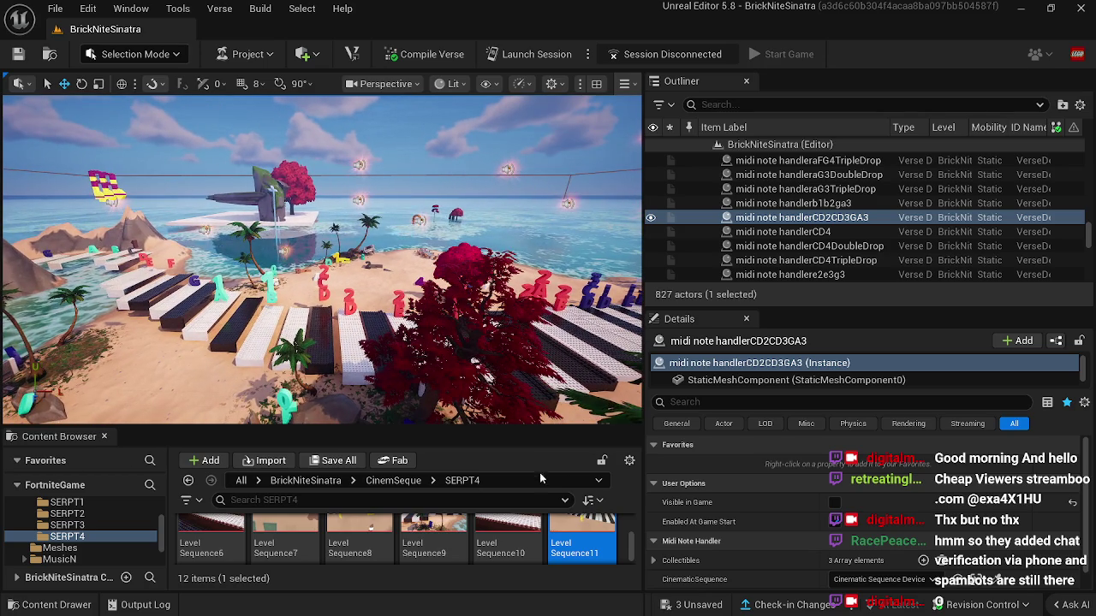
{"action": "double_click", "coordinate": [582, 524]}
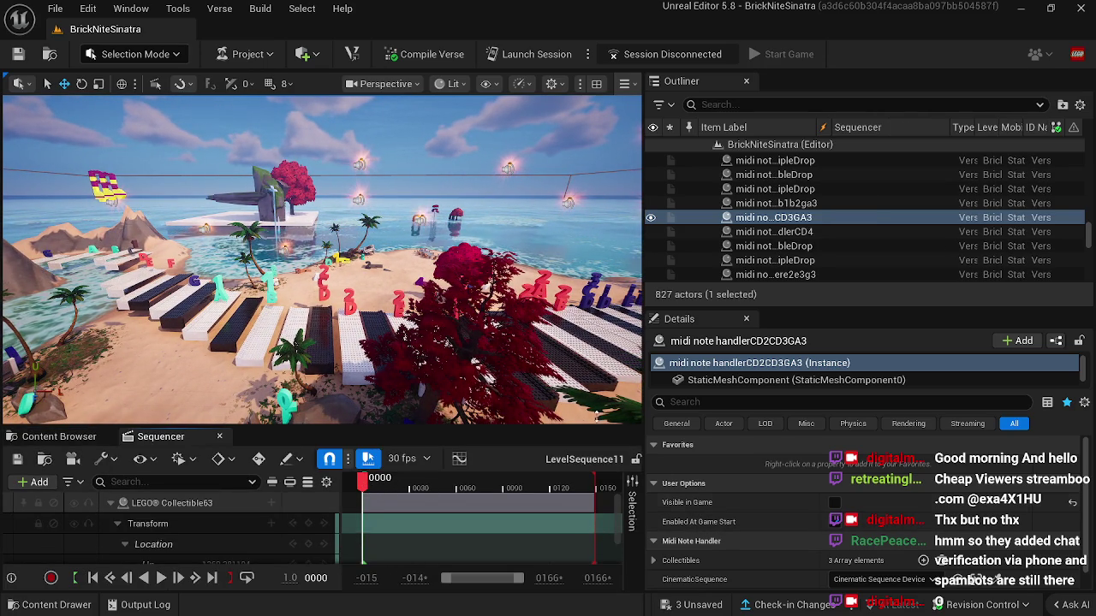
Step: Select the beach's cinematic sequence device and open its sequence in Sequencer
{"action": "mouse_move", "coordinate": [360, 343]}
{"action": "left_mouse_down"}
{"action": "mouse_move", "coordinate": [325, 342]}
{"action": "mouse_move", "coordinate": [434, 335]}
{"action": "left_mouse_up"}
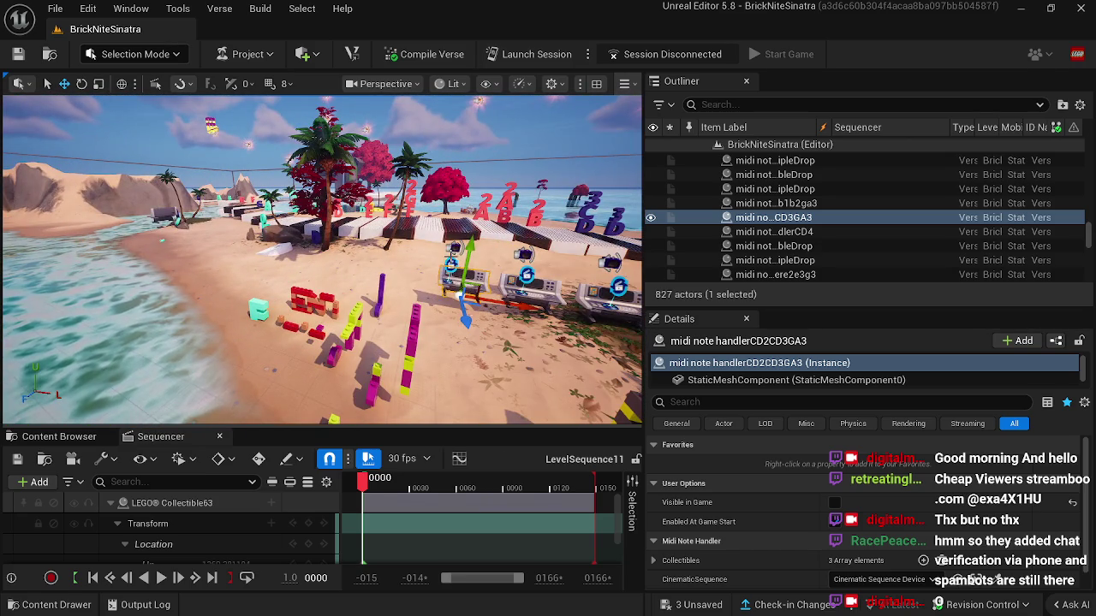
{"action": "left_click", "coordinate": [451, 263]}
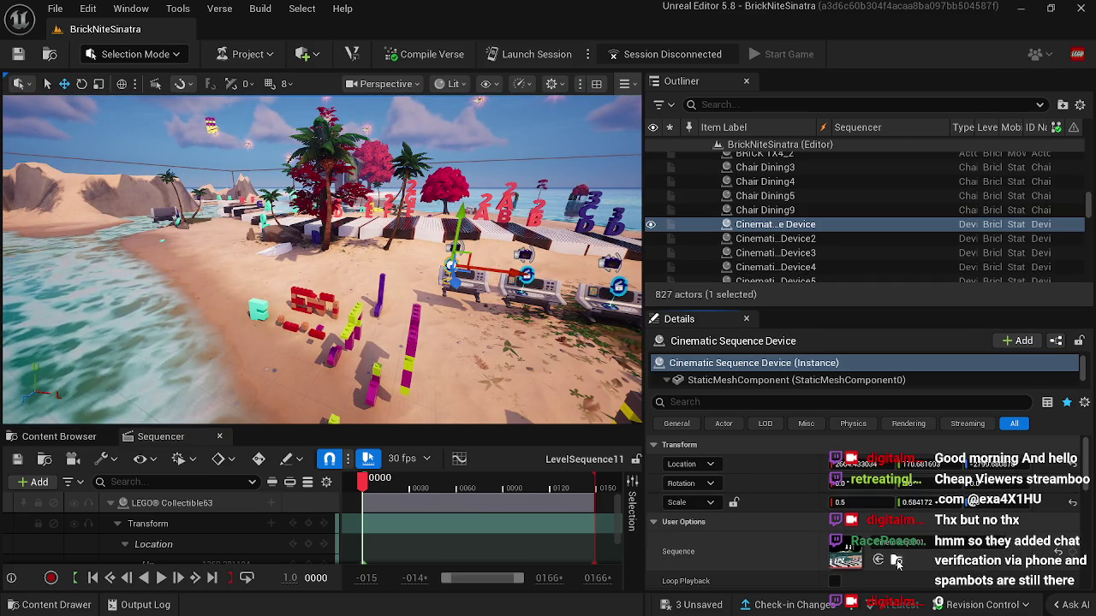
{"action": "left_click", "coordinate": [896, 559]}
{"action": "double_click", "coordinate": [211, 540]}
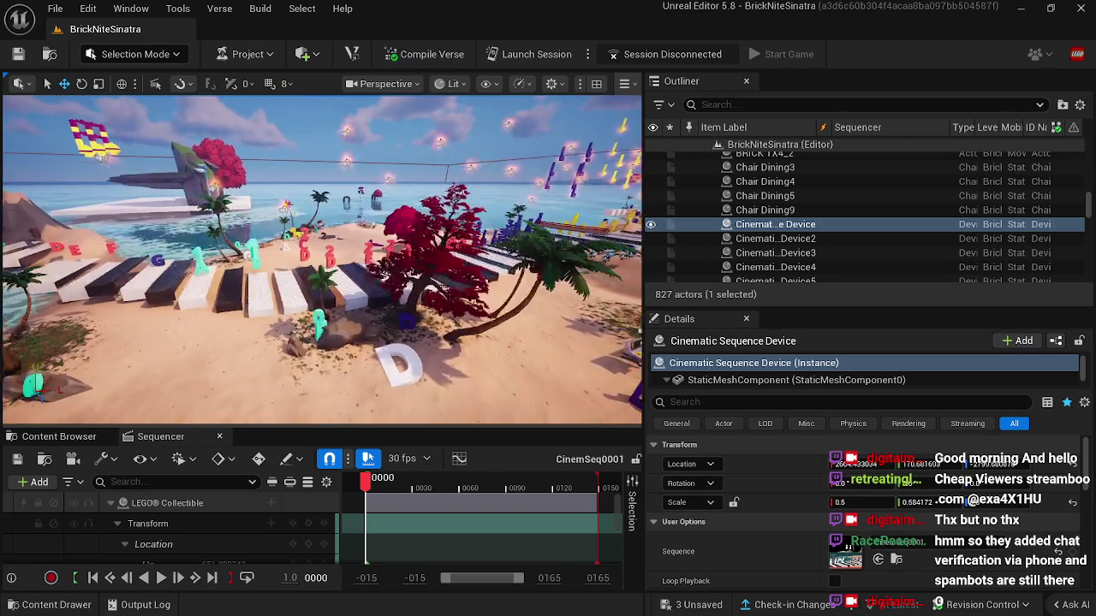
Step: Preview the animation up to frame 0099, select the LEGO Collectible, and close Sequencer
{"action": "left_click", "coordinate": [372, 486]}
{"action": "left_click_drag", "start_coordinate": [373, 486], "coordinate": [520, 473]}
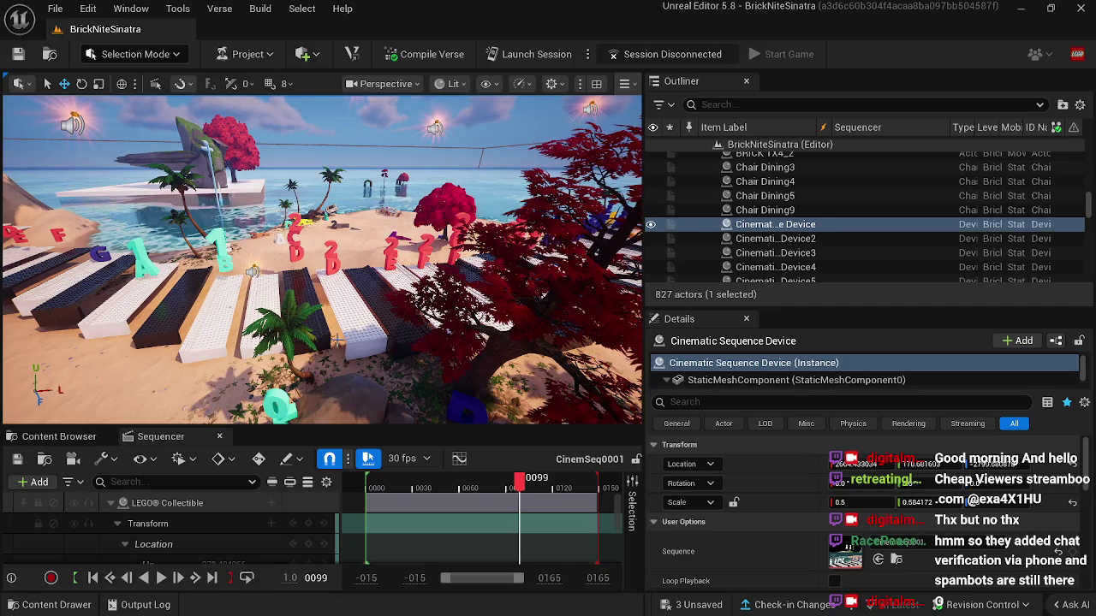
{"action": "left_click", "coordinate": [254, 272]}
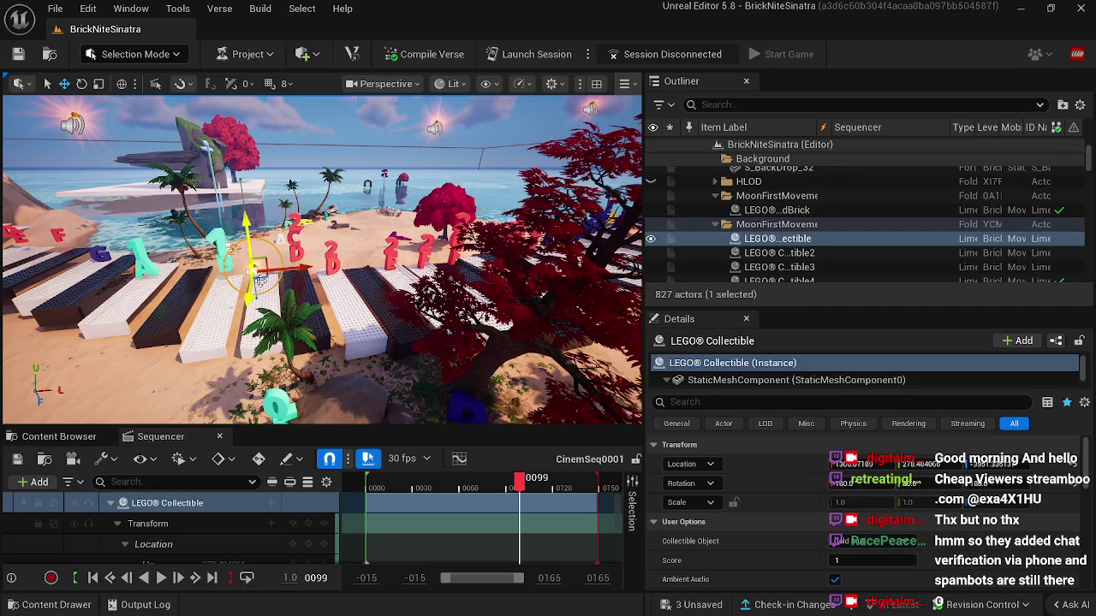
{"action": "left_click", "coordinate": [220, 438]}
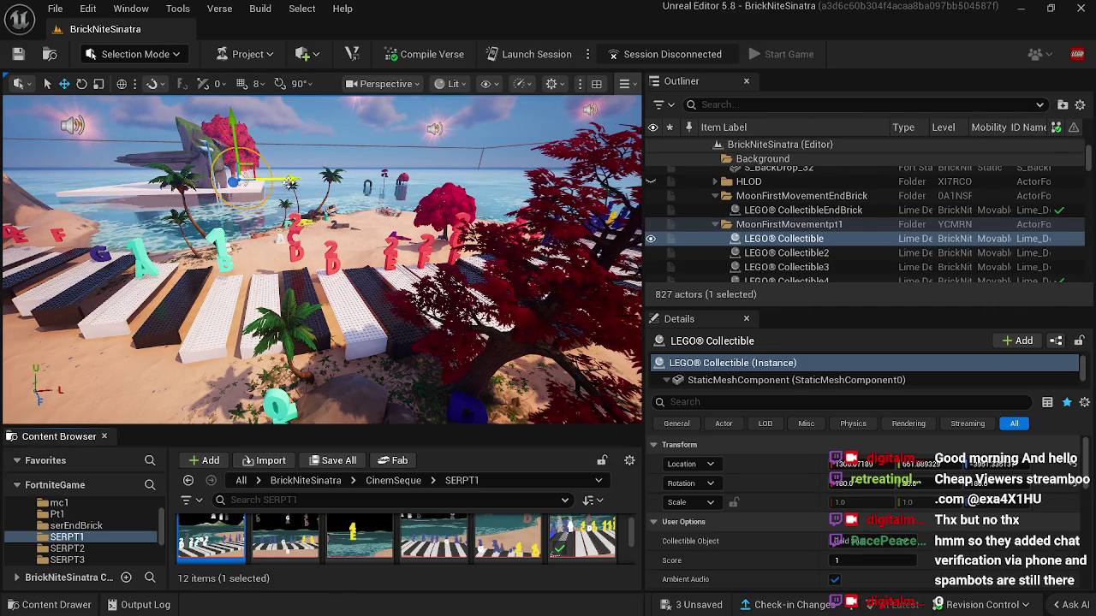
Step: Open the SERPT1 sequence, preview it to the end, and fly past the collectible toward the piano keys
{"action": "left_click_drag", "start_coordinate": [345, 181], "coordinate": [322, 183]}
{"action": "double_click", "coordinate": [211, 548]}
{"action": "mouse_move", "coordinate": [384, 484]}
{"action": "left_mouse_down"}
{"action": "mouse_move", "coordinate": [609, 482]}
{"action": "mouse_move", "coordinate": [598, 482]}
{"action": "left_mouse_up"}
{"action": "key", "text": "w"}
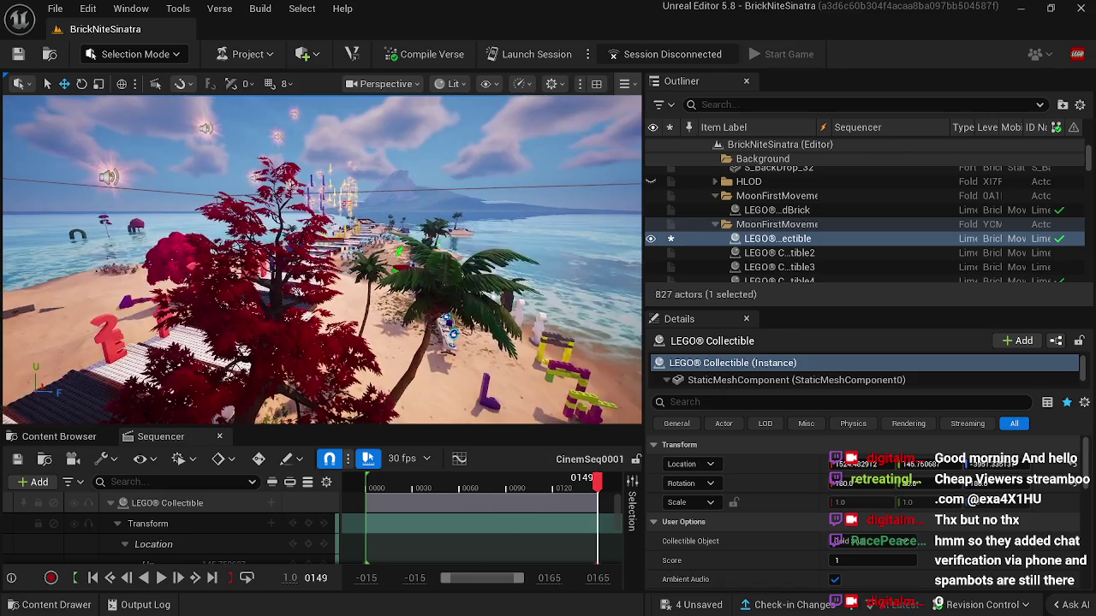
{"action": "key", "text": "w"}
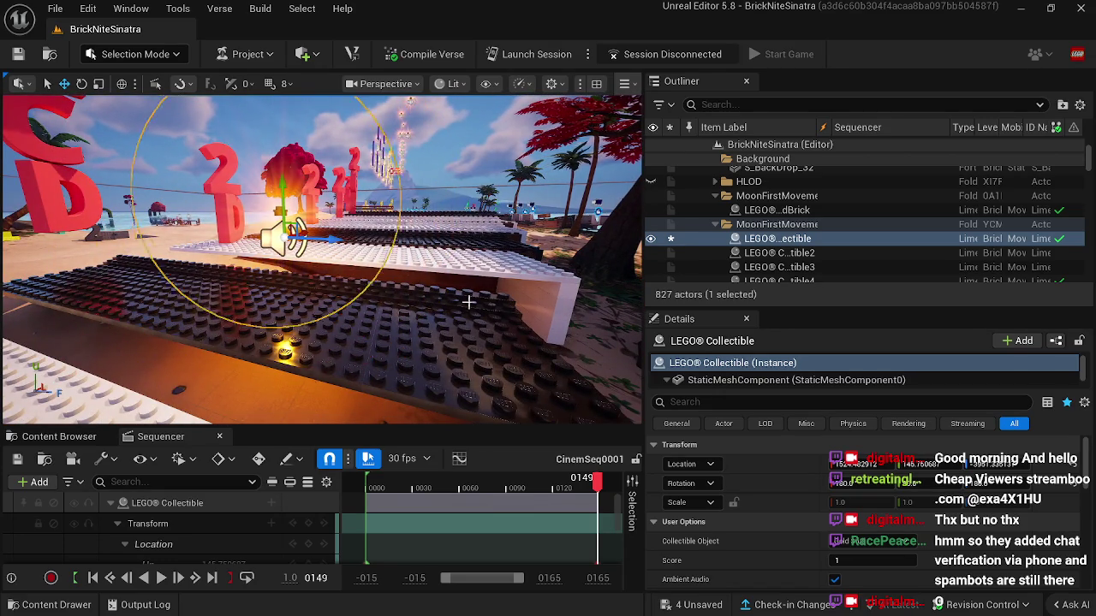
{"action": "key", "text": "w"}
{"action": "key", "text": "w"}
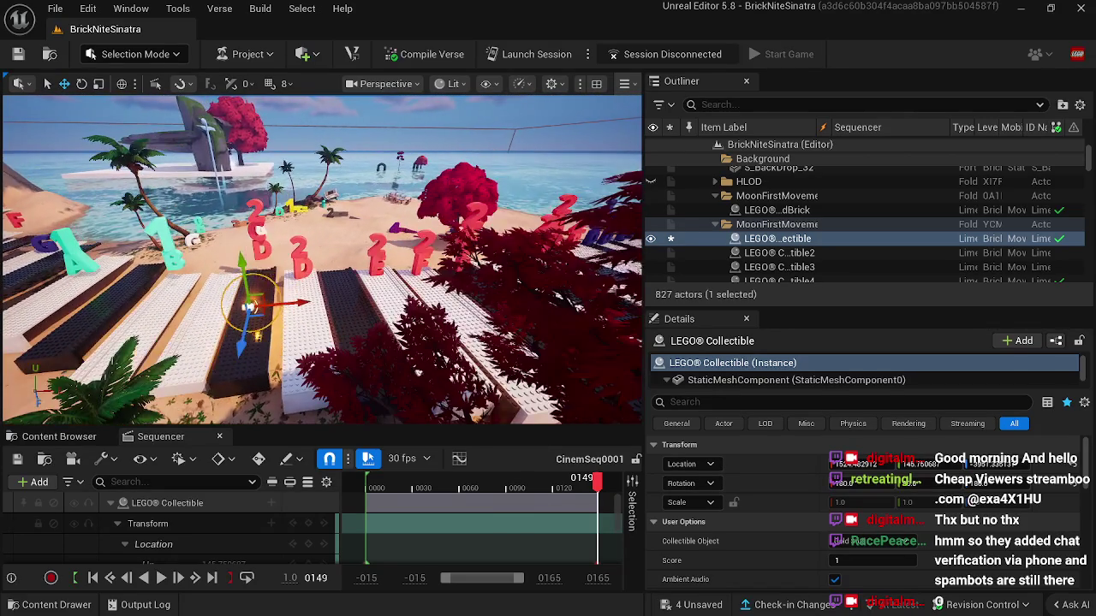
{"action": "key", "text": "w"}
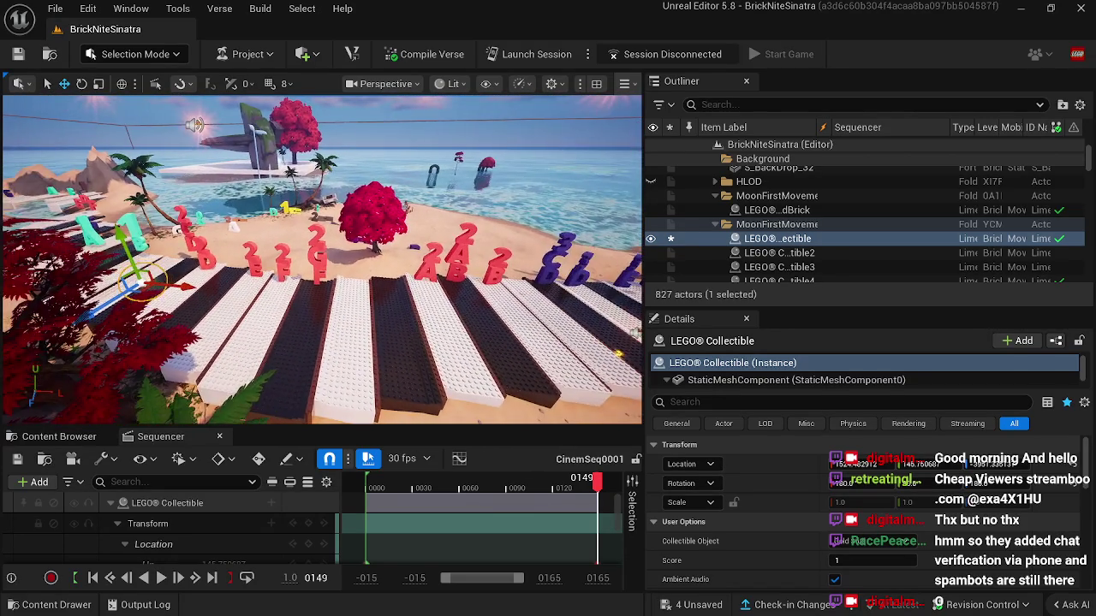
{"action": "key", "text": "w"}
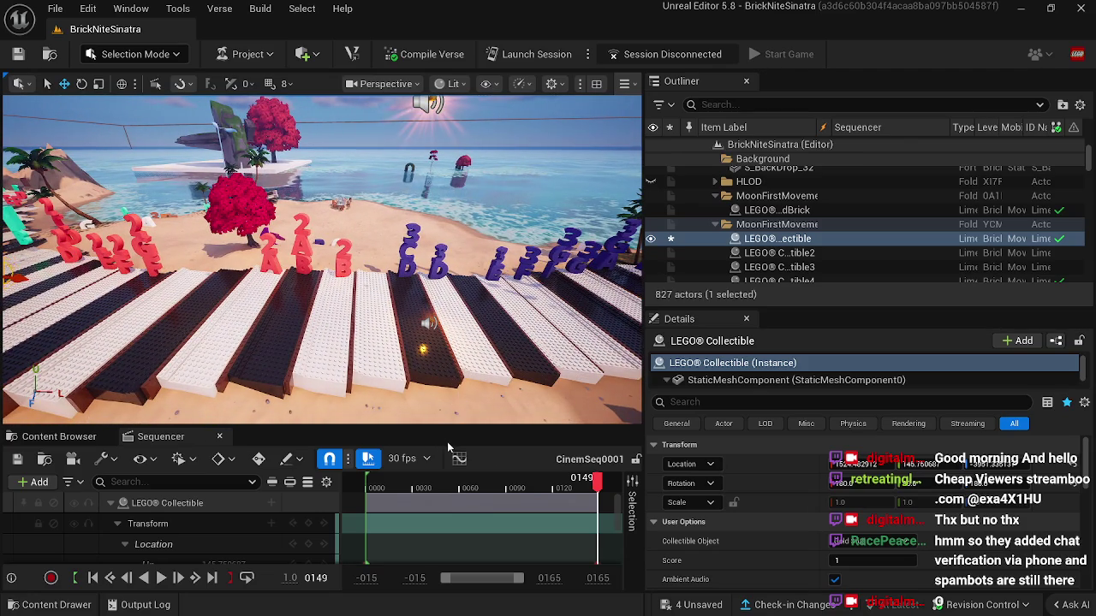
{"action": "key", "text": "w"}
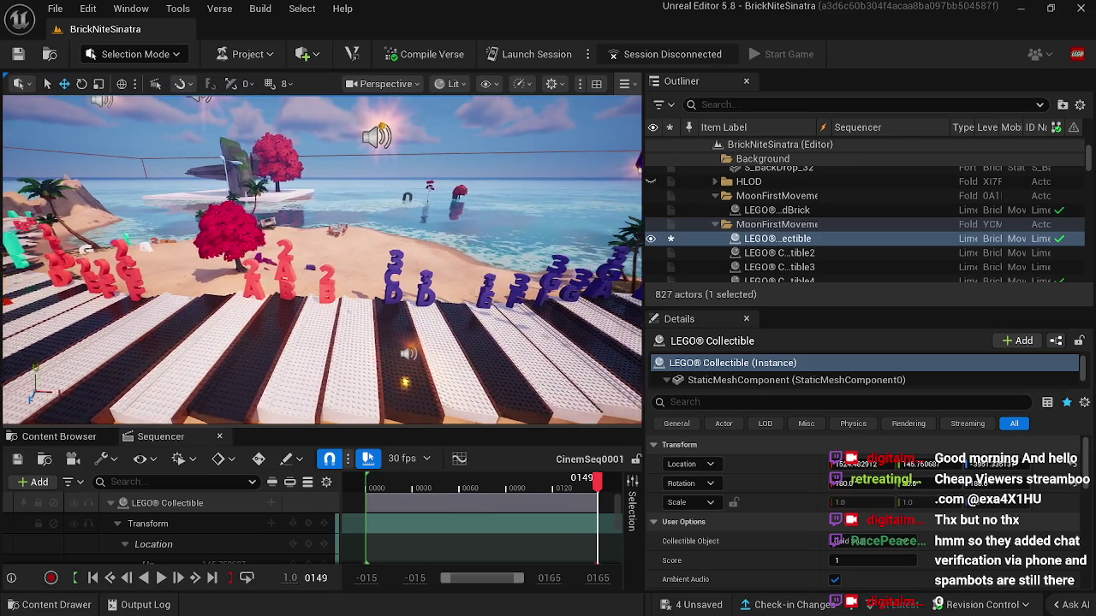
Step: Scrub between frame 0100 and the end, fly sideways over the beach, and rewind to frame 0079
{"action": "mouse_move", "coordinate": [597, 484]}
{"action": "left_mouse_down"}
{"action": "mouse_move", "coordinate": [433, 486]}
{"action": "mouse_move", "coordinate": [528, 489]}
{"action": "left_mouse_up"}
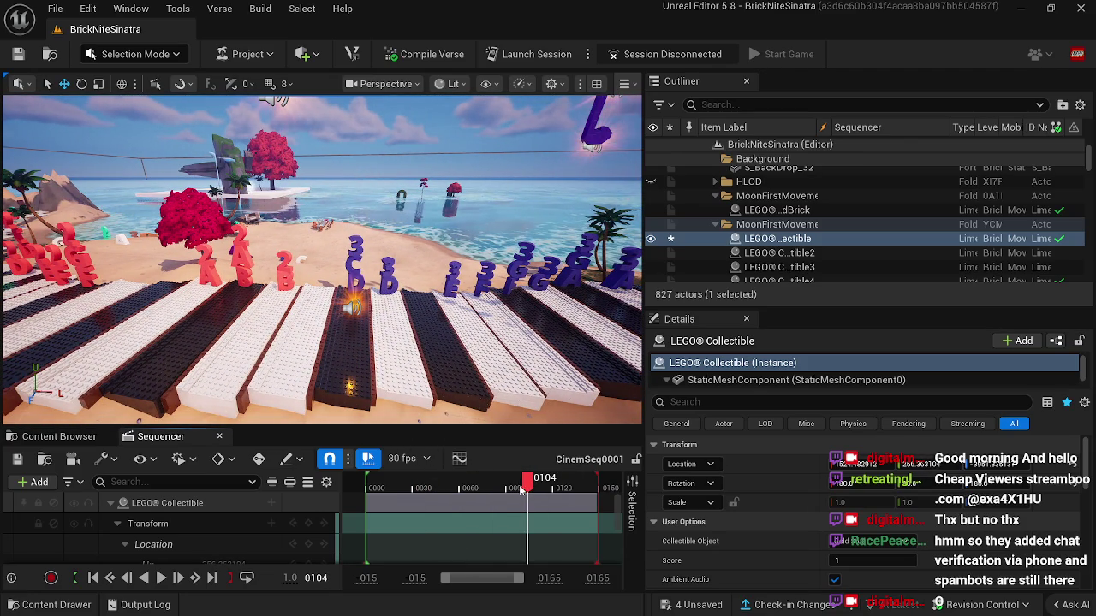
{"action": "left_click_drag", "start_coordinate": [529, 489], "coordinate": [598, 492]}
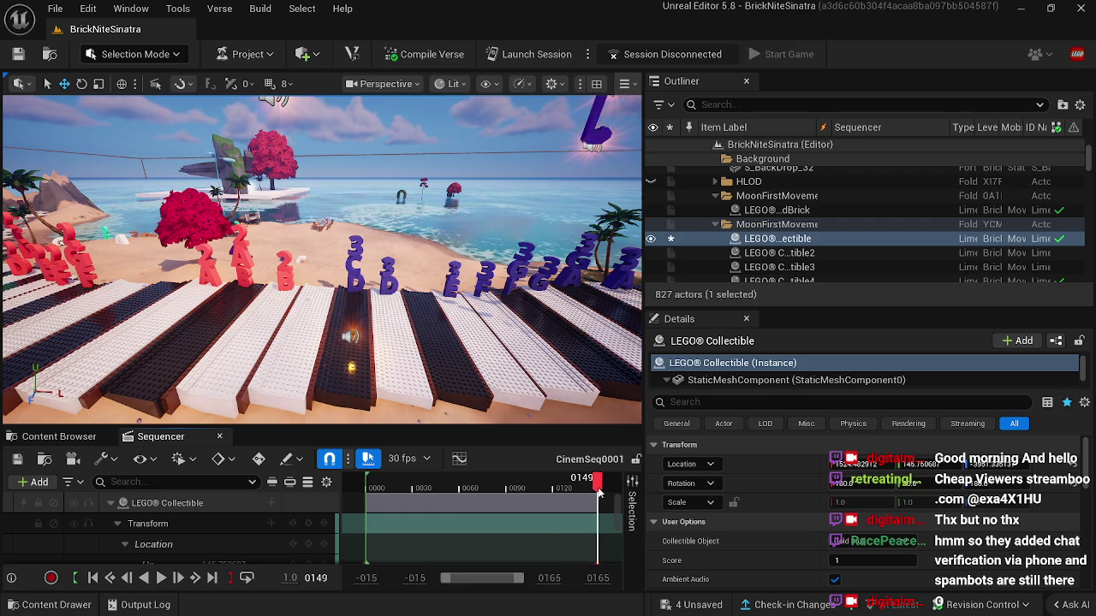
{"action": "key", "text": "w"}
{"action": "key", "text": "d"}
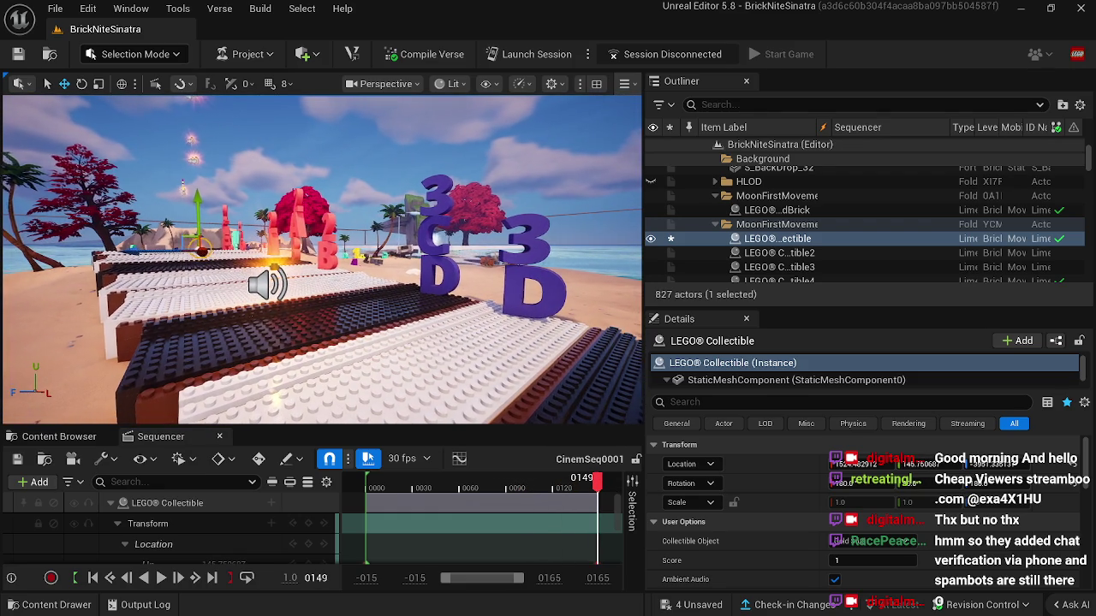
{"action": "key", "text": "d"}
{"action": "key", "text": "d"}
{"action": "key", "text": "s"}
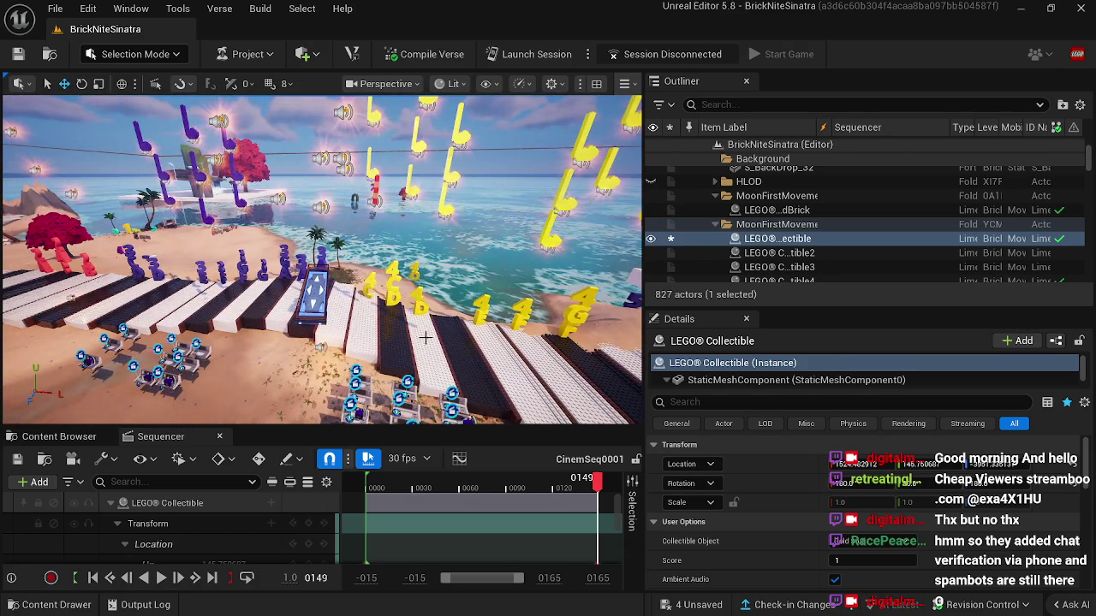
{"action": "mouse_move", "coordinate": [597, 481]}
{"action": "left_mouse_down"}
{"action": "mouse_move", "coordinate": [490, 495]}
{"action": "mouse_move", "coordinate": [553, 485]}
{"action": "left_mouse_up"}
{"action": "scroll", "coordinate": [505, 493], "scroll_direction": "left", "scroll_amount": 2}
{"action": "left_click", "coordinate": [323, 326]}
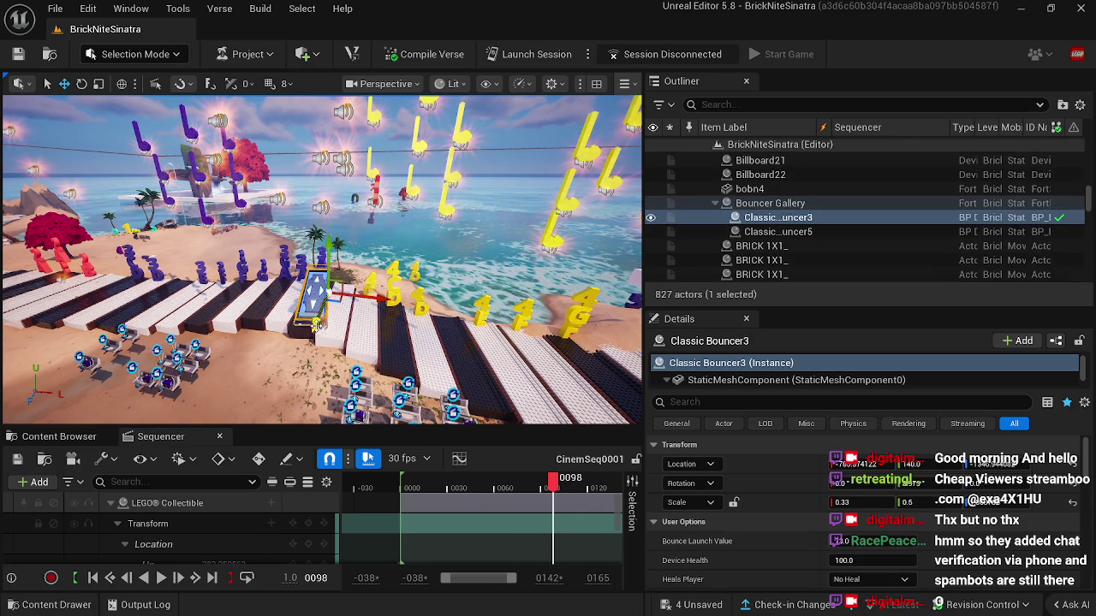
Step: Reframe LEGO Collectible3 and preview its rise through frame 0148 to the final frame
{"action": "key", "text": "ctrl+z"}
{"action": "key", "text": "f"}
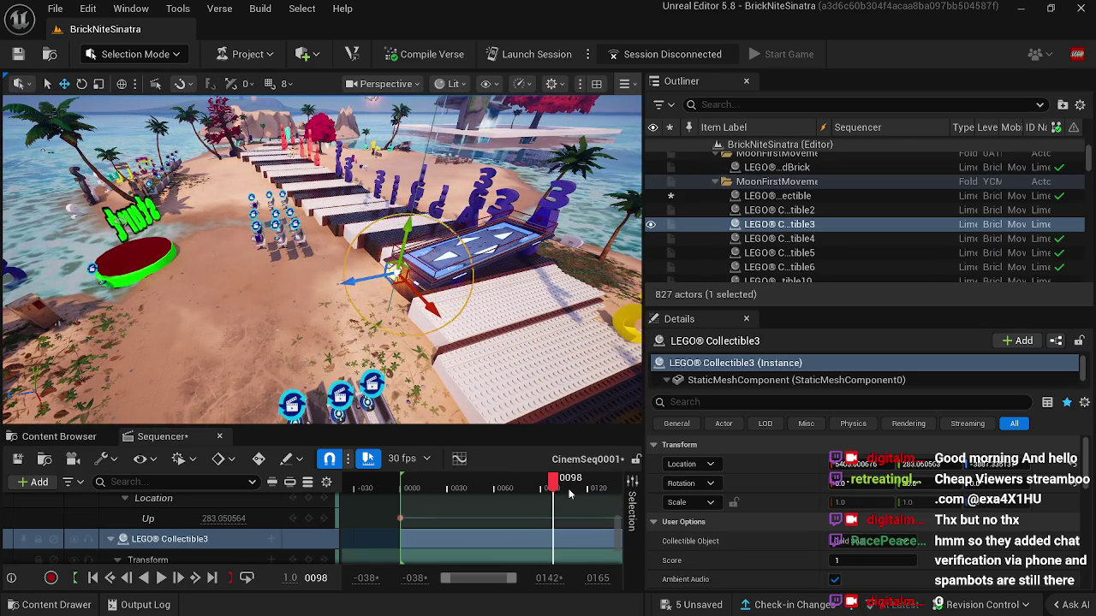
{"action": "left_click_drag", "start_coordinate": [554, 485], "coordinate": [640, 484]}
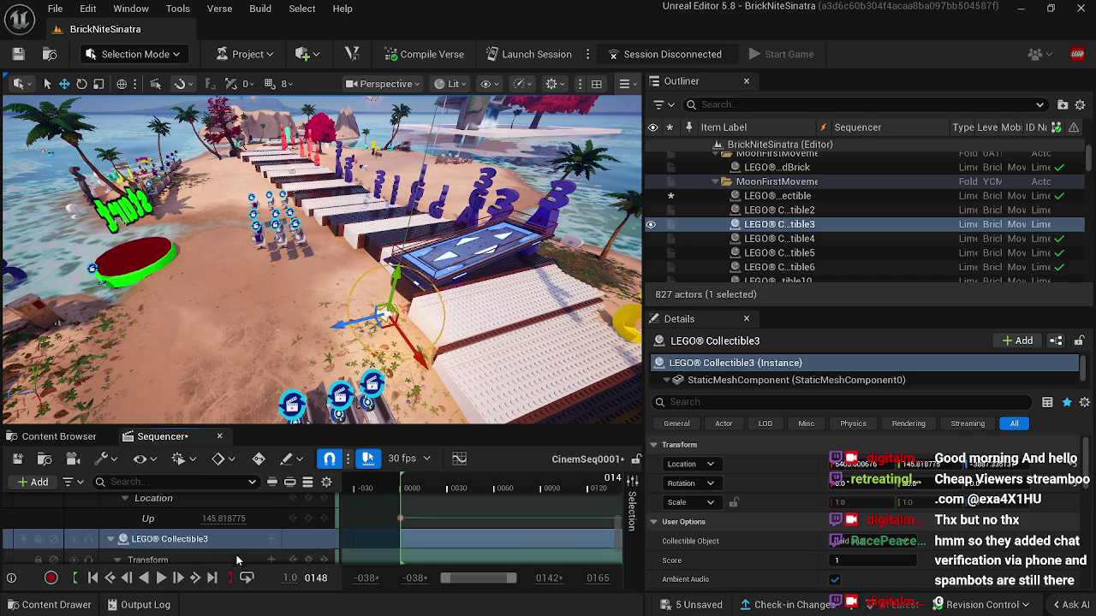
{"action": "left_click", "coordinate": [214, 581]}
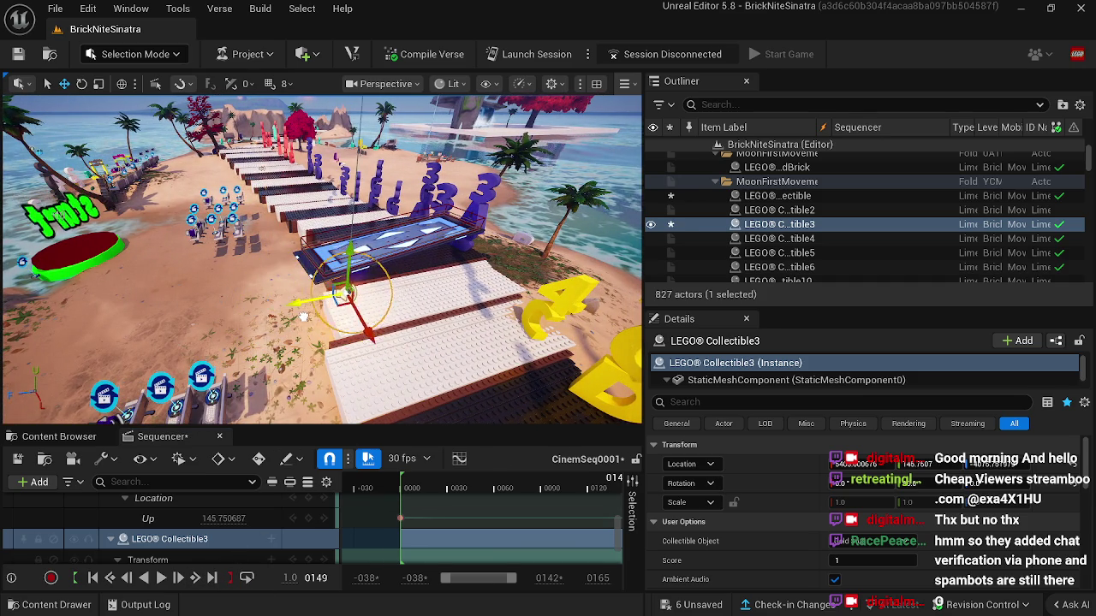
Step: Select midi note handler CD2CD3GA3 over the piano keys and widen the Outliner/Details panels
{"action": "left_click_drag", "start_coordinate": [386, 341], "coordinate": [375, 276]}
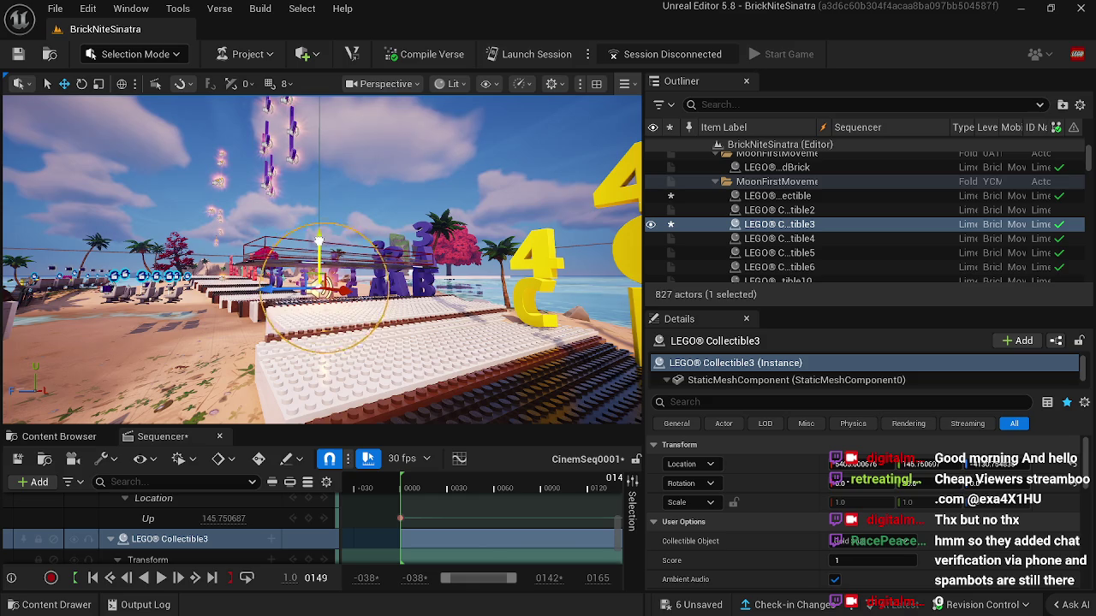
{"action": "left_click_drag", "start_coordinate": [375, 276], "coordinate": [375, 240]}
{"action": "left_click_drag", "start_coordinate": [398, 305], "coordinate": [340, 272]}
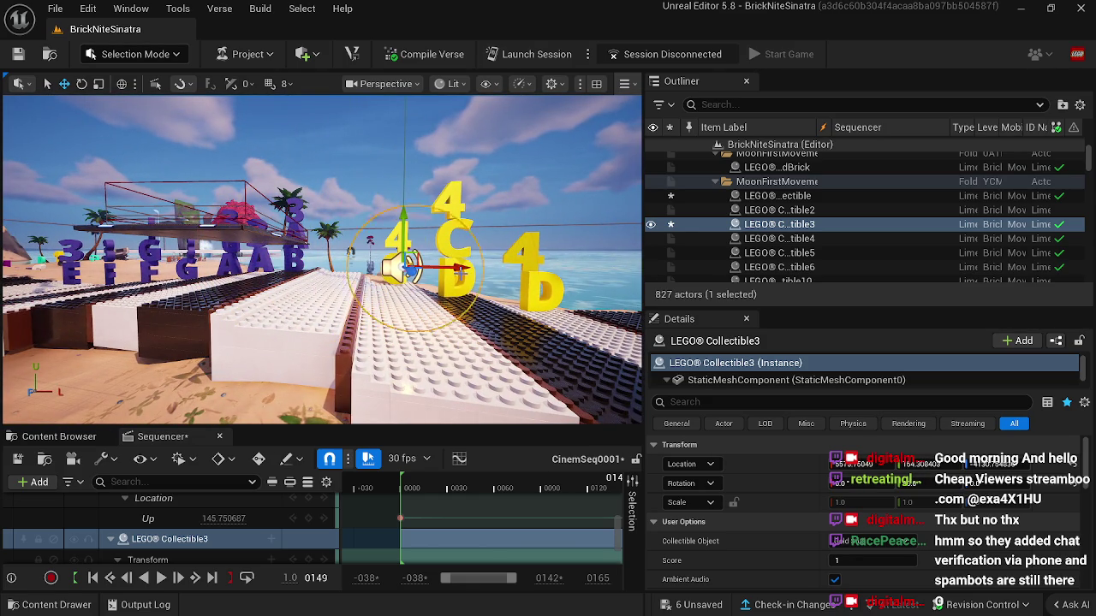
{"action": "mouse_move", "coordinate": [457, 282]}
{"action": "left_mouse_down"}
{"action": "mouse_move", "coordinate": [457, 273]}
{"action": "mouse_move", "coordinate": [409, 270]}
{"action": "left_mouse_up"}
{"action": "mouse_move", "coordinate": [379, 360]}
{"action": "left_mouse_down"}
{"action": "mouse_move", "coordinate": [390, 360]}
{"action": "mouse_move", "coordinate": [298, 351]}
{"action": "left_mouse_up"}
{"action": "left_click", "coordinate": [228, 337]}
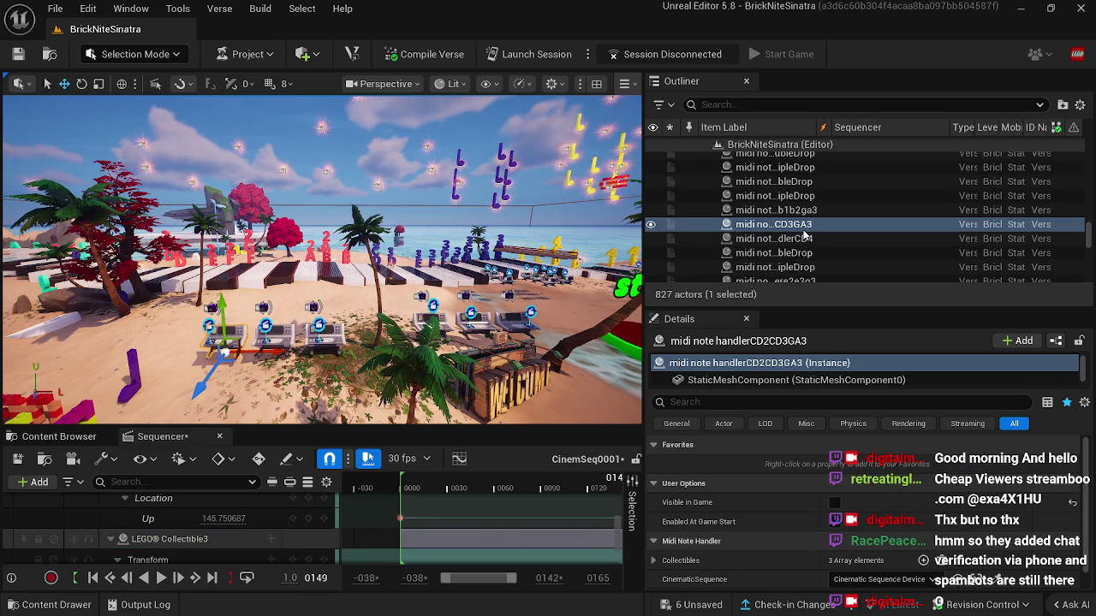
{"action": "left_click_drag", "start_coordinate": [325, 257], "coordinate": [520, 257]}
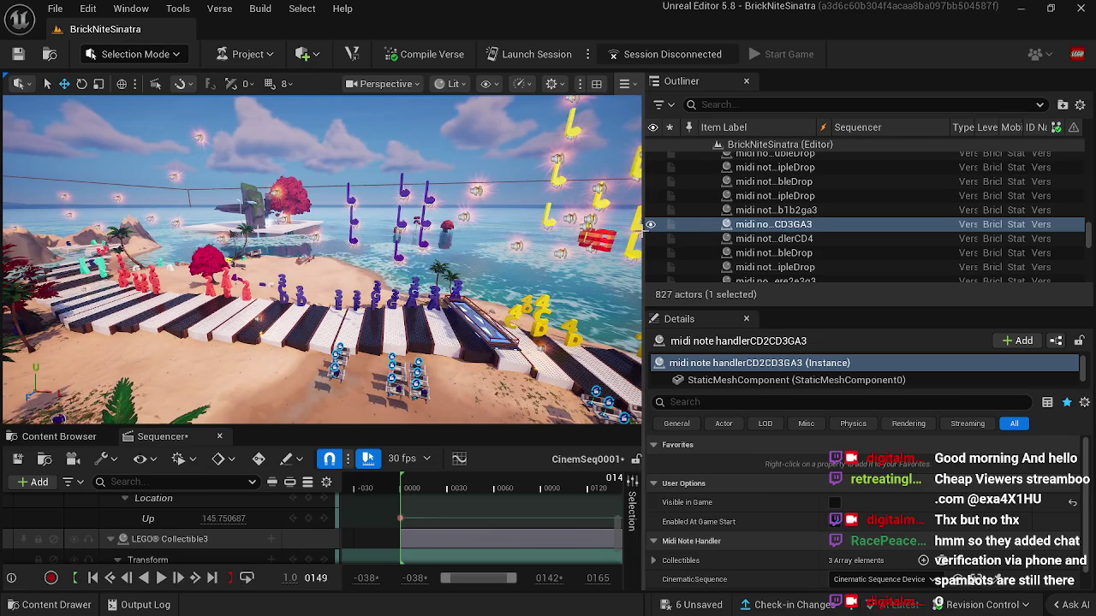
{"action": "left_click_drag", "start_coordinate": [644, 230], "coordinate": [592, 229]}
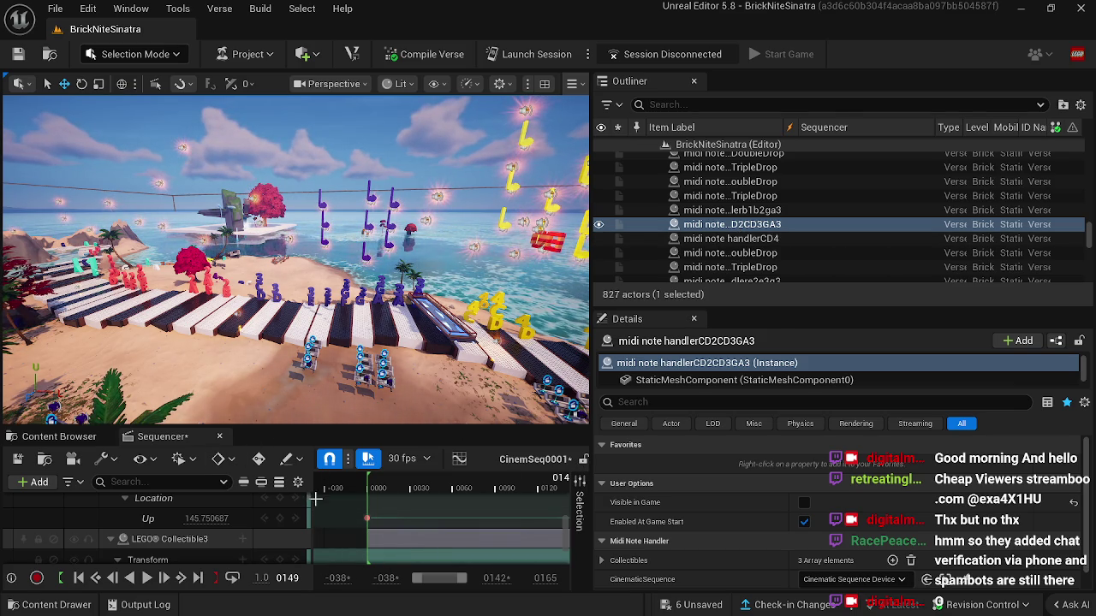
{"action": "left_click", "coordinate": [420, 486]}
Step: Scrub to frame 0090, then nudge LEGO Collectible3 along X and Y while previewing to the end
{"action": "left_click_drag", "start_coordinate": [428, 486], "coordinate": [496, 492]}
{"action": "left_click_drag", "start_coordinate": [490, 495], "coordinate": [482, 484]}
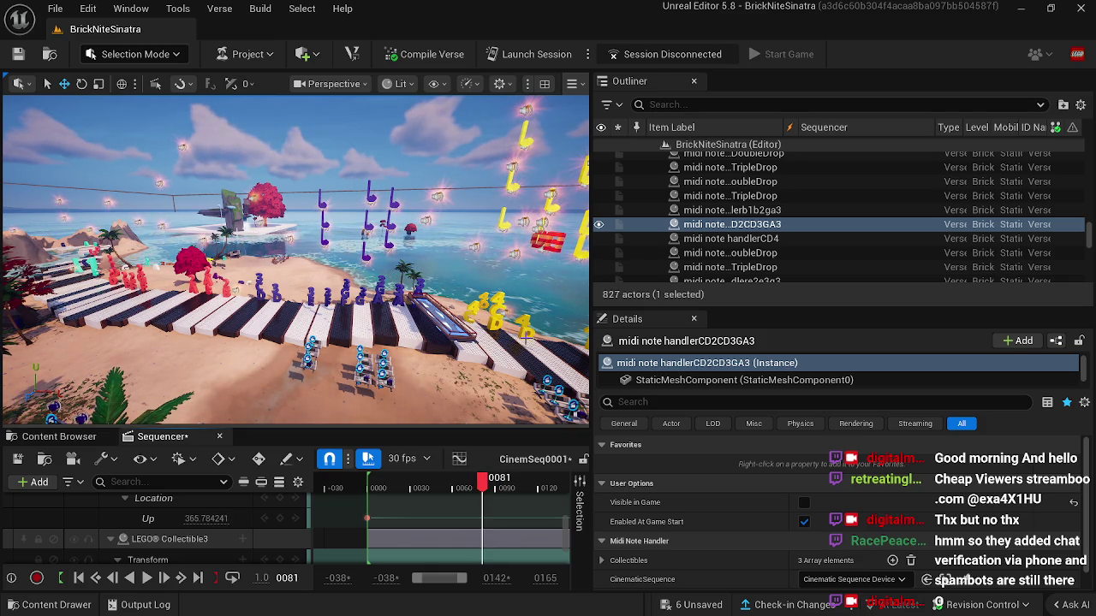
{"action": "left_click", "coordinate": [505, 310]}
{"action": "left_click", "coordinate": [502, 315]}
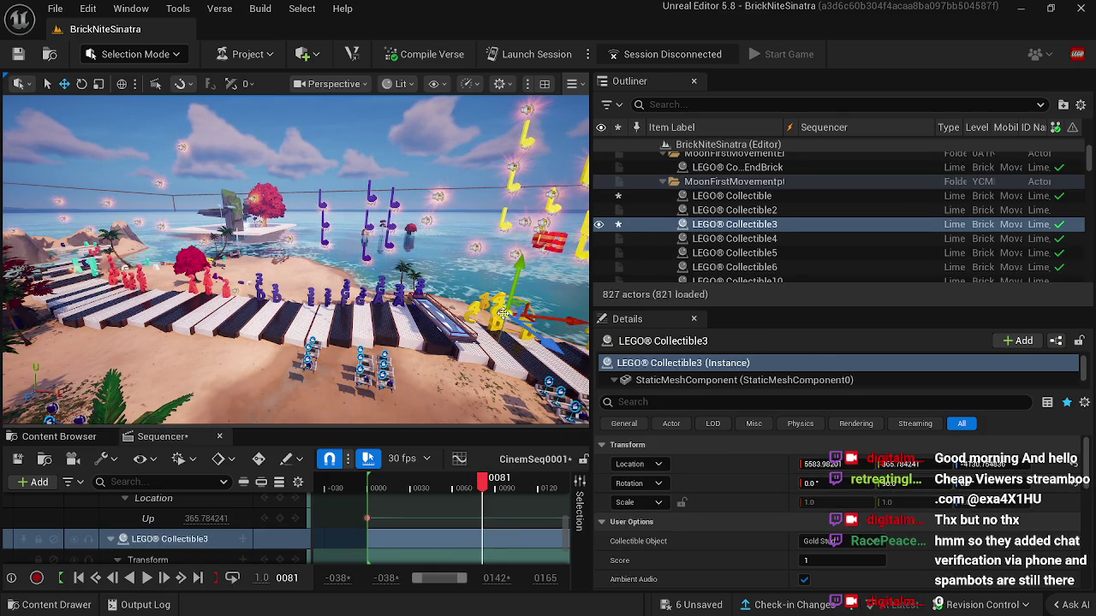
{"action": "left_click_drag", "start_coordinate": [517, 319], "coordinate": [462, 312]}
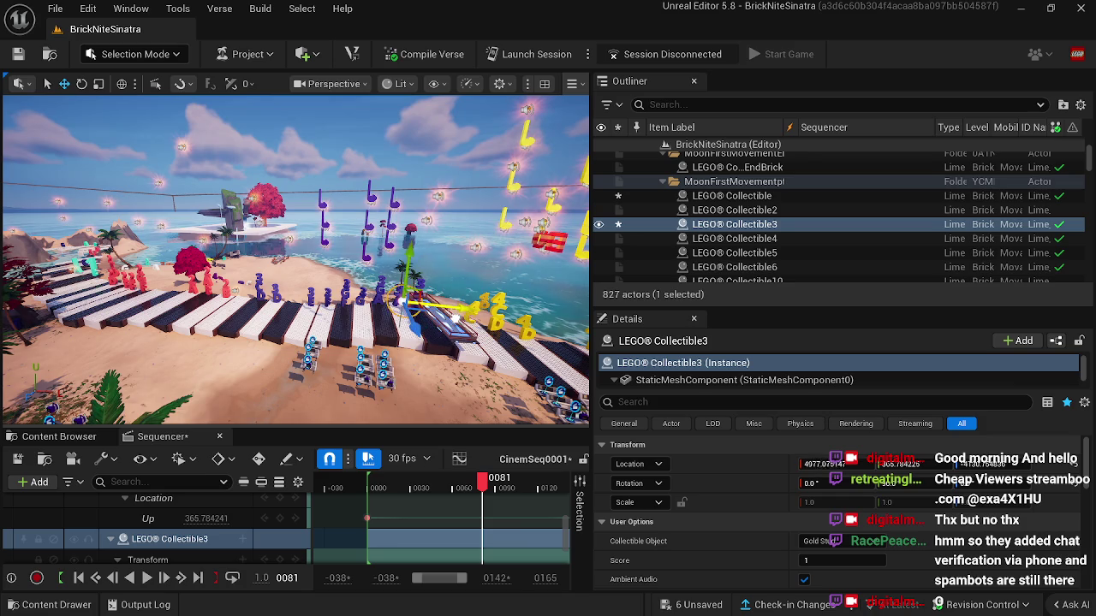
{"action": "left_click_drag", "start_coordinate": [372, 325], "coordinate": [432, 315]}
{"action": "mouse_move", "coordinate": [483, 481]}
{"action": "left_mouse_down"}
{"action": "mouse_move", "coordinate": [577, 497]}
{"action": "mouse_move", "coordinate": [552, 482]}
{"action": "left_mouse_up"}
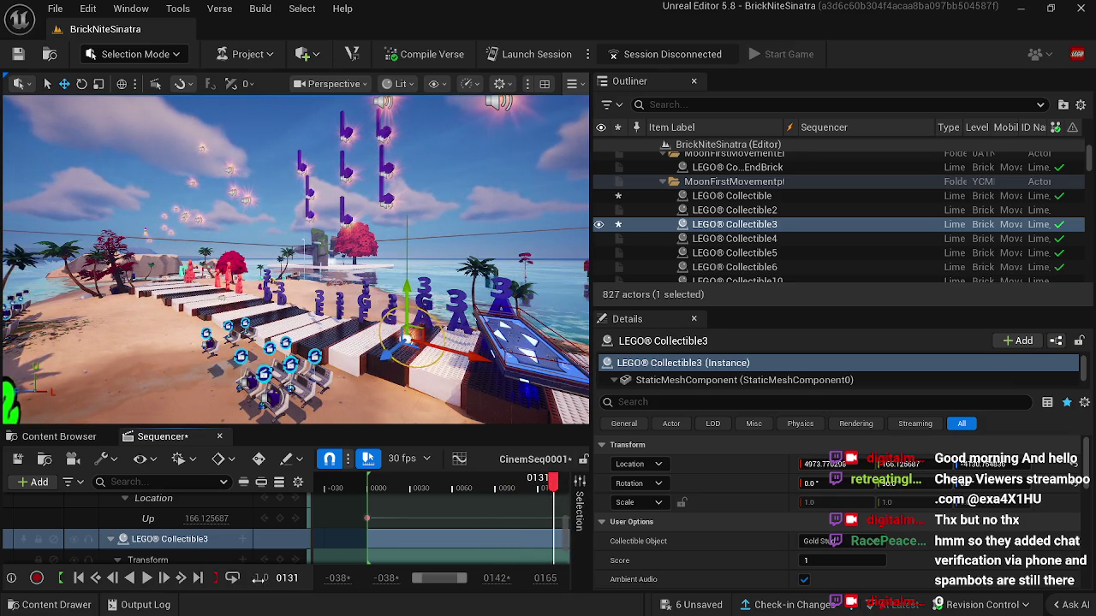
{"action": "left_click", "coordinate": [198, 579]}
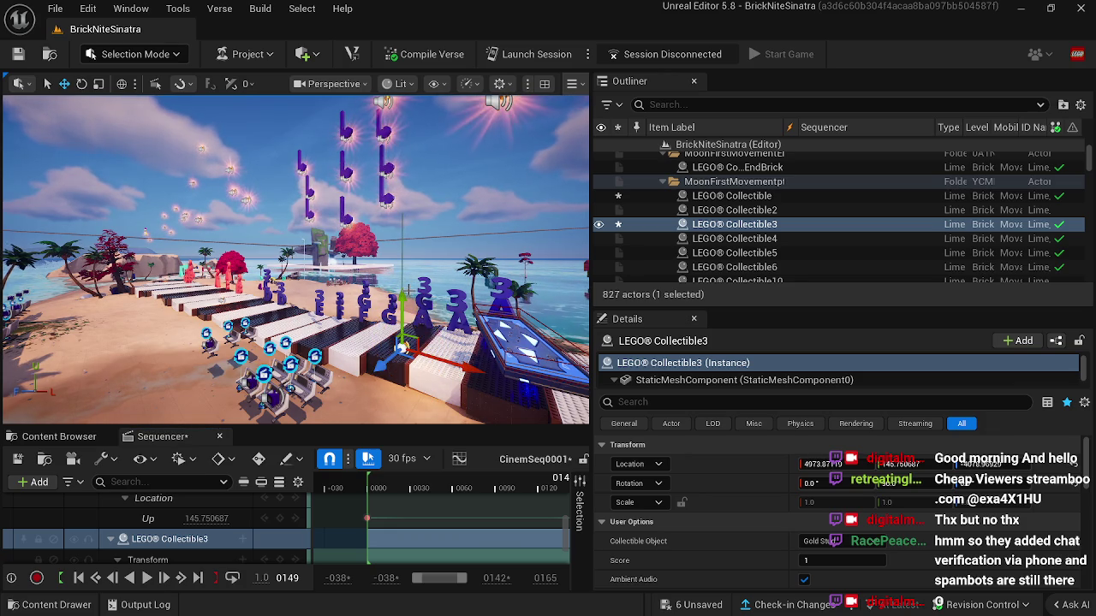
{"action": "key", "text": "ctrl+z"}
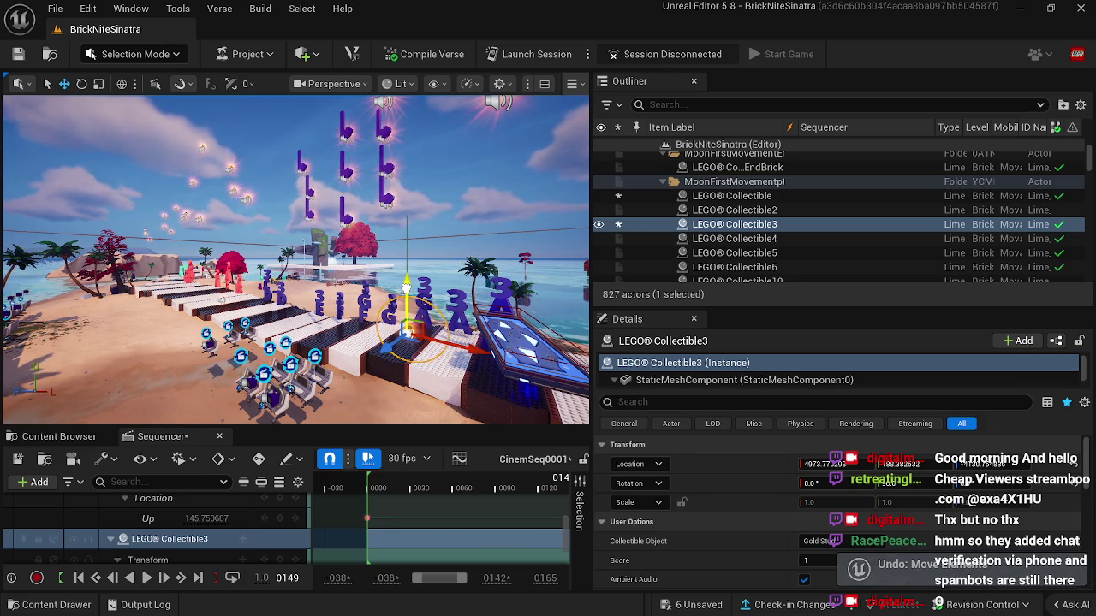
{"action": "mouse_move", "coordinate": [452, 357]}
{"action": "left_mouse_down"}
{"action": "mouse_move", "coordinate": [462, 356]}
{"action": "mouse_move", "coordinate": [440, 358]}
{"action": "mouse_move", "coordinate": [435, 306]}
{"action": "left_mouse_up"}
Step: Fly along the piano keys, preview frame 0124, and select midi note handlerCD2CD3GA3
{"action": "mouse_move", "coordinate": [370, 417]}
{"action": "left_mouse_down"}
{"action": "mouse_move", "coordinate": [329, 358]}
{"action": "mouse_move", "coordinate": [422, 320]}
{"action": "left_mouse_up"}
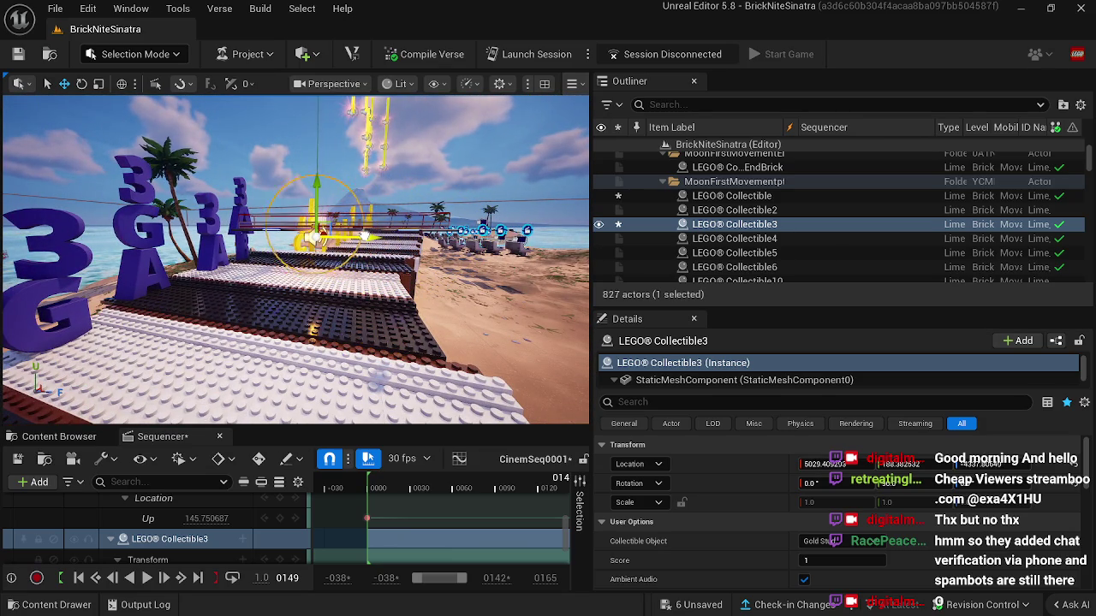
{"action": "left_click_drag", "start_coordinate": [379, 236], "coordinate": [328, 238]}
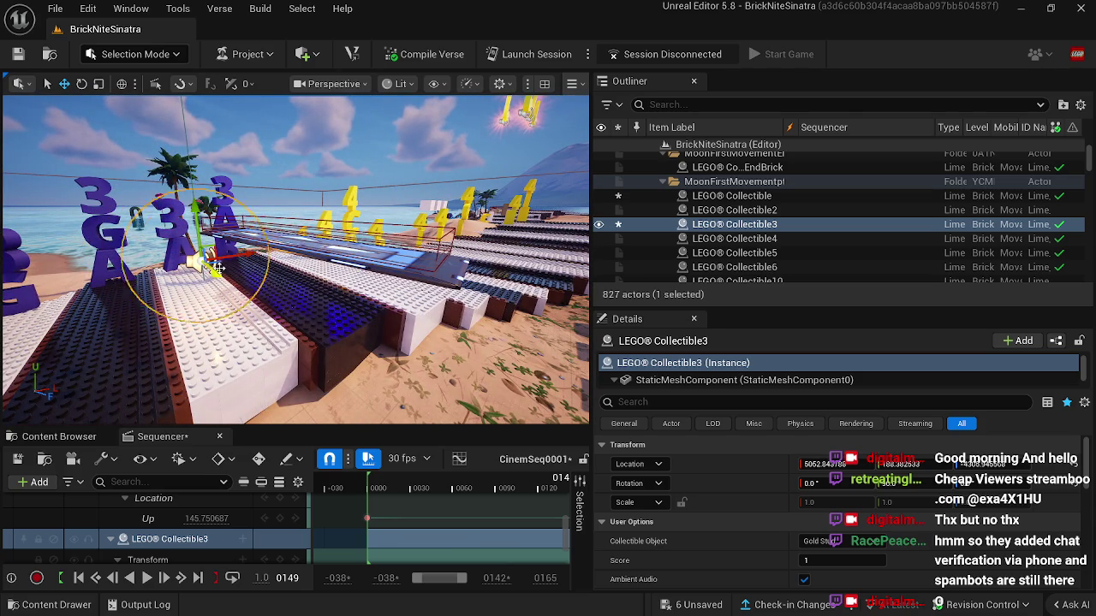
{"action": "left_click_drag", "start_coordinate": [327, 238], "coordinate": [324, 238]}
{"action": "left_click_drag", "start_coordinate": [521, 302], "coordinate": [449, 325]}
{"action": "mouse_move", "coordinate": [416, 490]}
{"action": "left_mouse_down"}
{"action": "mouse_move", "coordinate": [591, 503]}
{"action": "mouse_move", "coordinate": [519, 500]}
{"action": "left_mouse_up"}
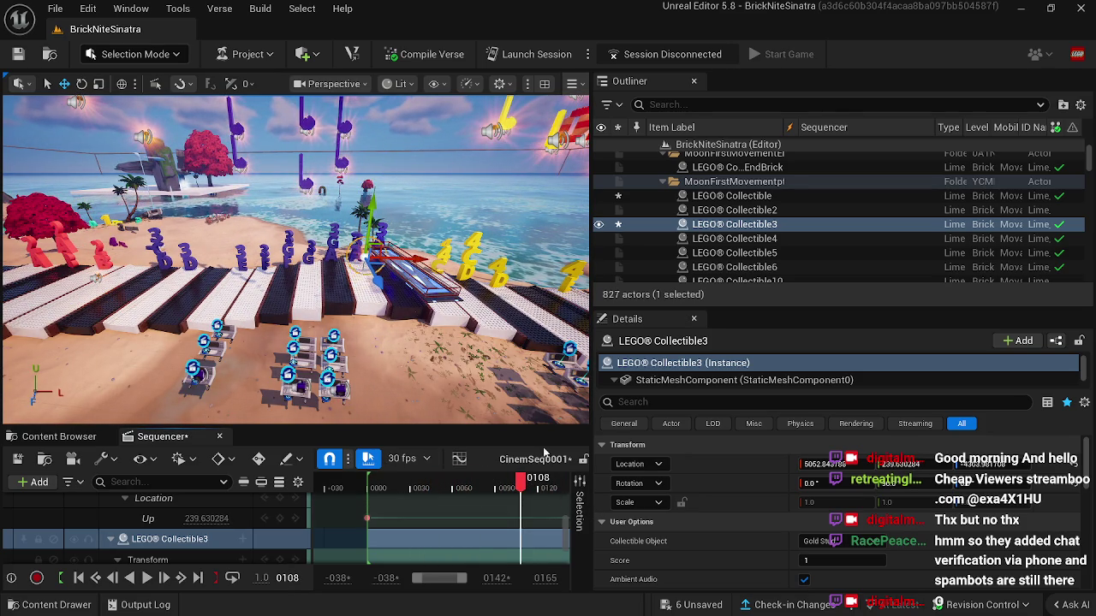
{"action": "mouse_move", "coordinate": [233, 386]}
{"action": "left_mouse_down"}
{"action": "mouse_move", "coordinate": [210, 356]}
{"action": "mouse_move", "coordinate": [261, 325]}
{"action": "left_mouse_up"}
{"action": "left_click", "coordinate": [76, 261]}
{"action": "left_click_drag", "start_coordinate": [207, 361], "coordinate": [207, 360]}
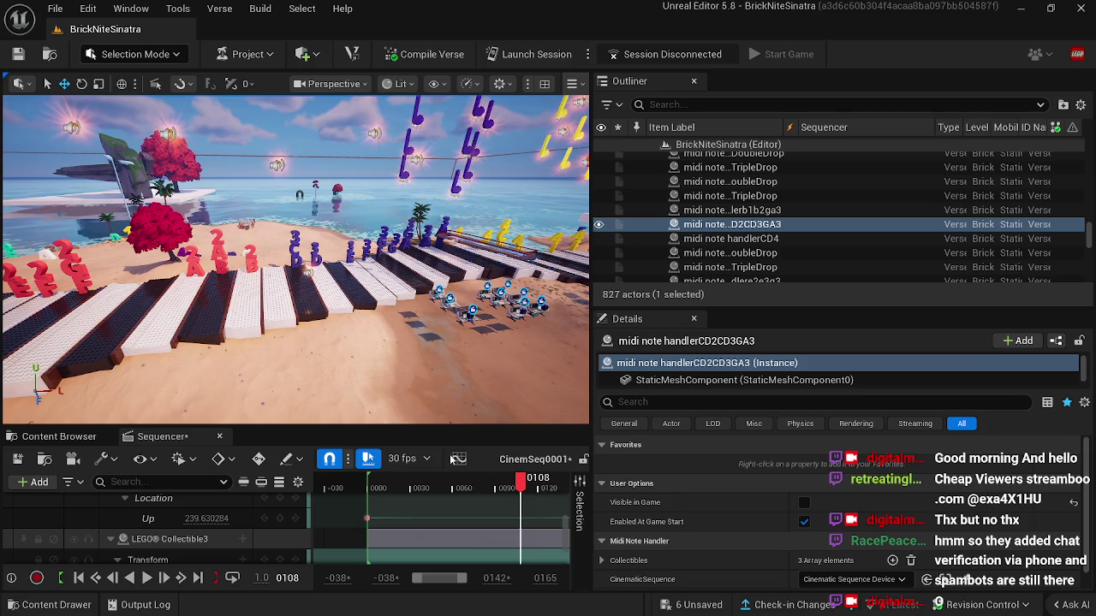
Step: Scrub the rise between frames 0108 and 0143, select LEGO® Collectible, scrub to 0137, then jump to 0149
{"action": "mouse_move", "coordinate": [519, 483]}
{"action": "left_mouse_down"}
{"action": "mouse_move", "coordinate": [481, 484]}
{"action": "mouse_move", "coordinate": [579, 483]}
{"action": "mouse_move", "coordinate": [428, 484]}
{"action": "mouse_move", "coordinate": [552, 484]}
{"action": "mouse_move", "coordinate": [578, 505]}
{"action": "mouse_move", "coordinate": [541, 484]}
{"action": "left_mouse_up"}
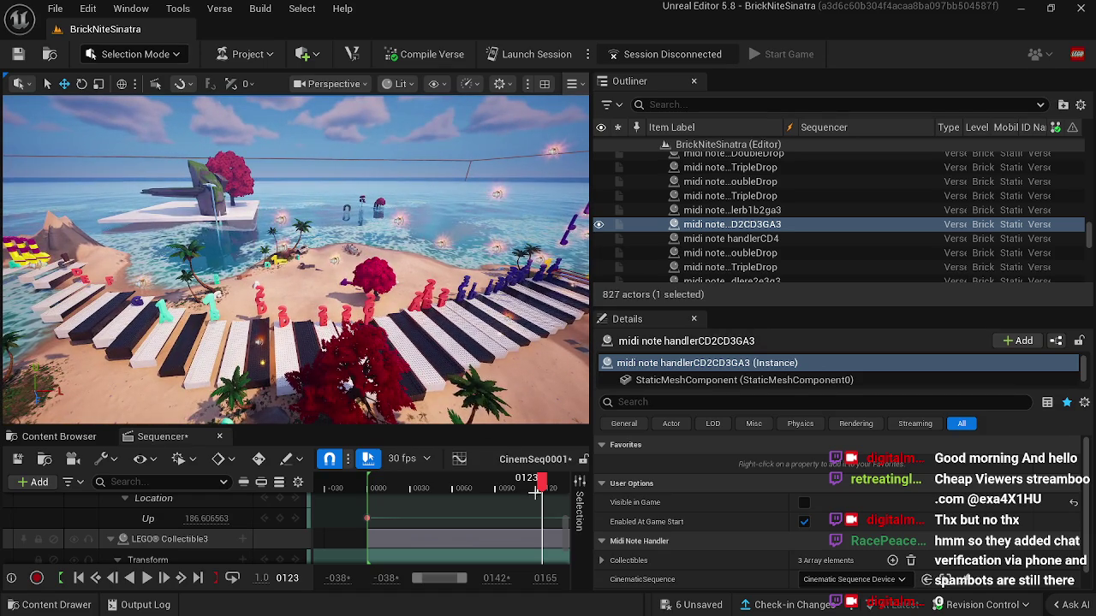
{"action": "mouse_move", "coordinate": [538, 487]}
{"action": "left_mouse_down"}
{"action": "mouse_move", "coordinate": [490, 483]}
{"action": "mouse_move", "coordinate": [531, 484]}
{"action": "mouse_move", "coordinate": [516, 486]}
{"action": "left_mouse_up"}
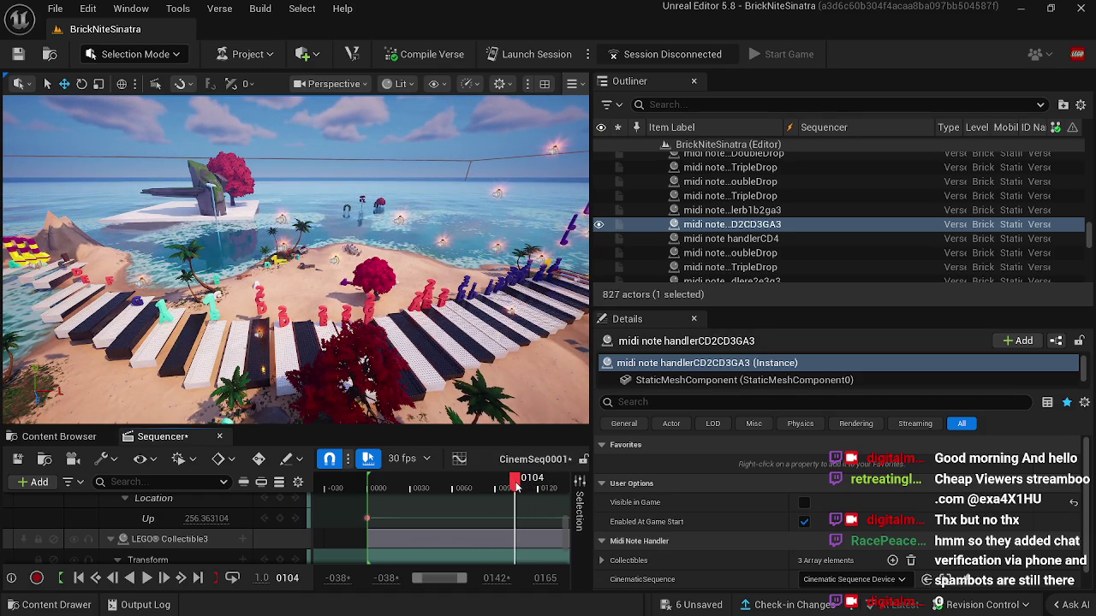
{"action": "left_click", "coordinate": [257, 337]}
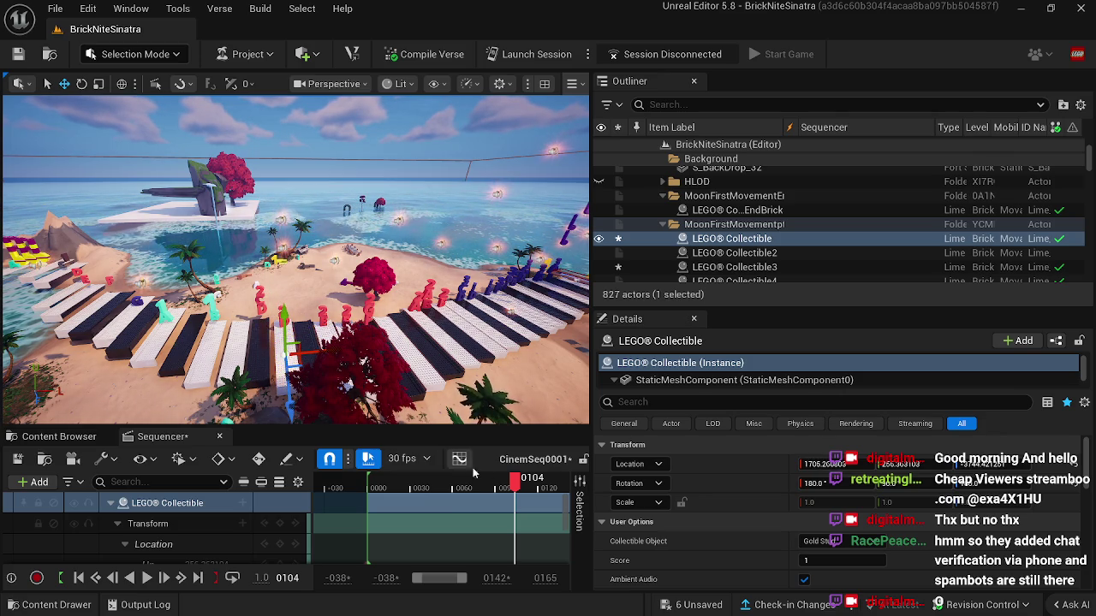
{"action": "left_click_drag", "start_coordinate": [526, 485], "coordinate": [564, 488]}
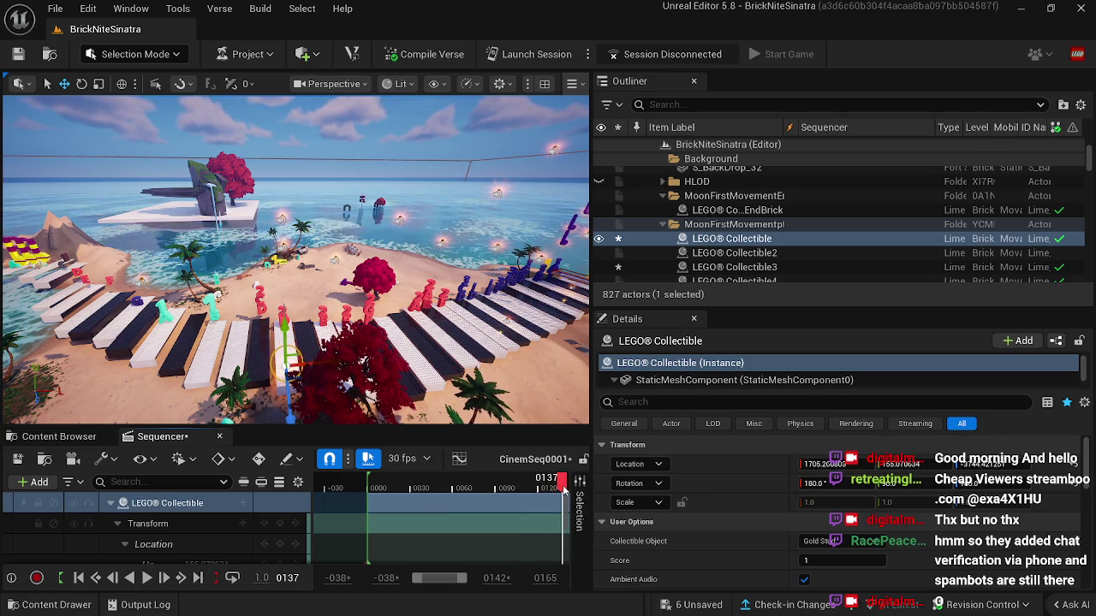
{"action": "left_click", "coordinate": [201, 581]}
{"action": "left_click_drag", "start_coordinate": [356, 377], "coordinate": [308, 368]}
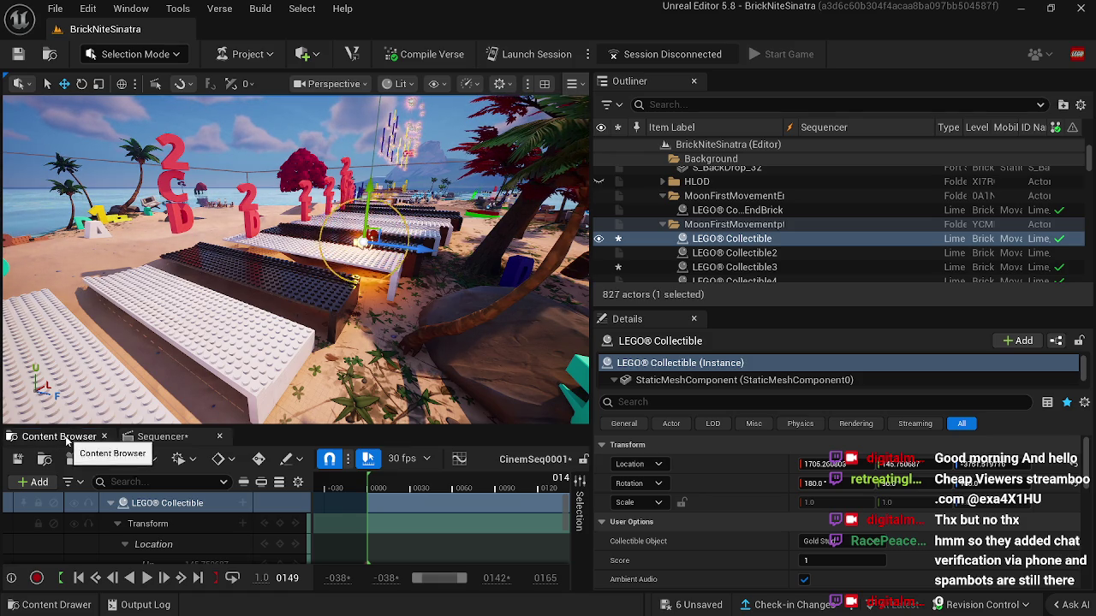
Step: Show the BrickNiteSinatra folder's assets in the Content Browser
{"action": "left_click", "coordinate": [59, 437]}
{"action": "scroll", "coordinate": [94, 540], "scroll_direction": "up", "scroll_amount": 5}
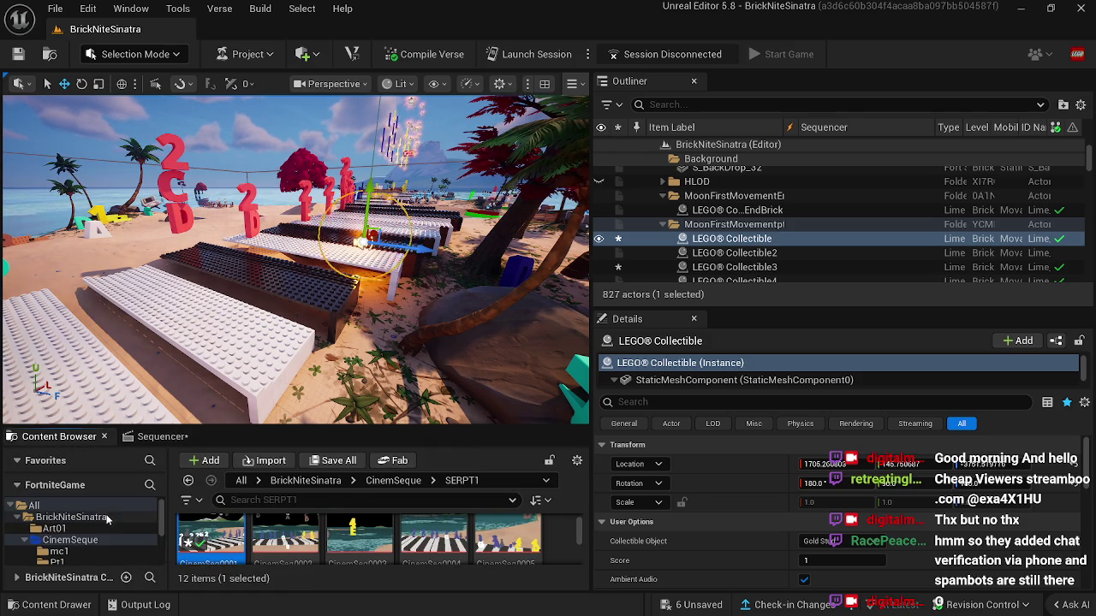
{"action": "left_click", "coordinate": [71, 517]}
{"action": "scroll", "coordinate": [264, 541], "scroll_direction": "down", "scroll_amount": 2}
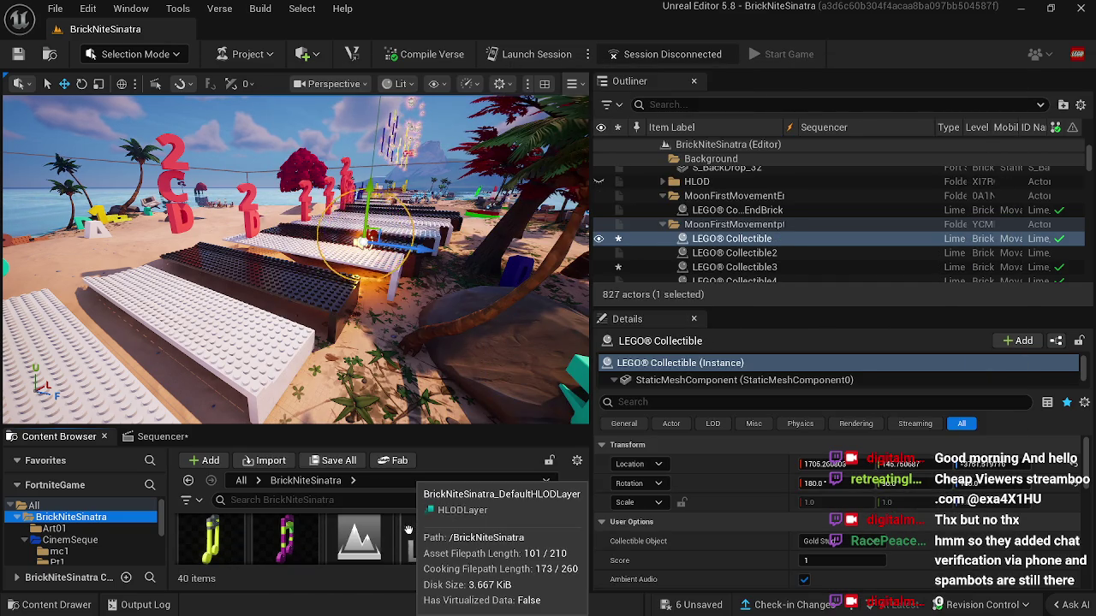
Step: Enable Custom Mesh on LEGO® Collectible and assign it the red brick note mesh
{"action": "mouse_move", "coordinate": [343, 300]}
{"action": "left_mouse_down"}
{"action": "mouse_move", "coordinate": [317, 304]}
{"action": "mouse_move", "coordinate": [344, 325]}
{"action": "mouse_move", "coordinate": [349, 377]}
{"action": "left_mouse_up"}
{"action": "scroll", "coordinate": [368, 539], "scroll_direction": "down", "scroll_amount": 1}
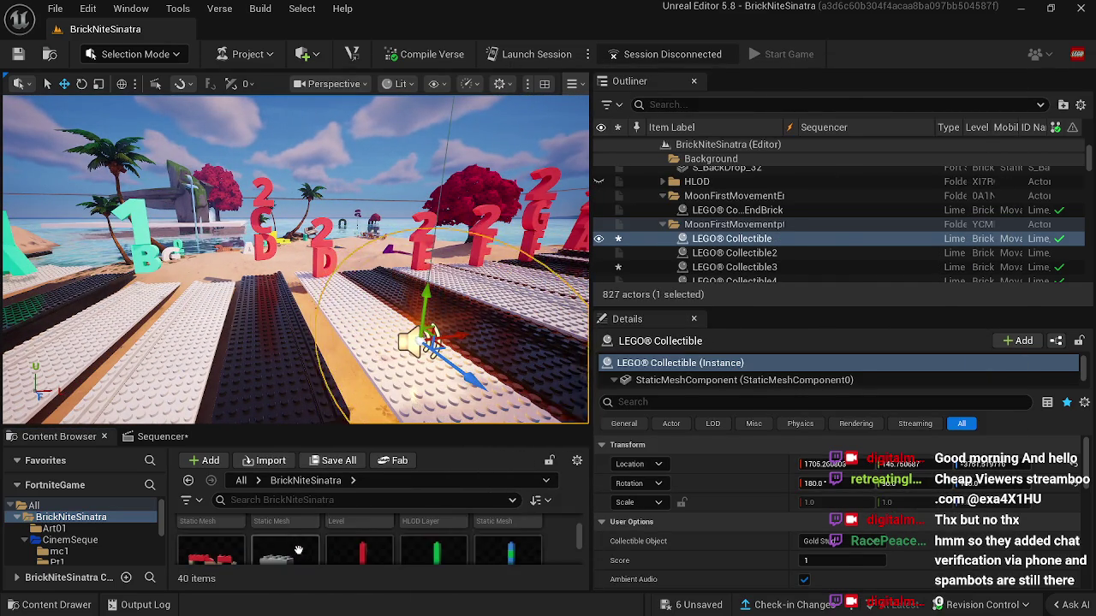
{"action": "scroll", "coordinate": [428, 540], "scroll_direction": "down", "scroll_amount": 1}
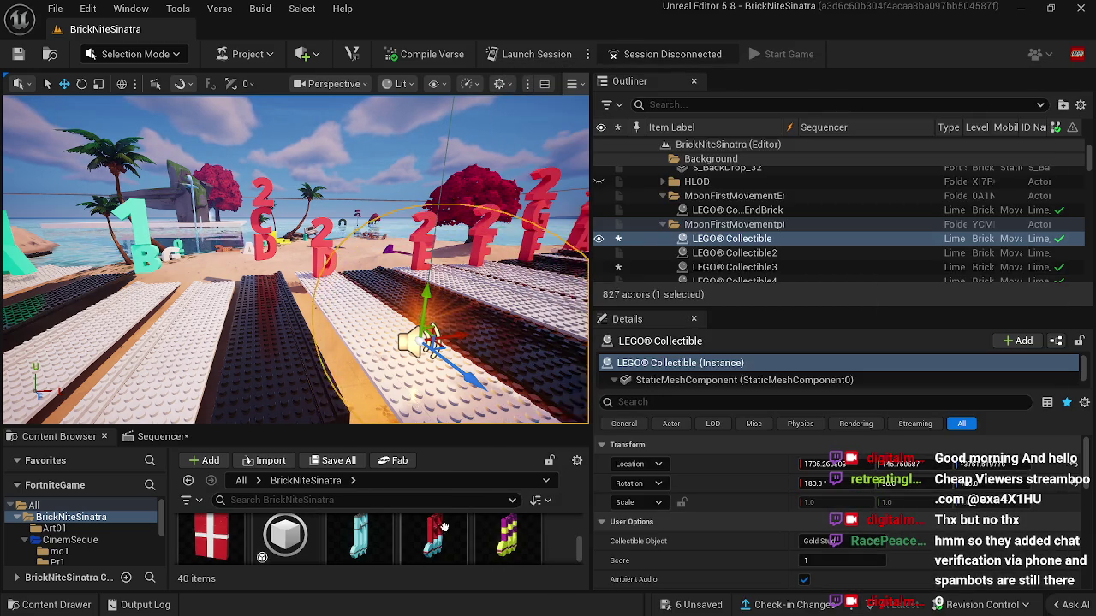
{"action": "scroll", "coordinate": [719, 540], "scroll_direction": "down", "scroll_amount": 4}
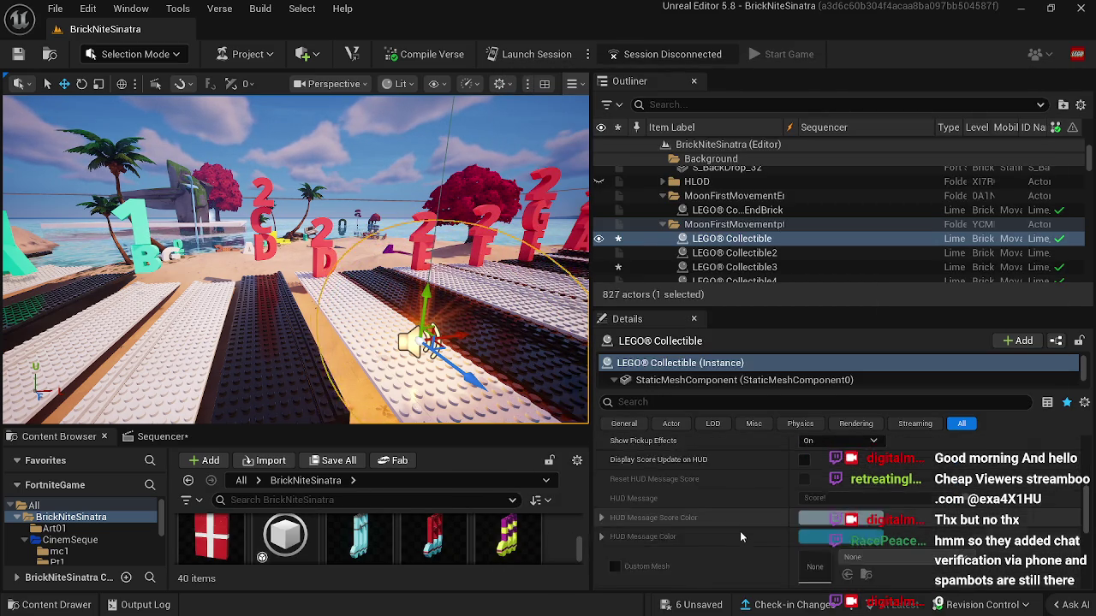
{"action": "left_click", "coordinate": [615, 521]}
{"action": "mouse_move", "coordinate": [434, 535]}
{"action": "left_mouse_down"}
{"action": "mouse_move", "coordinate": [445, 283]}
{"action": "mouse_move", "coordinate": [821, 522]}
{"action": "left_mouse_up"}
{"action": "mouse_move", "coordinate": [291, 257]}
{"action": "left_mouse_down"}
{"action": "mouse_move", "coordinate": [385, 248]}
{"action": "mouse_move", "coordinate": [367, 394]}
{"action": "left_mouse_up"}
{"action": "left_click", "coordinate": [381, 381]}
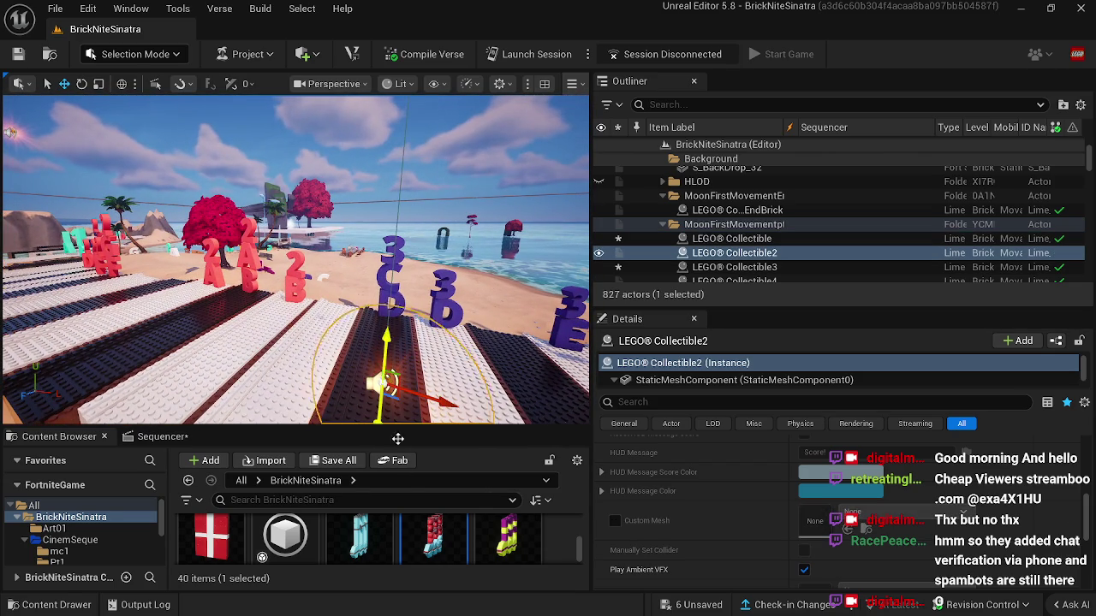
Step: Assign the red brick note mesh as LEGO® Collectible2's custom mesh
{"action": "mouse_move", "coordinate": [434, 535]}
{"action": "left_mouse_down"}
{"action": "mouse_move", "coordinate": [749, 535]}
{"action": "mouse_move", "coordinate": [447, 541]}
{"action": "mouse_move", "coordinate": [813, 522]}
{"action": "left_mouse_up"}
{"action": "left_click", "coordinate": [613, 521]}
{"action": "key", "text": "d"}
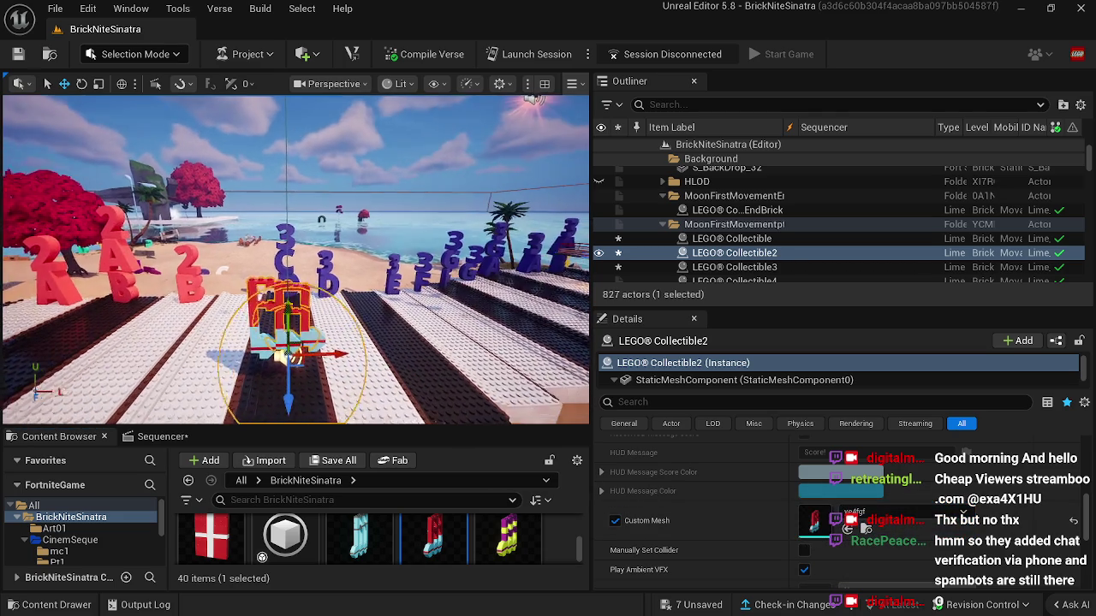
{"action": "key", "text": "d"}
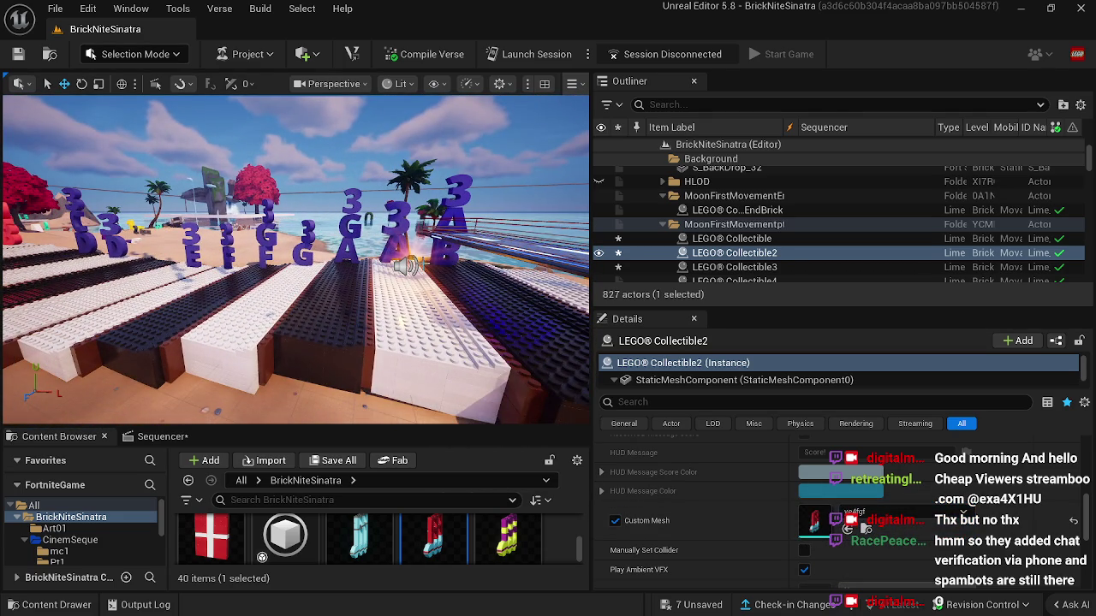
Step: Give LEGO® Collectible3 the red note mesh and undo an accidental rotation
{"action": "left_click", "coordinate": [407, 266]}
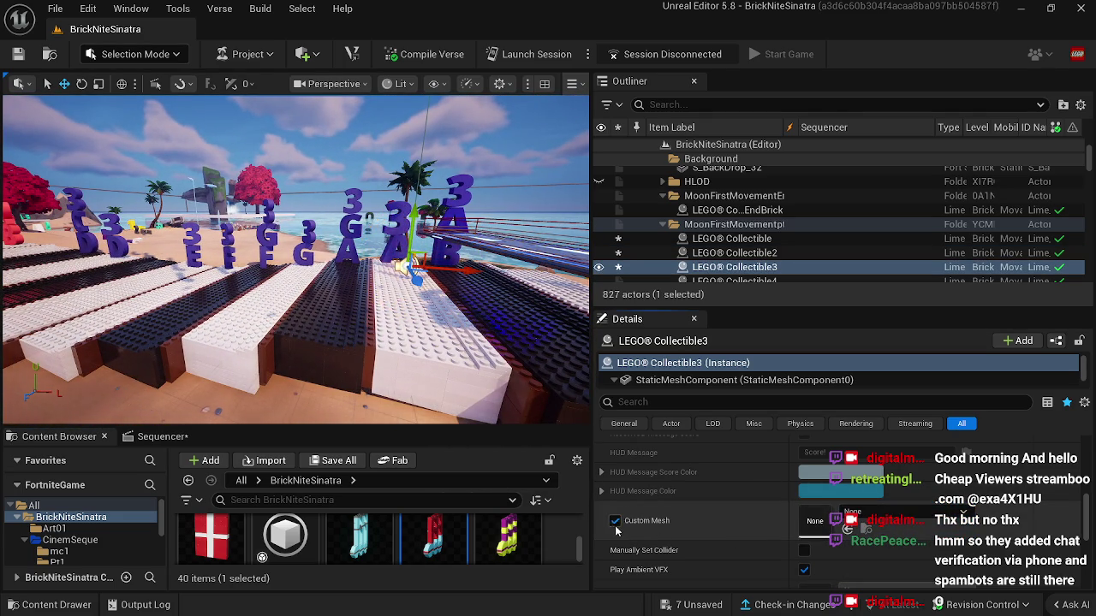
{"action": "left_click", "coordinate": [615, 521]}
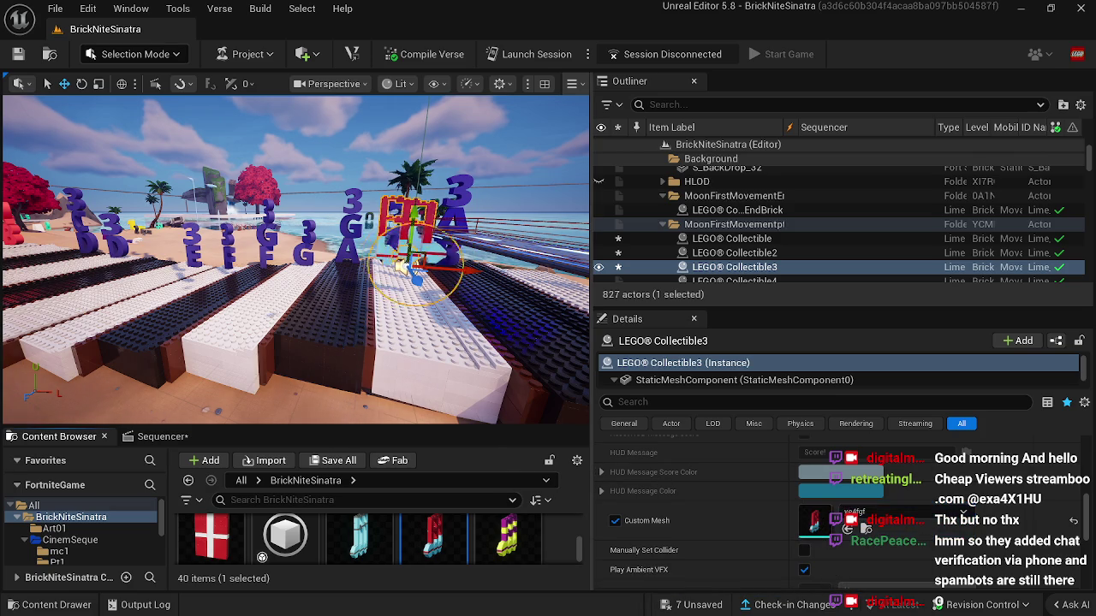
{"action": "key", "text": "a"}
{"action": "key", "text": "d"}
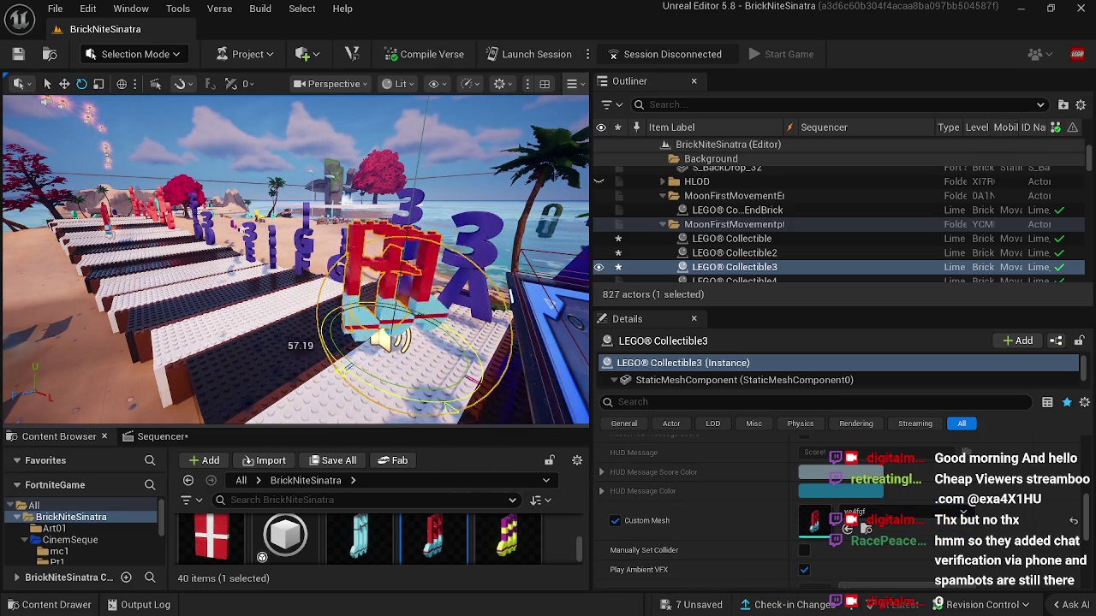
{"action": "key", "text": "ctrl+z"}
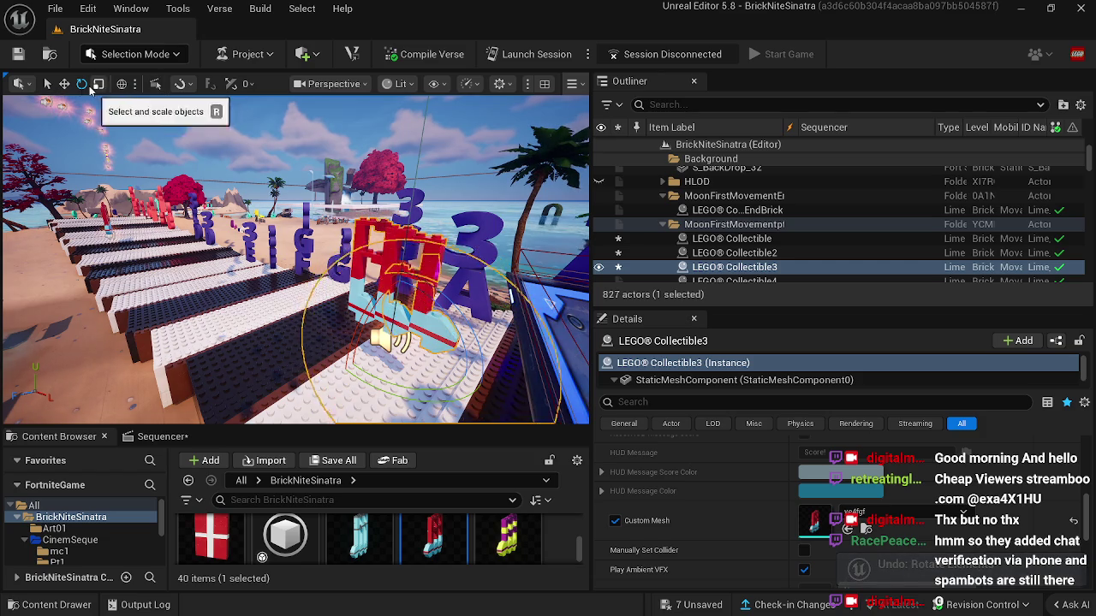
Step: Rotate LEGO® Collectible3's red note 90° and resize the viewport/side-panel split to check it
{"action": "left_click_drag", "start_coordinate": [338, 236], "coordinate": [376, 287]}
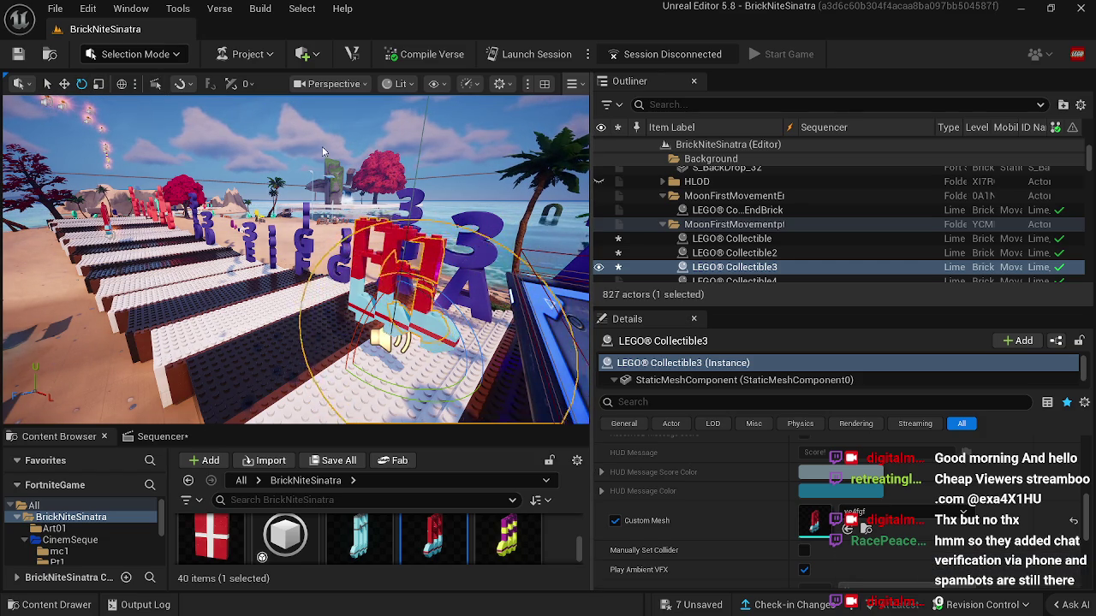
{"action": "left_click_drag", "start_coordinate": [590, 169], "coordinate": [815, 169]}
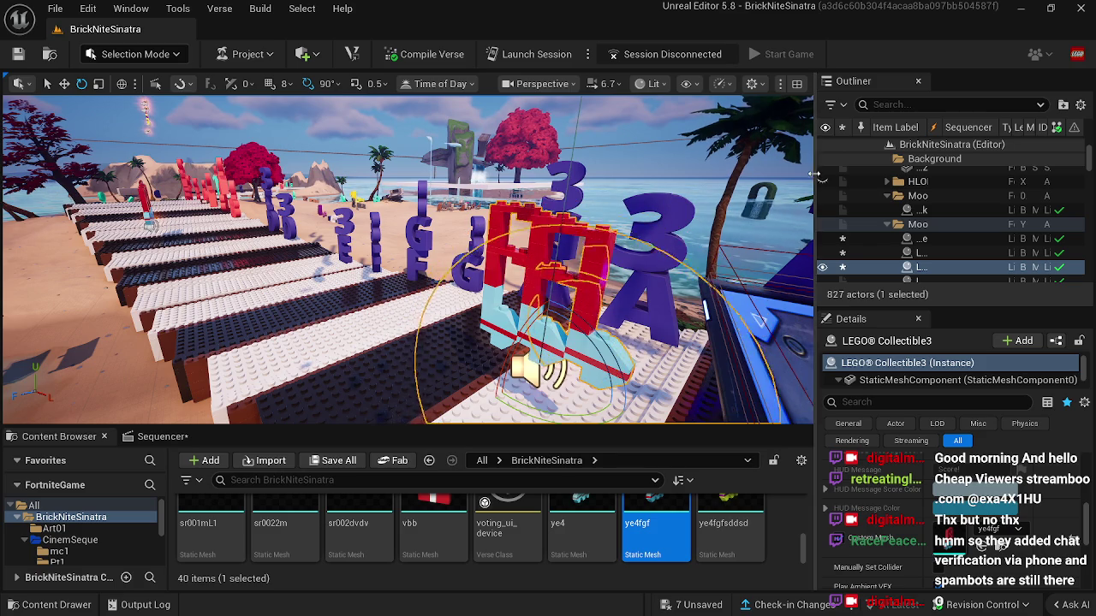
{"action": "mouse_move", "coordinate": [818, 176]}
{"action": "left_mouse_down"}
{"action": "mouse_move", "coordinate": [728, 201]}
{"action": "mouse_move", "coordinate": [527, 227]}
{"action": "left_mouse_up"}
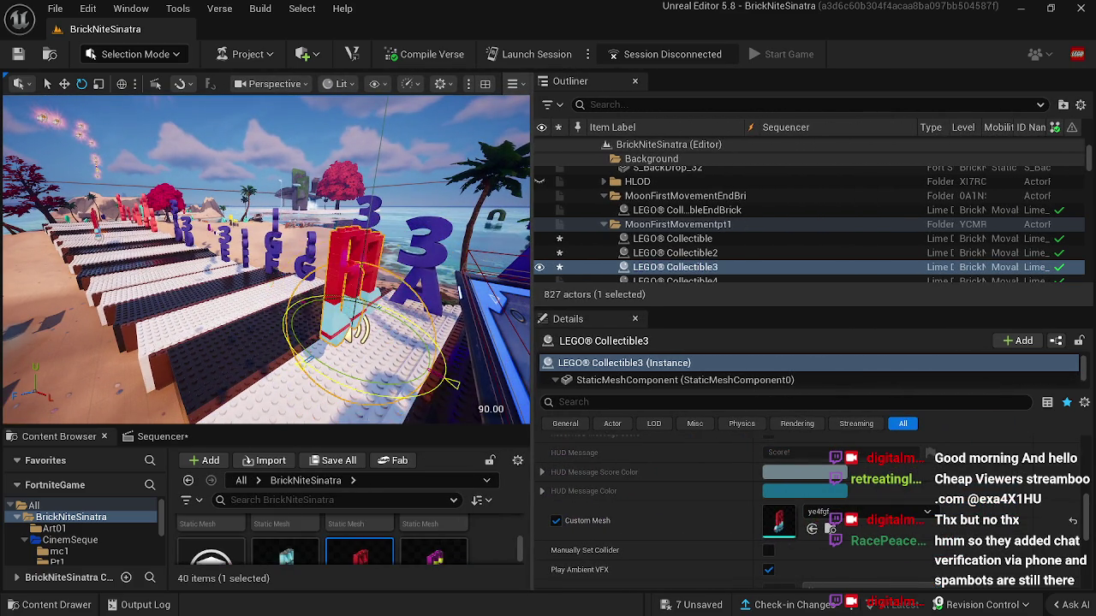
{"action": "left_click_drag", "start_coordinate": [366, 350], "coordinate": [298, 371]}
{"action": "left_click", "coordinate": [205, 342]}
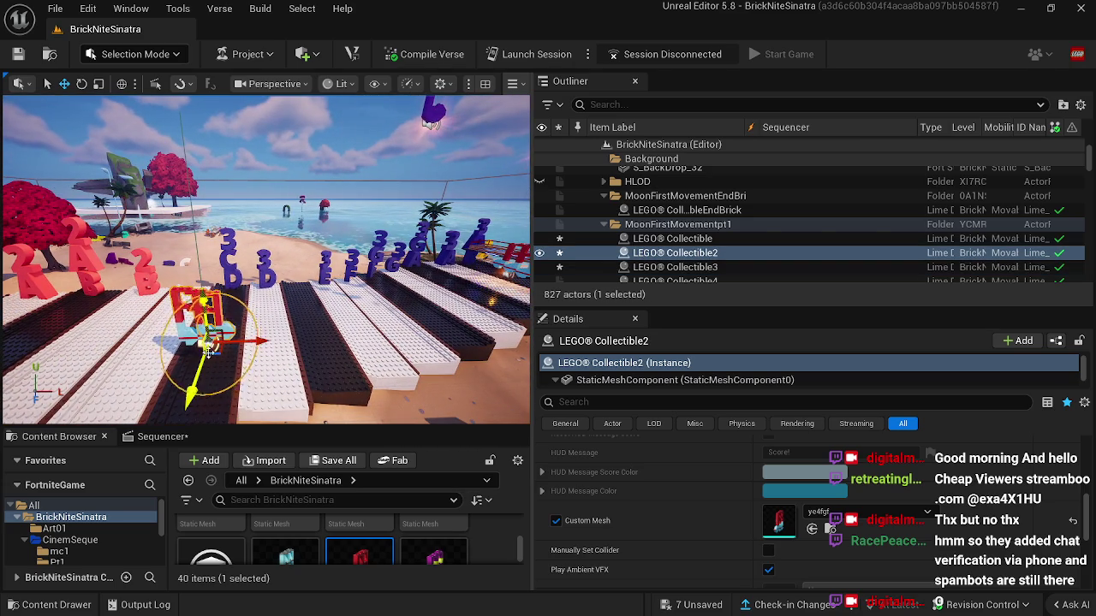
Step: Inspect the red note meshes on Collectible2 and Collectible, then reopen the Sequencer timeline
{"action": "mouse_move", "coordinate": [228, 396]}
{"action": "left_mouse_down"}
{"action": "mouse_move", "coordinate": [274, 363]}
{"action": "mouse_move", "coordinate": [252, 332]}
{"action": "left_mouse_up"}
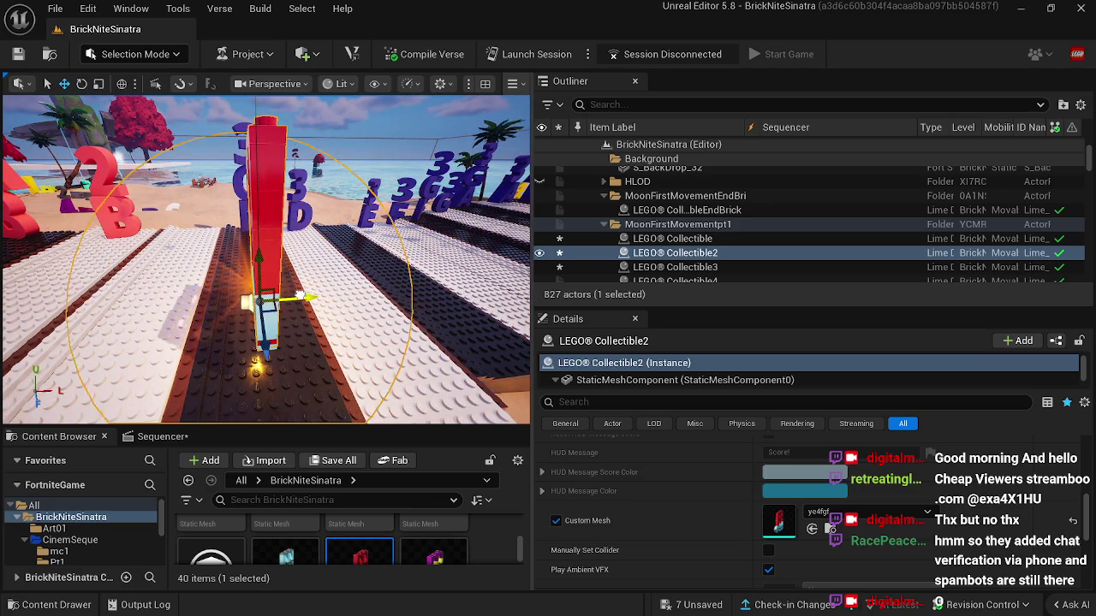
{"action": "mouse_move", "coordinate": [295, 297]}
{"action": "left_mouse_down"}
{"action": "mouse_move", "coordinate": [236, 300]}
{"action": "mouse_move", "coordinate": [283, 312]}
{"action": "mouse_move", "coordinate": [248, 317]}
{"action": "mouse_move", "coordinate": [264, 321]}
{"action": "left_mouse_up"}
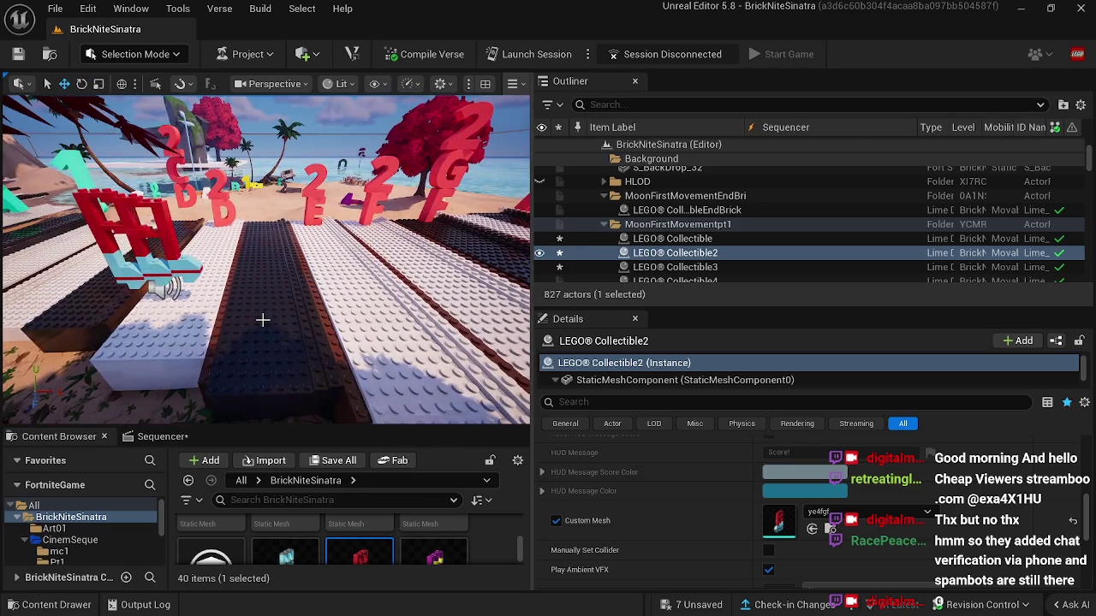
{"action": "left_click", "coordinate": [154, 291]}
{"action": "key", "text": "e"}
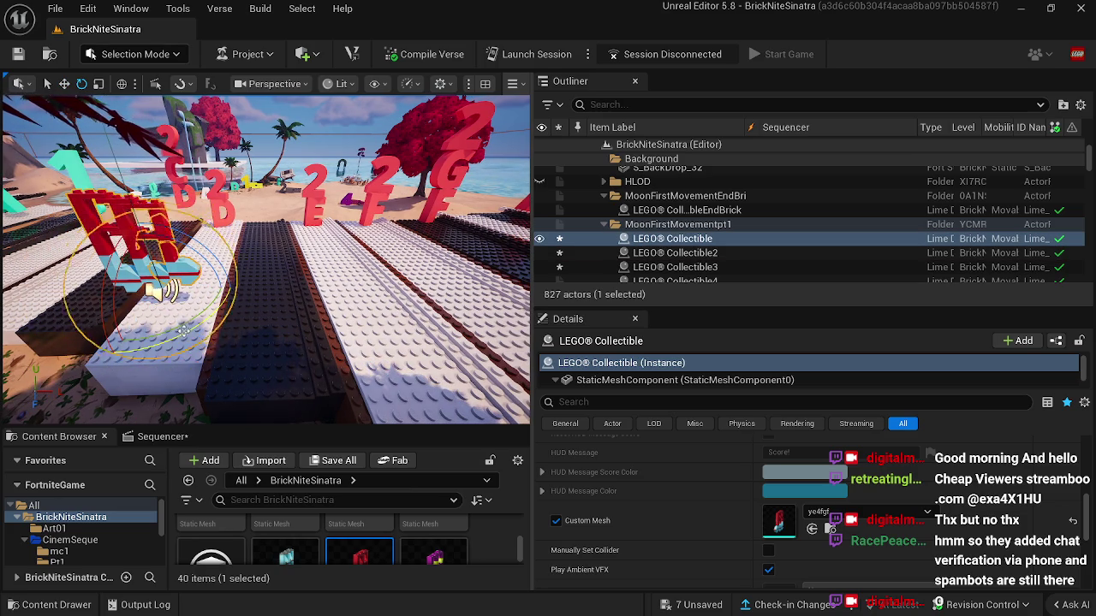
{"action": "left_click_drag", "start_coordinate": [154, 291], "coordinate": [241, 294]}
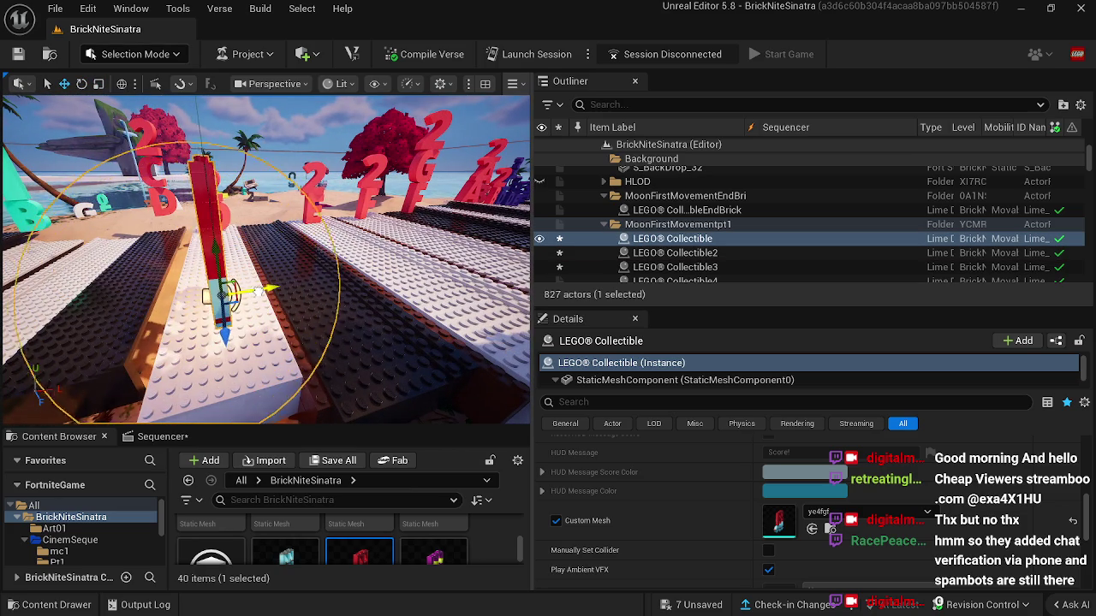
{"action": "left_click", "coordinate": [182, 441]}
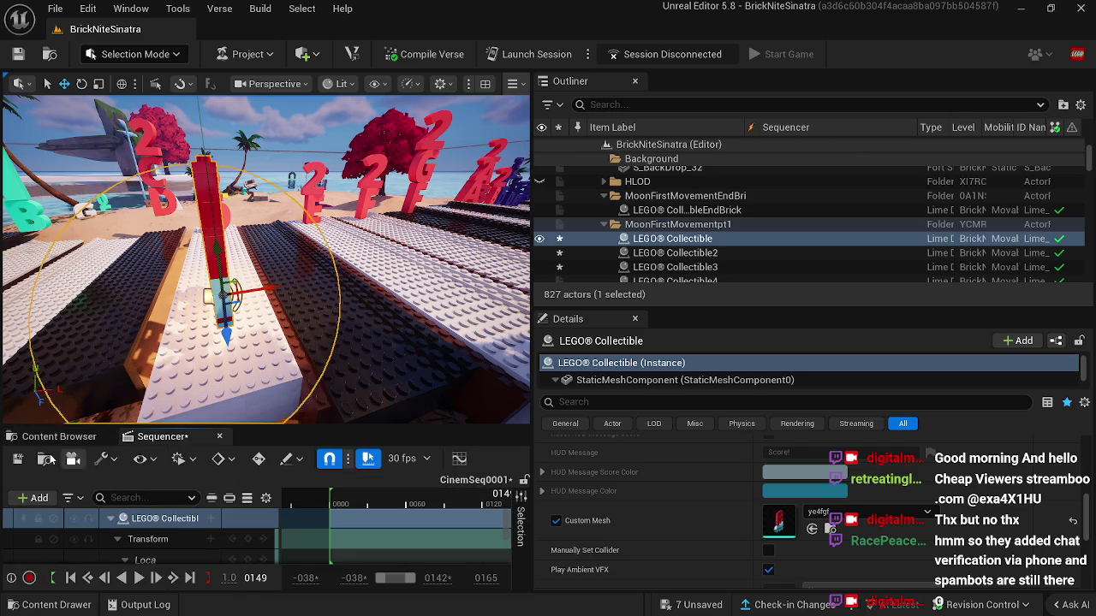
Step: Close the CinemSeq0001 Sequencer tab and select a landscape section of the island
{"action": "left_click", "coordinate": [219, 437]}
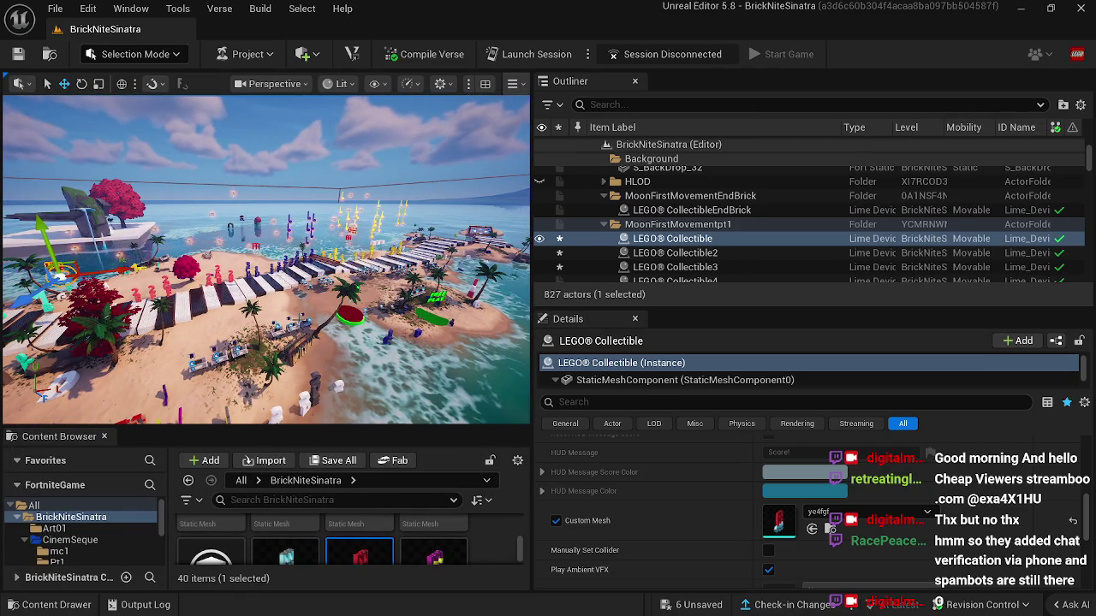
{"action": "left_click", "coordinate": [177, 408]}
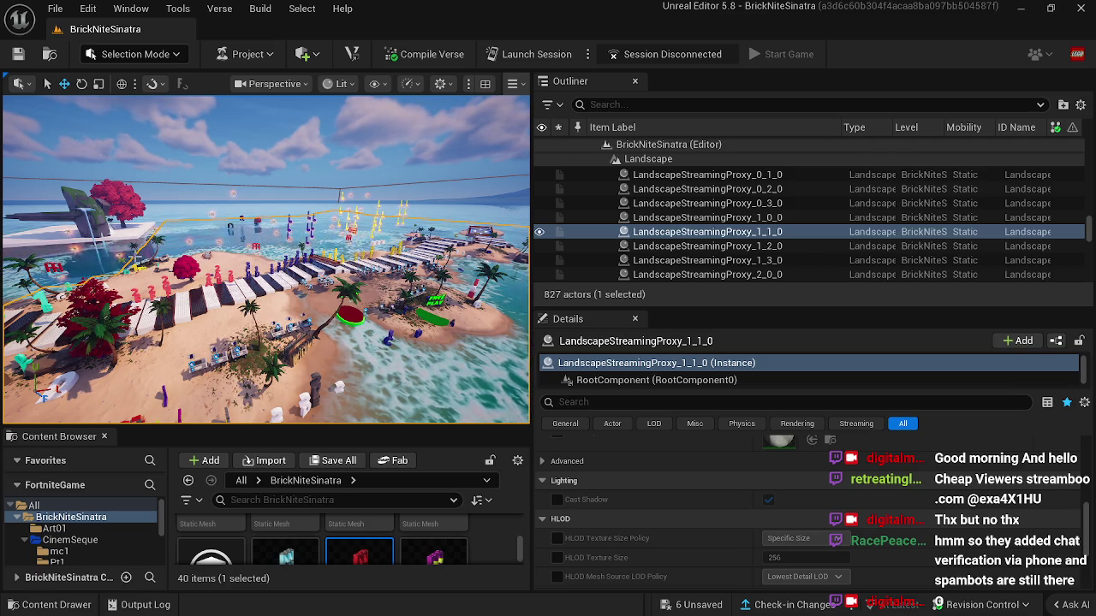
Step: Select the midi note handler's Cinematic Sequence Device near the palm-tree beach
{"action": "scroll", "coordinate": [163, 277], "scroll_direction": "up", "scroll_amount": 5}
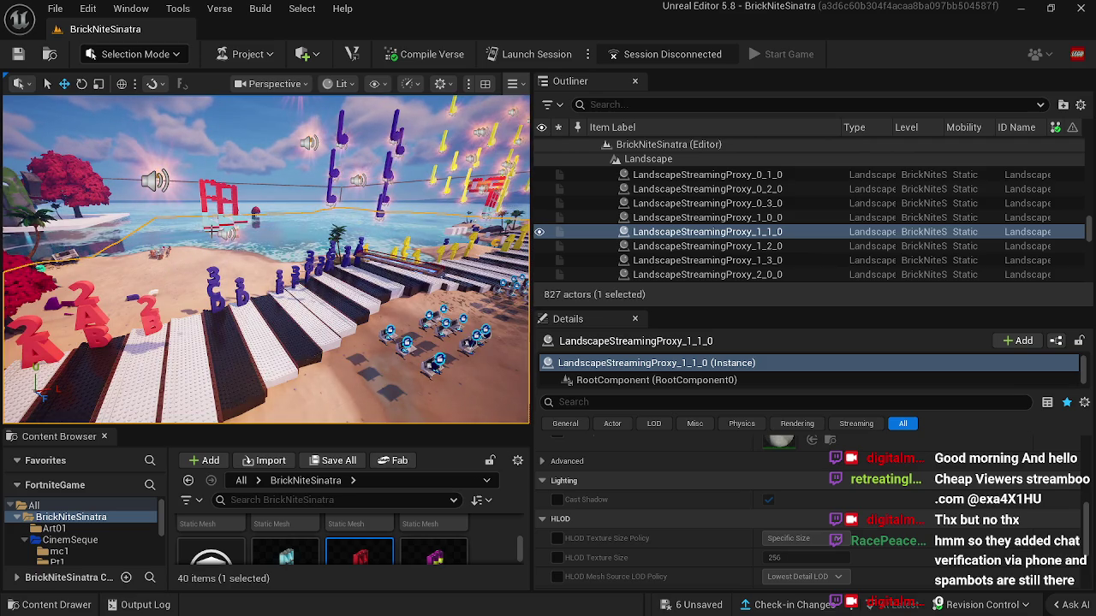
{"action": "left_click", "coordinate": [221, 228]}
{"action": "left_click_drag", "start_coordinate": [242, 309], "coordinate": [134, 302]}
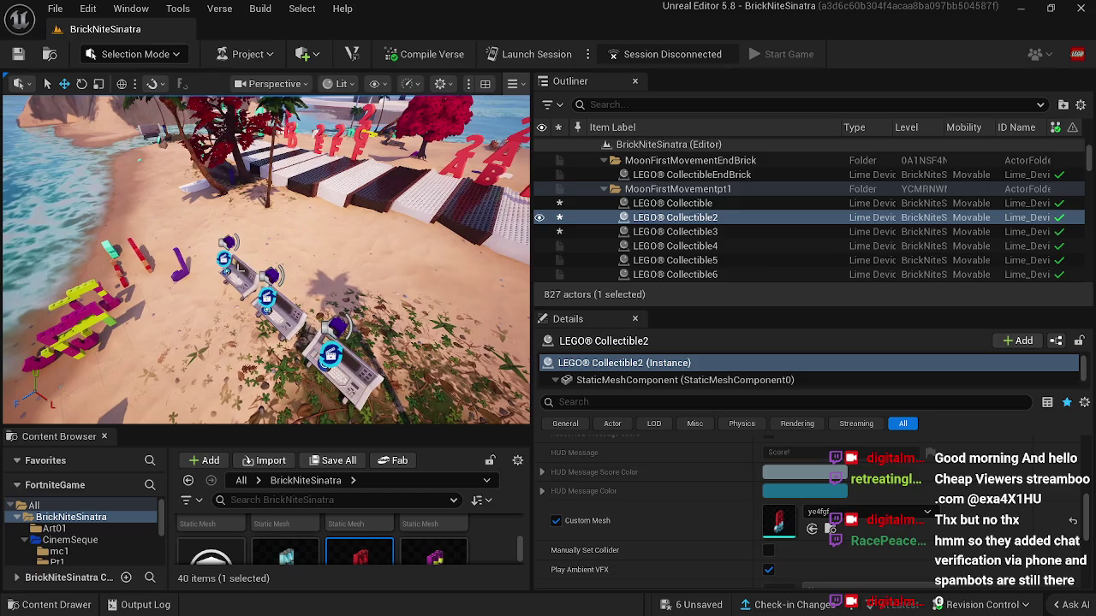
{"action": "left_click", "coordinate": [231, 291]}
{"action": "left_click_drag", "start_coordinate": [231, 291], "coordinate": [272, 257]}
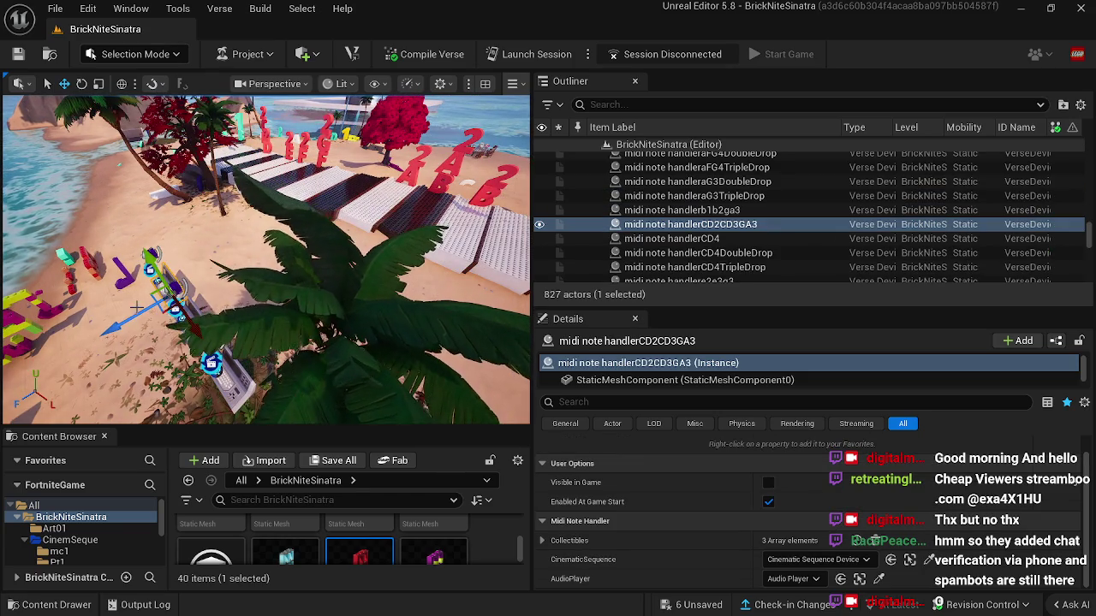
{"action": "left_click", "coordinate": [151, 263]}
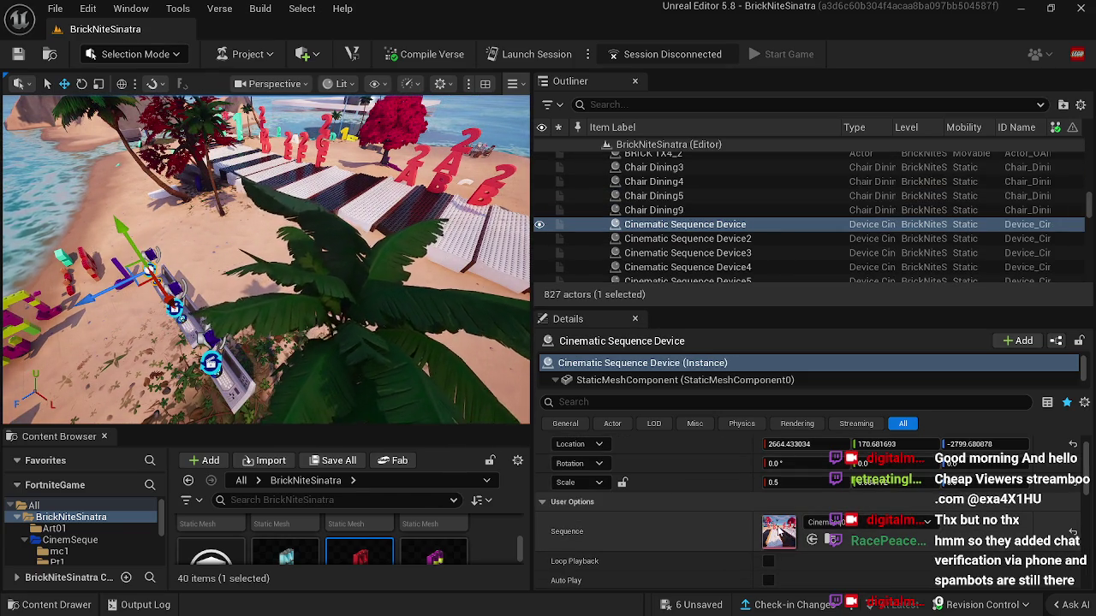
Step: Open CinemSeq0001 from the device's Sequence asset and scrub through its animation
{"action": "left_click", "coordinate": [827, 540]}
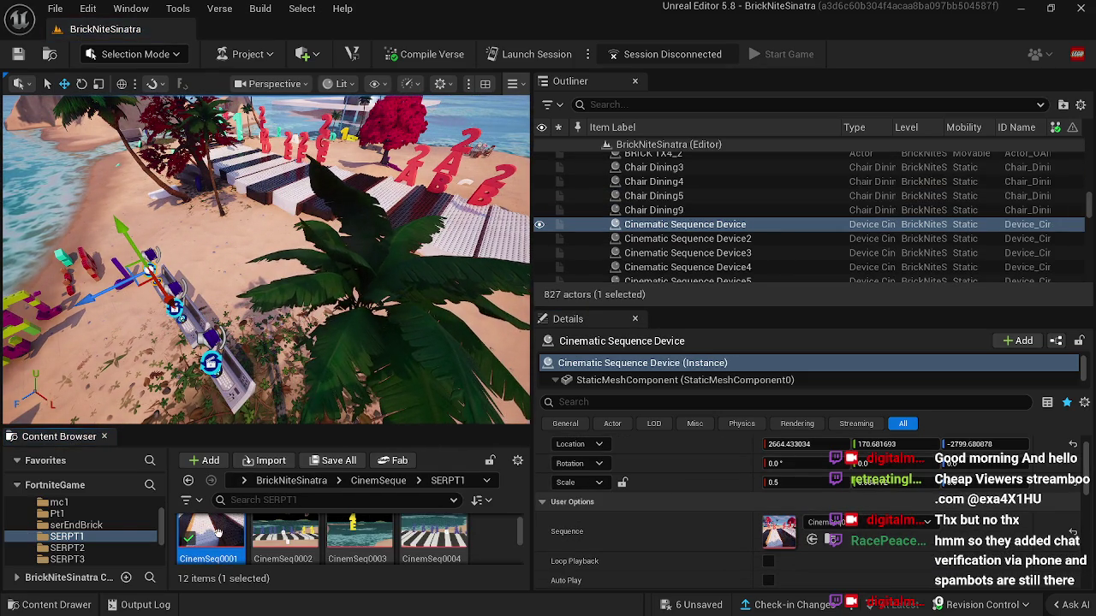
{"action": "double_click", "coordinate": [218, 532]}
{"action": "mouse_move", "coordinate": [325, 508]}
{"action": "left_mouse_down"}
{"action": "mouse_move", "coordinate": [487, 502]}
{"action": "mouse_move", "coordinate": [359, 501]}
{"action": "mouse_move", "coordinate": [467, 506]}
{"action": "left_mouse_up"}
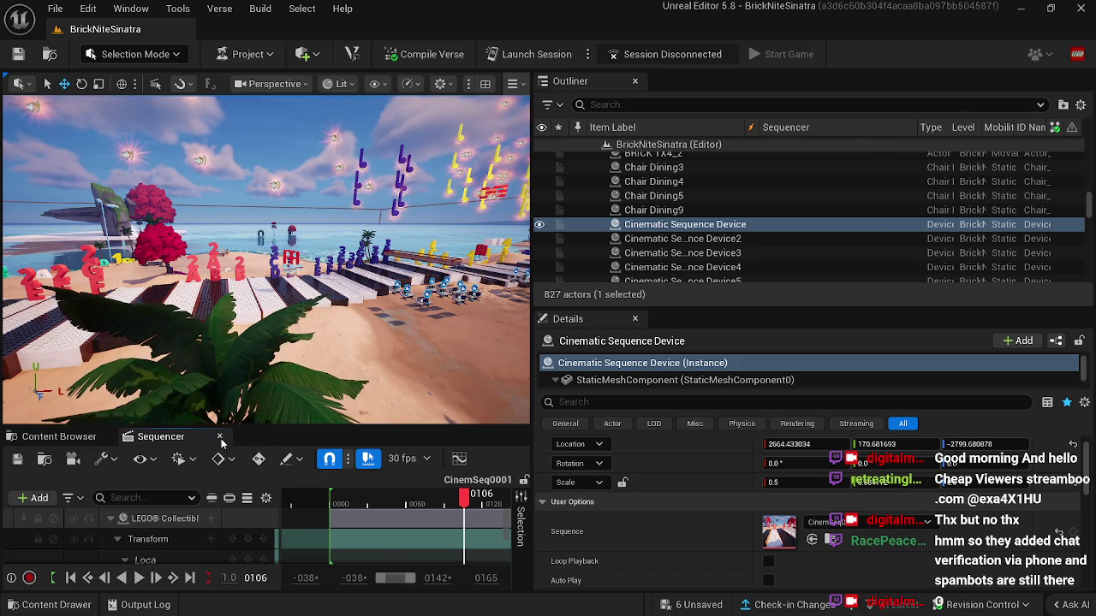
Step: Close the Sequencer and rotate LEGO Collectible2 to 180 degrees
{"action": "key", "text": "ctrl+b"}
{"action": "left_click", "coordinate": [292, 198]}
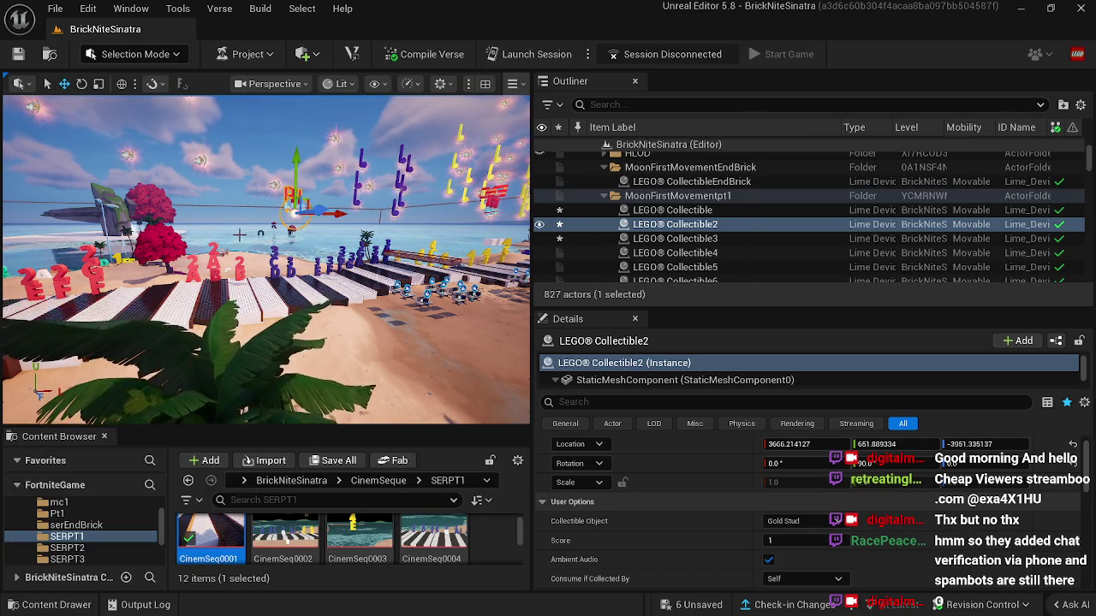
{"action": "key", "text": "e"}
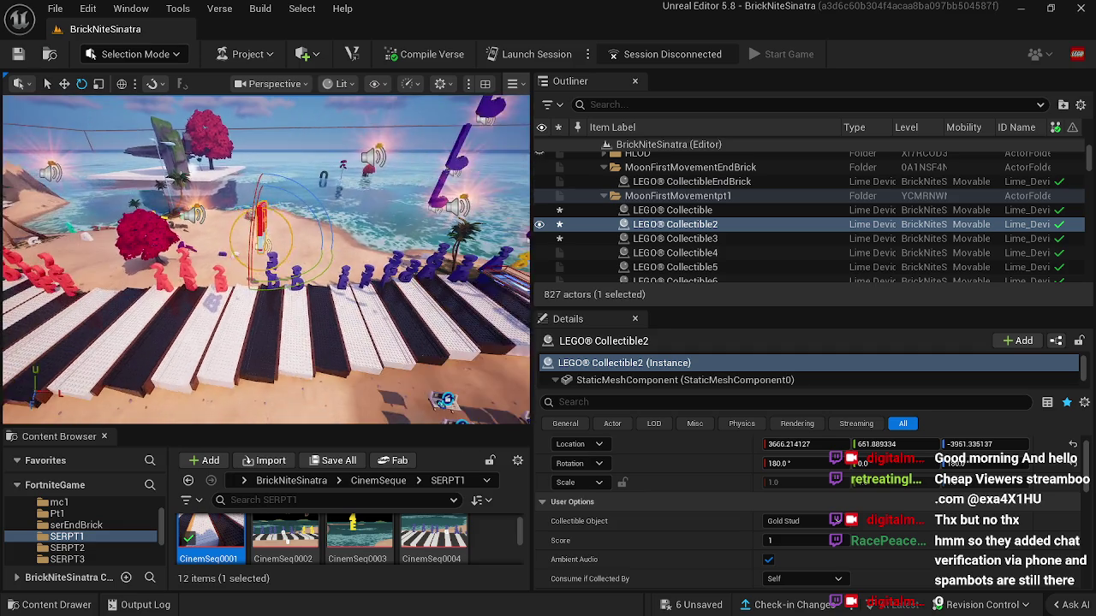
Step: Compare the rotations of Collectible and Collectible3, then select Cinematic Sequence Device7
{"action": "left_click", "coordinate": [180, 224]}
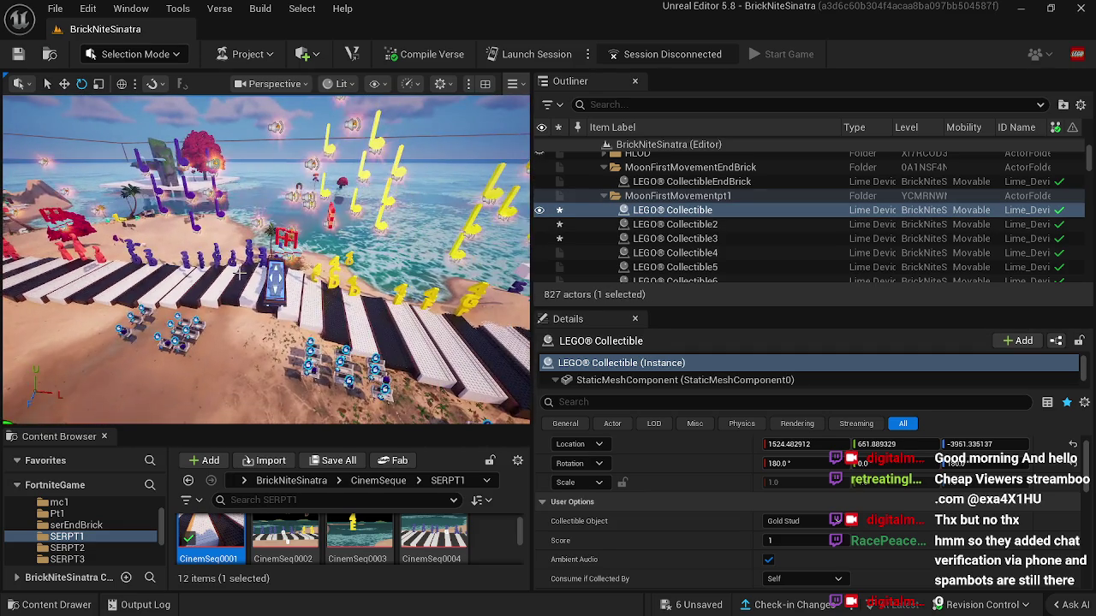
{"action": "left_click", "coordinate": [276, 250]}
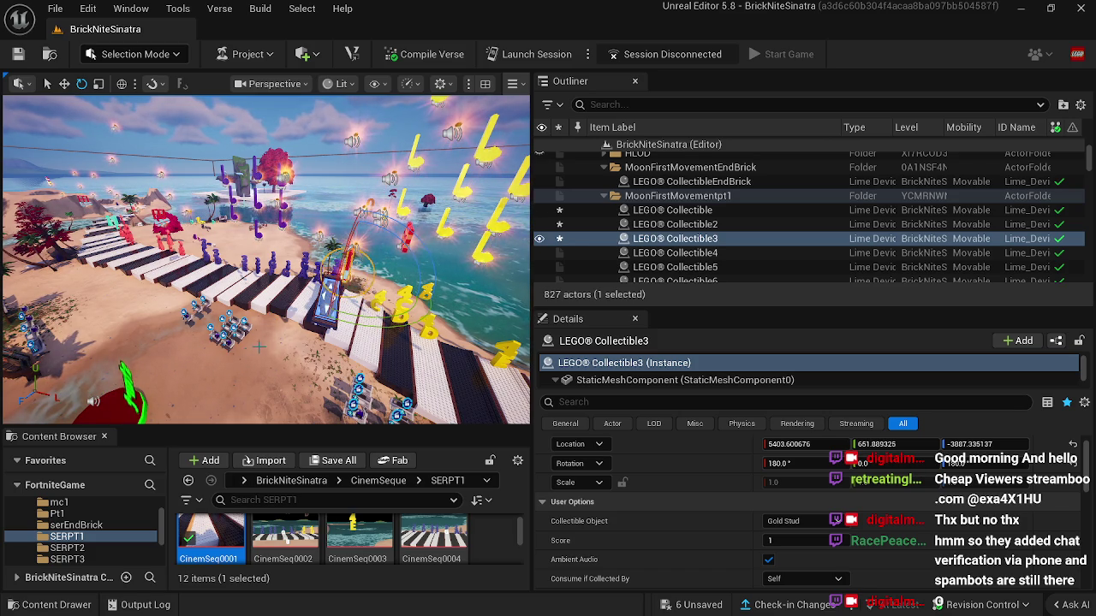
{"action": "mouse_move", "coordinate": [209, 394]}
{"action": "left_mouse_down"}
{"action": "mouse_move", "coordinate": [184, 367]}
{"action": "mouse_move", "coordinate": [267, 397]}
{"action": "left_mouse_up"}
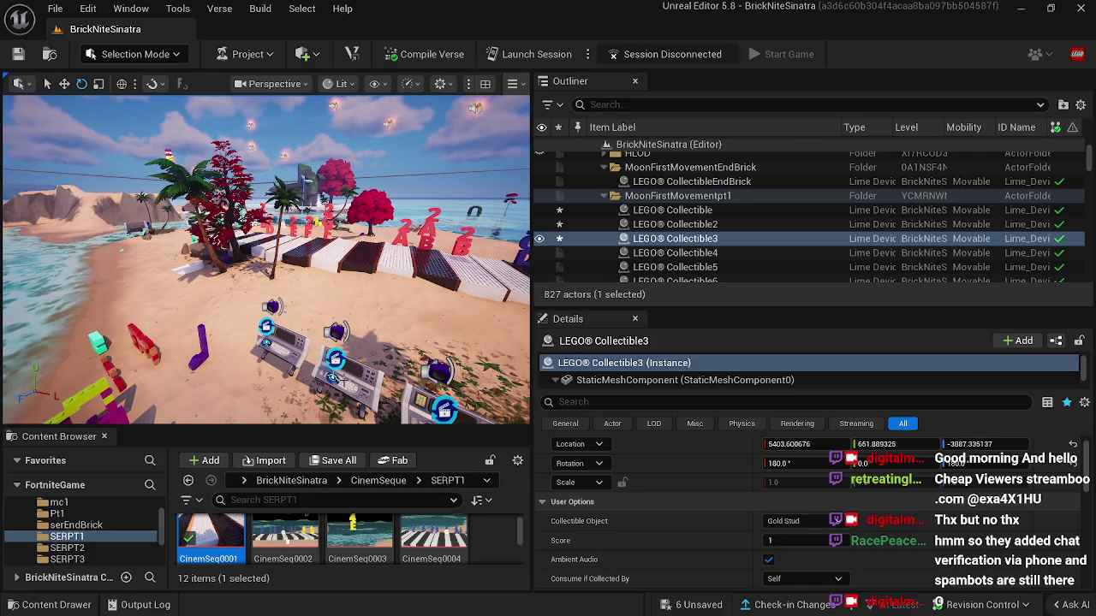
{"action": "left_click", "coordinate": [335, 360]}
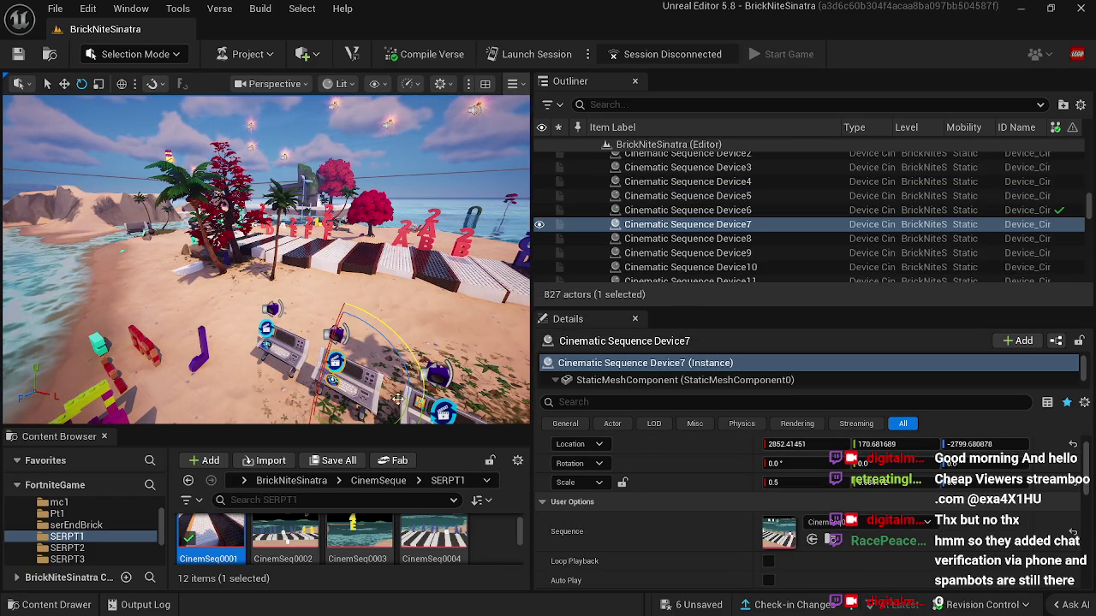
Step: Follow midi note handlerb1b2ga3 to Cinematic Sequence Device7 and open its CinemSeq0011 sequence
{"action": "left_click", "coordinate": [346, 385]}
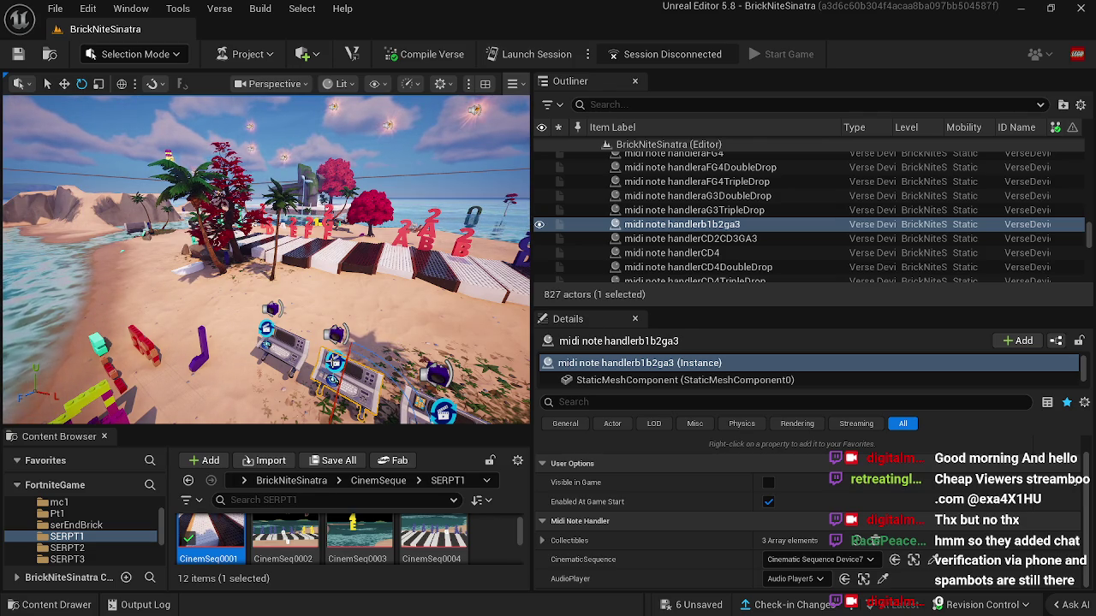
{"action": "left_click", "coordinate": [895, 559]}
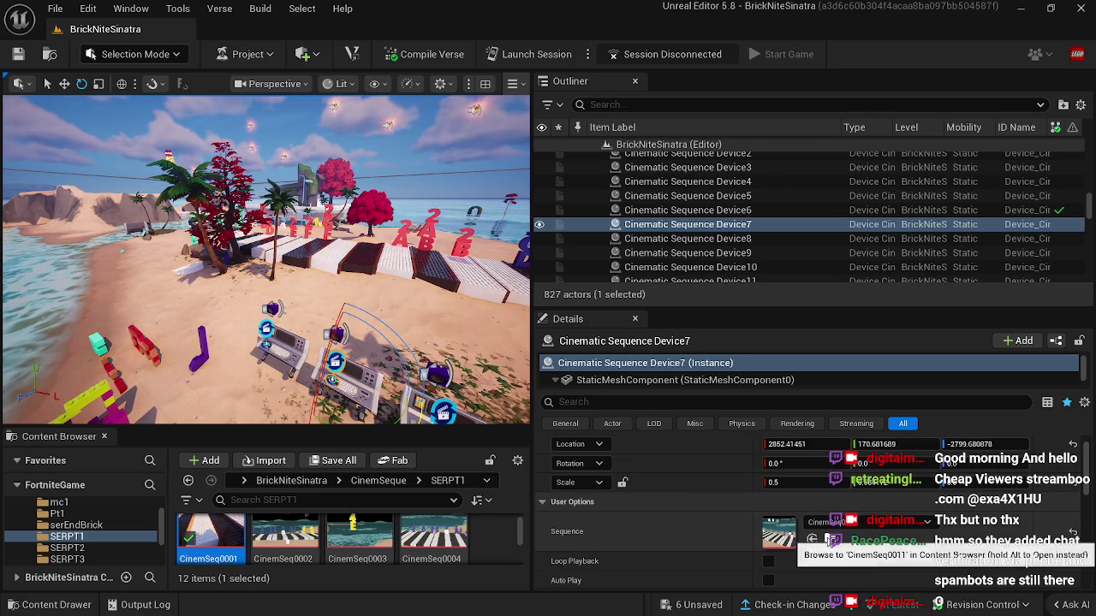
{"action": "key", "text": "ctrl+z"}
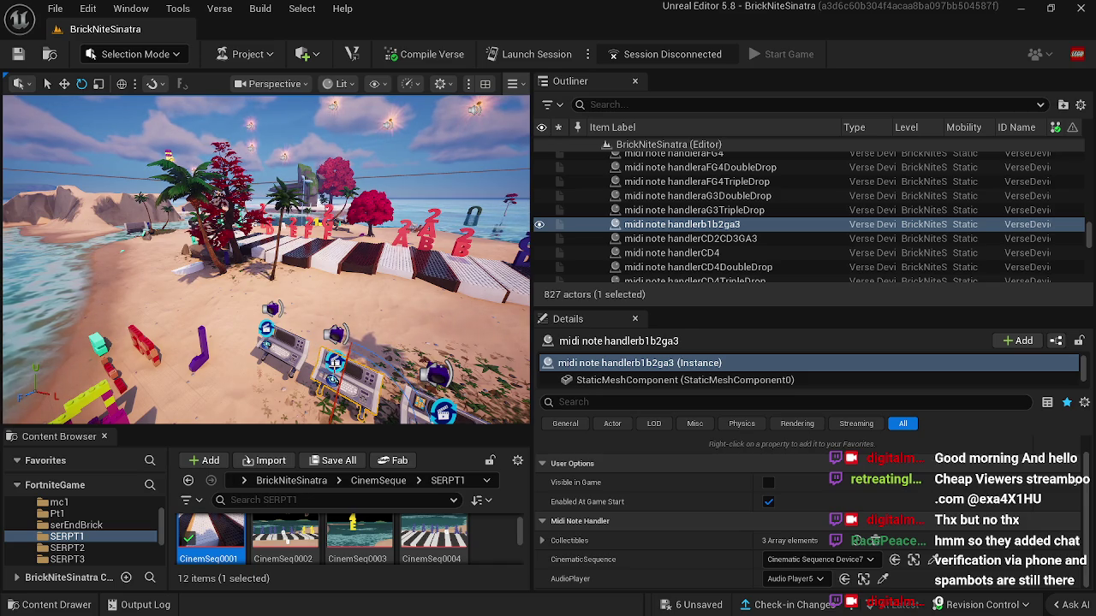
{"action": "key", "text": "ctrl+y"}
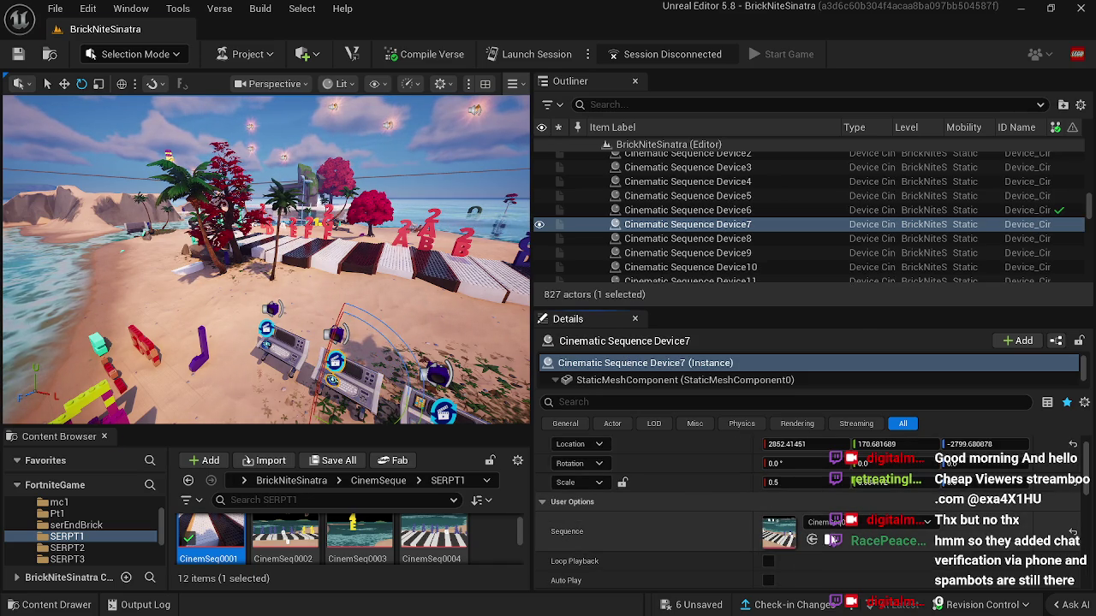
{"action": "double_click", "coordinate": [357, 535]}
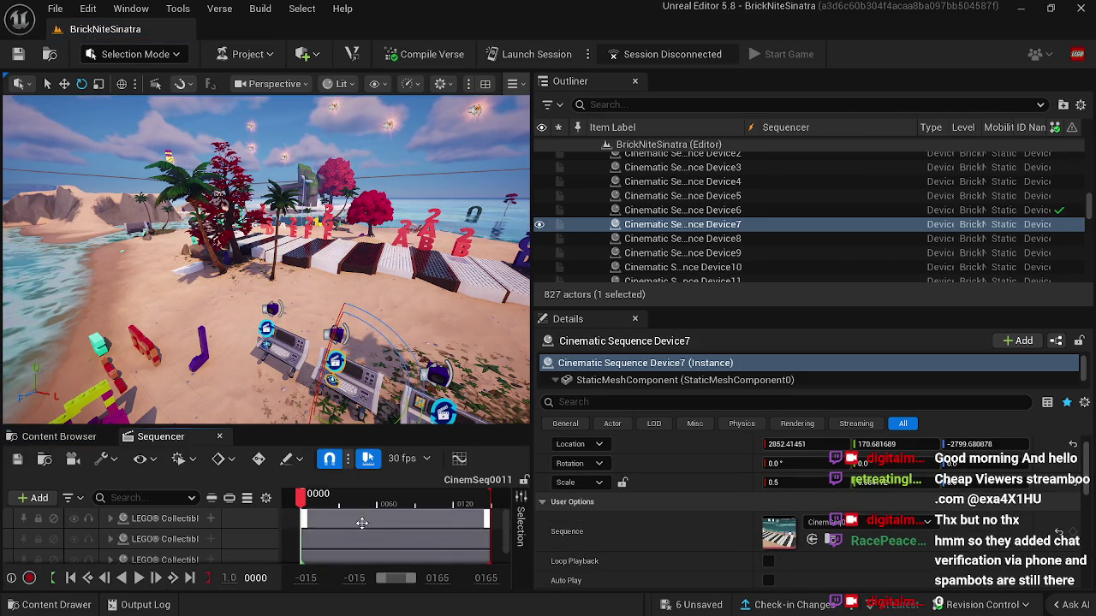
Step: Preview CinemSeq0011, move LEGO Collectible10 along X to about 1114.46, and rewind to frame 0
{"action": "mouse_move", "coordinate": [304, 498]}
{"action": "left_mouse_down"}
{"action": "mouse_move", "coordinate": [463, 499]}
{"action": "mouse_move", "coordinate": [452, 498]}
{"action": "left_mouse_up"}
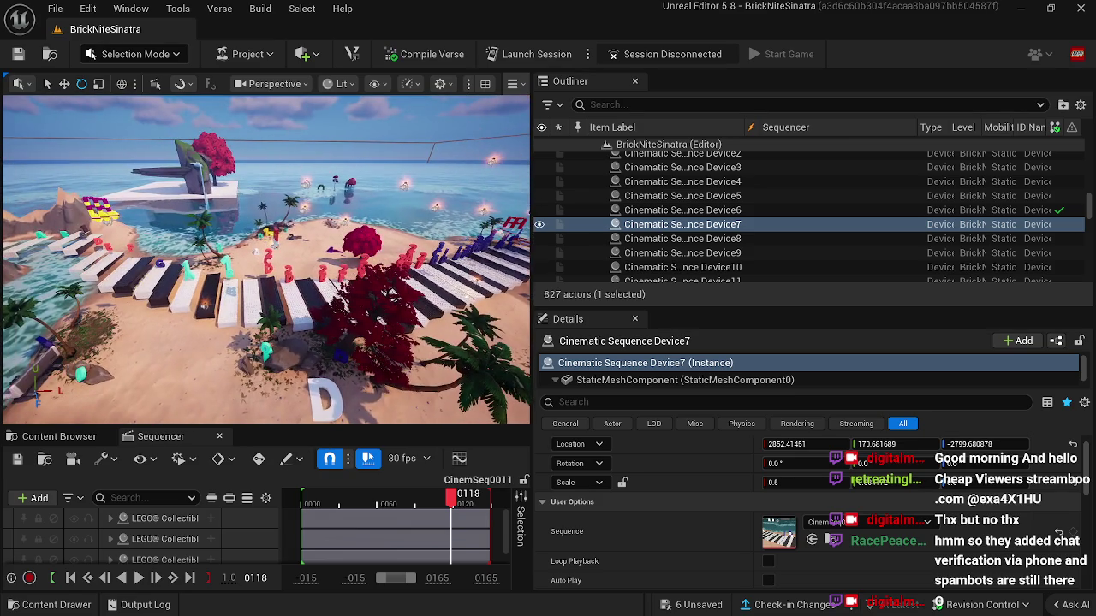
{"action": "mouse_move", "coordinate": [452, 498]}
{"action": "left_mouse_down"}
{"action": "mouse_move", "coordinate": [354, 498]}
{"action": "mouse_move", "coordinate": [392, 484]}
{"action": "mouse_move", "coordinate": [457, 494]}
{"action": "left_mouse_up"}
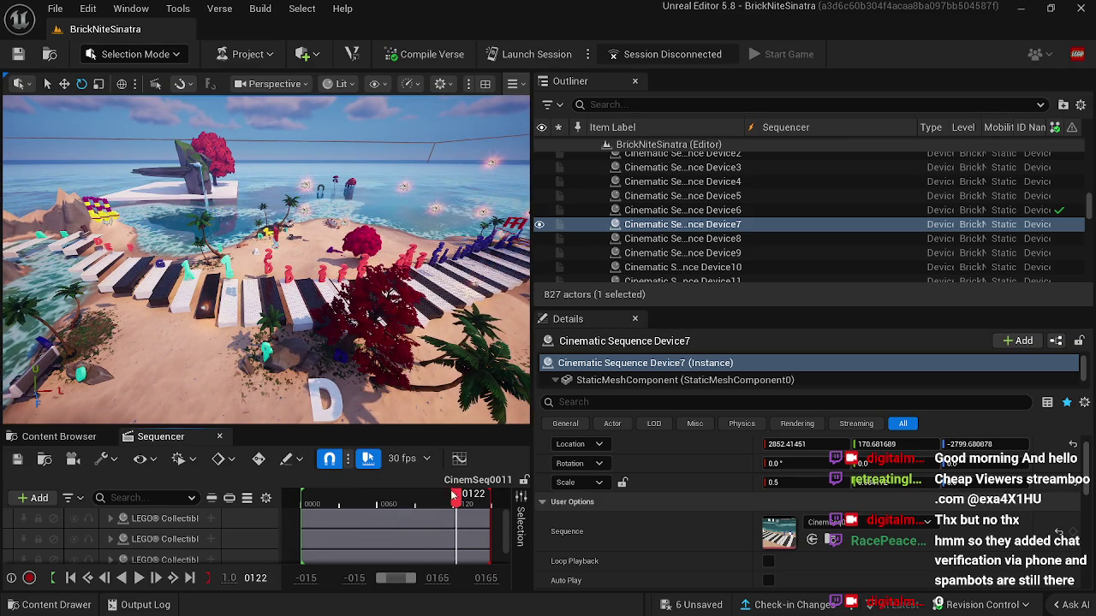
{"action": "left_click", "coordinate": [206, 307]}
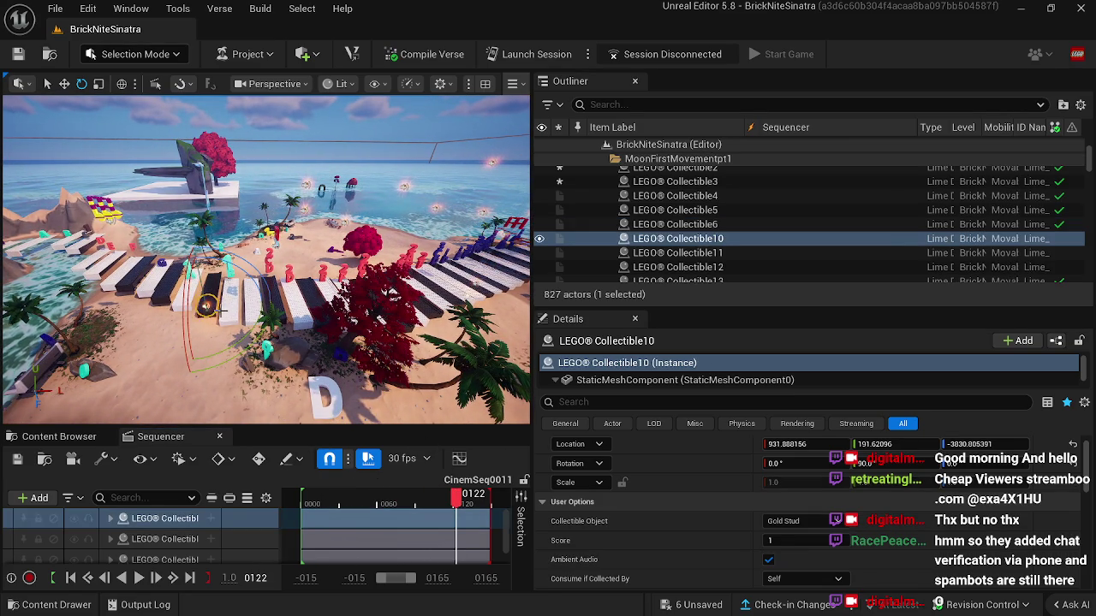
{"action": "left_click_drag", "start_coordinate": [225, 313], "coordinate": [246, 310]}
{"action": "mouse_move", "coordinate": [456, 499]}
{"action": "left_mouse_down"}
{"action": "mouse_move", "coordinate": [272, 501]}
{"action": "mouse_move", "coordinate": [310, 501]}
{"action": "mouse_move", "coordinate": [302, 505]}
{"action": "left_mouse_up"}
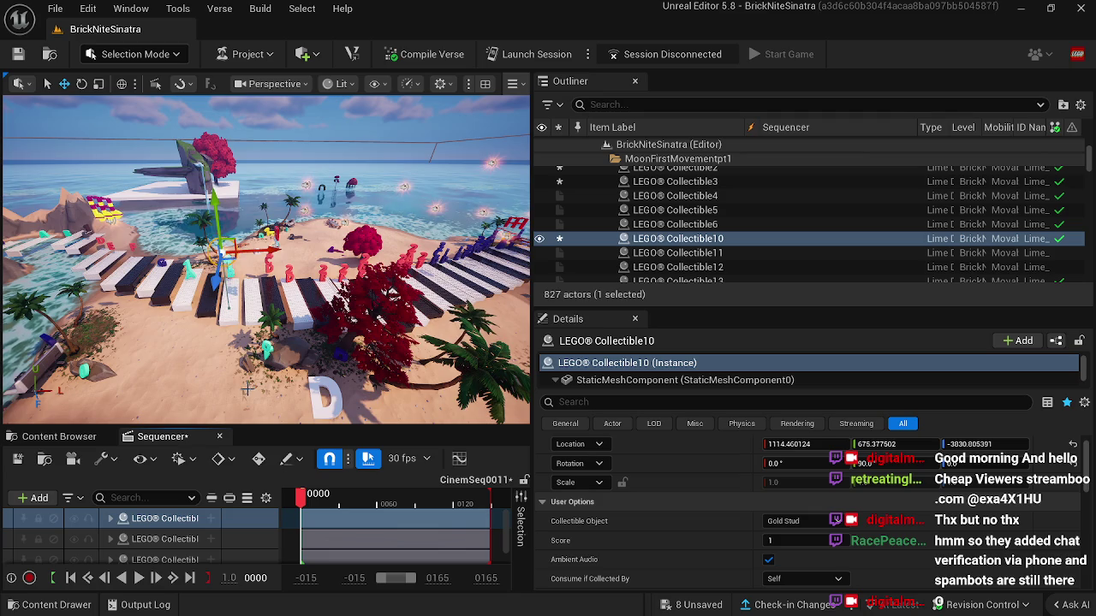
Step: At frame 147, drag LEGO Collectible10 to about 1109.07, 108.50, -3935.10
{"action": "mouse_move", "coordinate": [253, 379]}
{"action": "left_mouse_down"}
{"action": "mouse_move", "coordinate": [235, 343]}
{"action": "mouse_move", "coordinate": [212, 342]}
{"action": "left_mouse_up"}
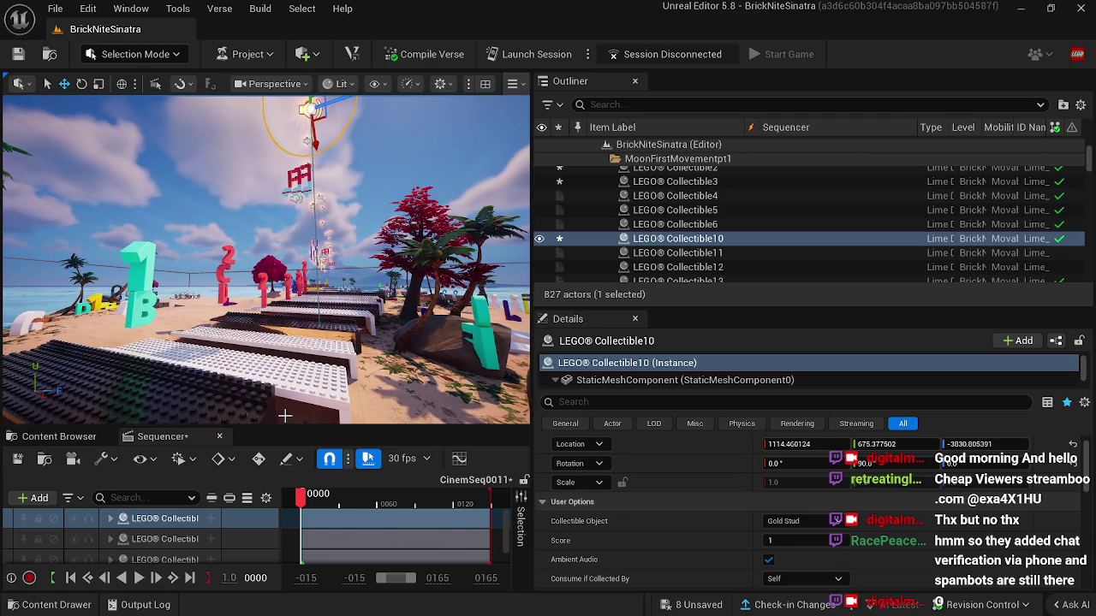
{"action": "left_click", "coordinate": [310, 502]}
{"action": "left_click_drag", "start_coordinate": [310, 502], "coordinate": [487, 498]}
{"action": "left_click_drag", "start_coordinate": [390, 328], "coordinate": [390, 328]}
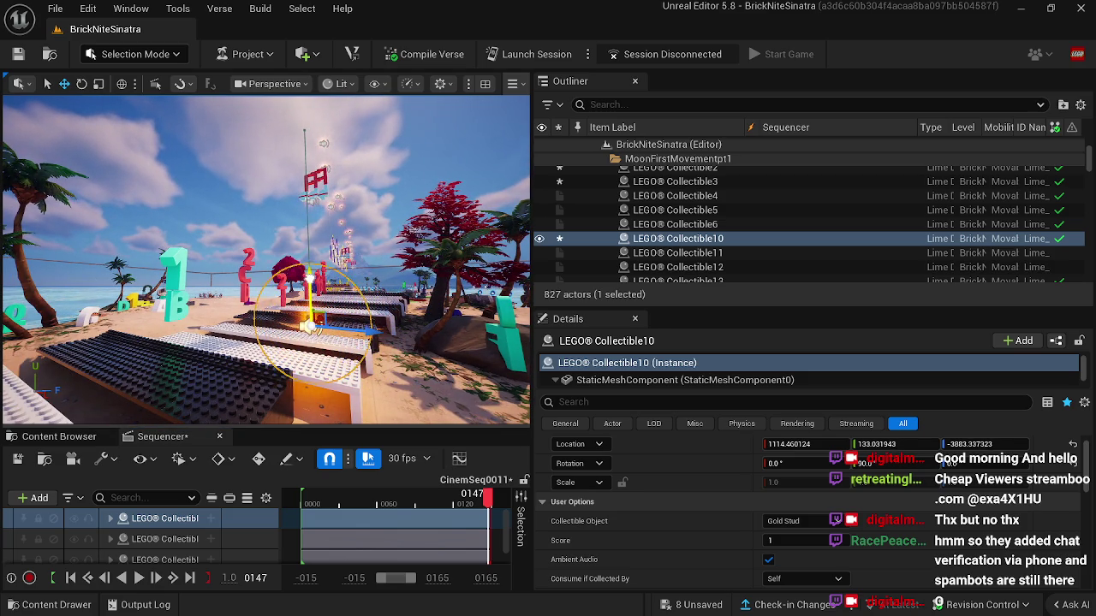
{"action": "mouse_move", "coordinate": [359, 331]}
{"action": "left_mouse_down"}
{"action": "mouse_move", "coordinate": [329, 326]}
{"action": "mouse_move", "coordinate": [340, 325]}
{"action": "mouse_move", "coordinate": [302, 352]}
{"action": "mouse_move", "coordinate": [253, 352]}
{"action": "left_mouse_up"}
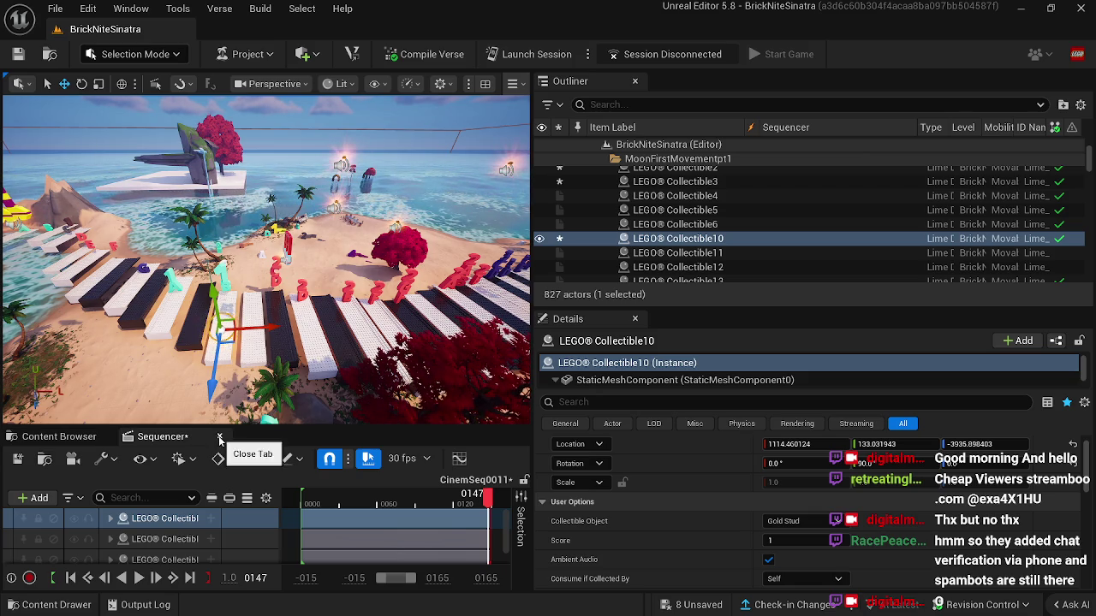
Step: Review the animation at frame 123 and select midi note handlerb1b2ga3
{"action": "mouse_move", "coordinate": [255, 382]}
{"action": "left_mouse_down"}
{"action": "mouse_move", "coordinate": [245, 364]}
{"action": "mouse_move", "coordinate": [260, 326]}
{"action": "mouse_move", "coordinate": [248, 301]}
{"action": "mouse_move", "coordinate": [219, 315]}
{"action": "mouse_move", "coordinate": [233, 280]}
{"action": "mouse_move", "coordinate": [251, 281]}
{"action": "left_mouse_up"}
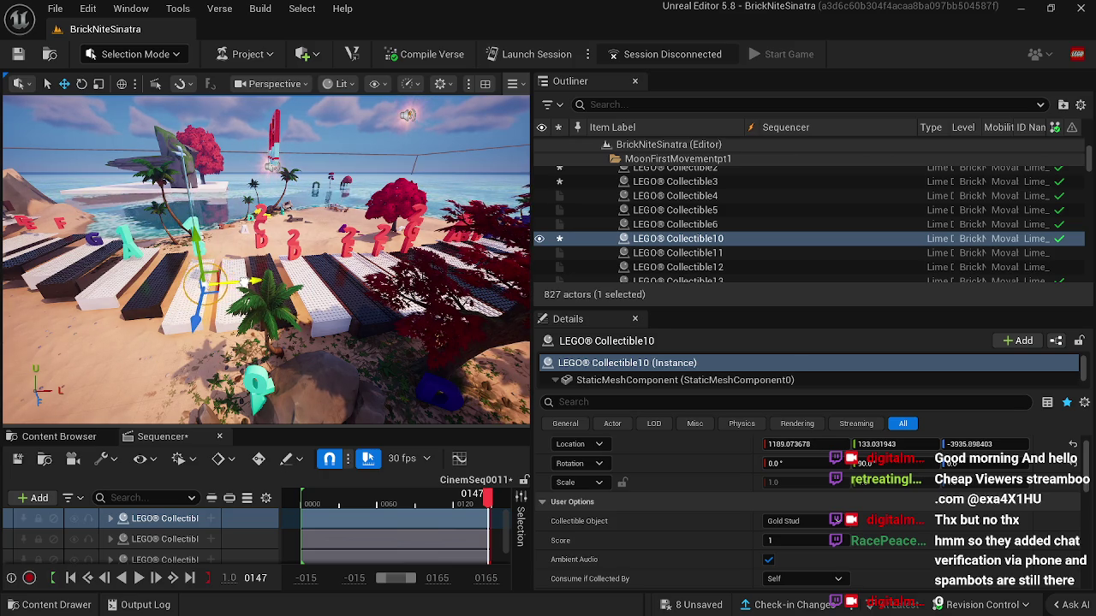
{"action": "left_click_drag", "start_coordinate": [327, 387], "coordinate": [381, 364]}
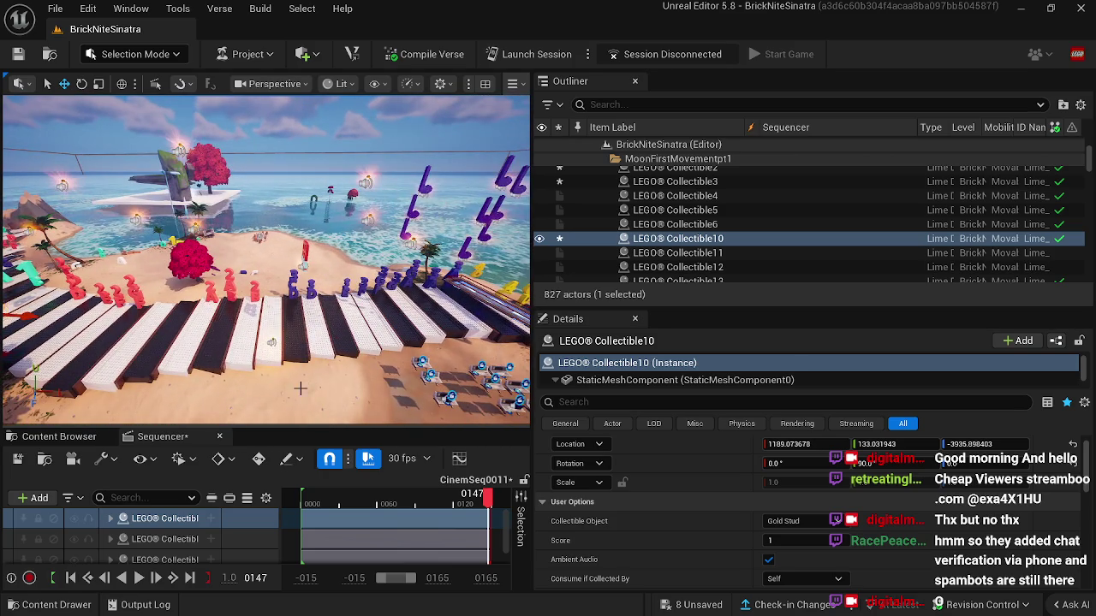
{"action": "left_click_drag", "start_coordinate": [485, 506], "coordinate": [457, 503]}
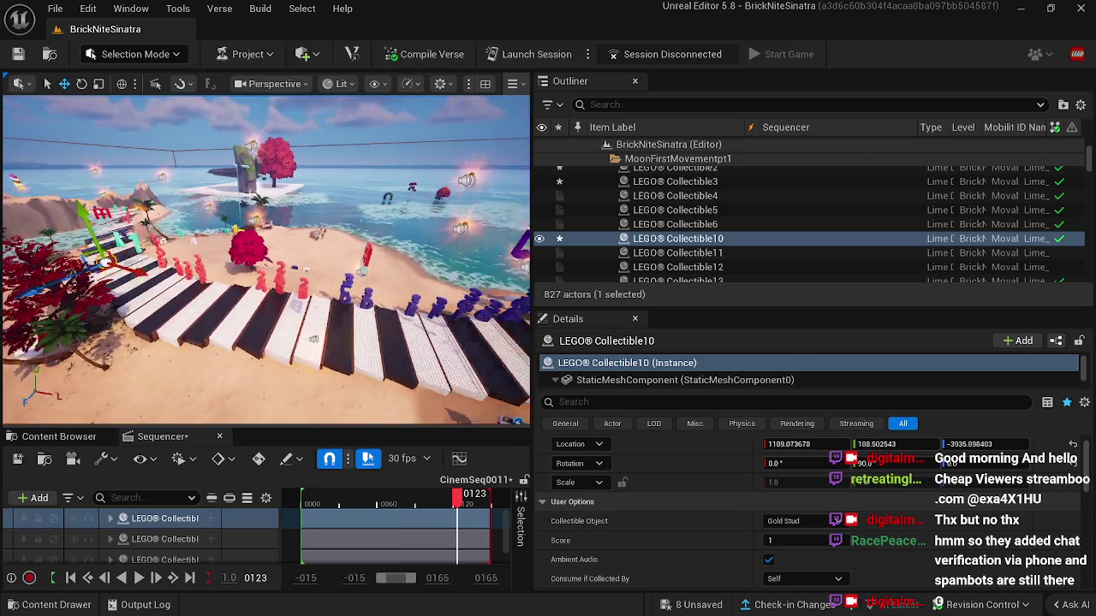
{"action": "left_click_drag", "start_coordinate": [265, 257], "coordinate": [299, 254]}
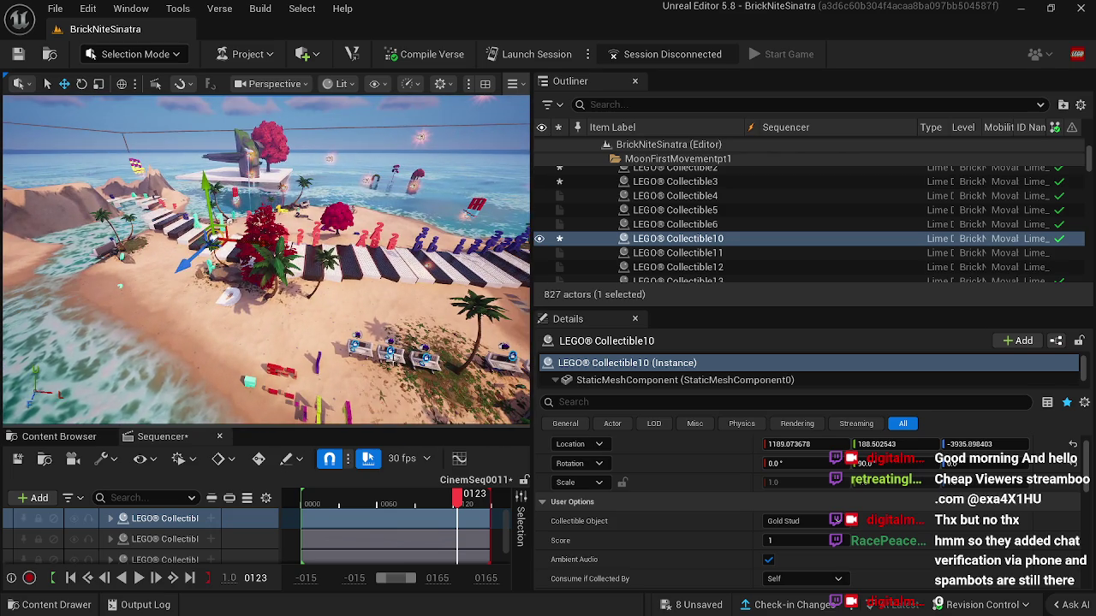
{"action": "left_click", "coordinate": [397, 360]}
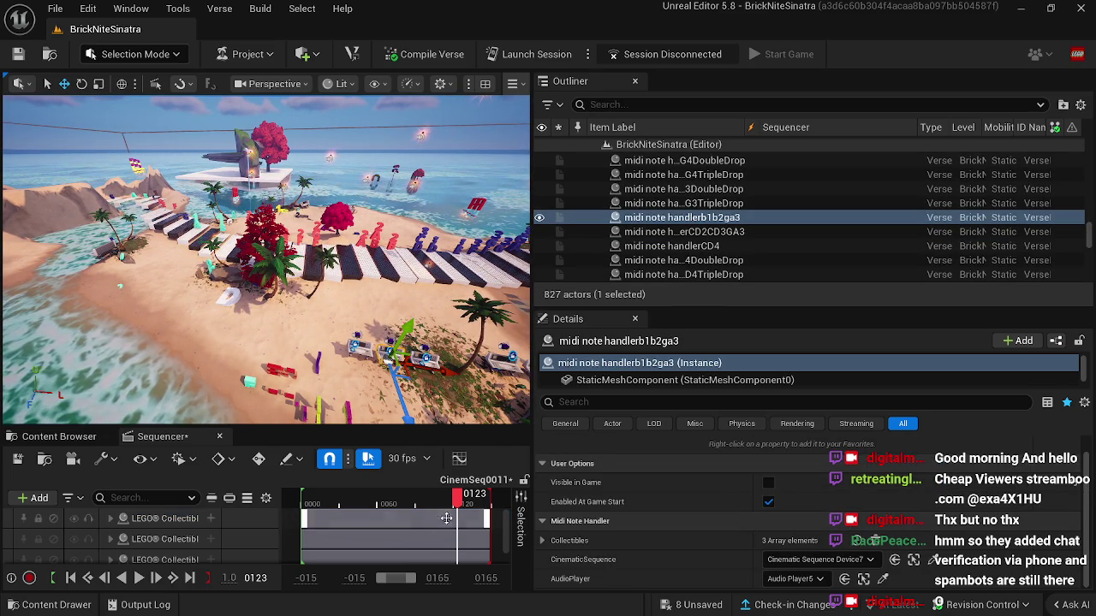
{"action": "mouse_move", "coordinate": [460, 504]}
{"action": "left_mouse_down"}
{"action": "mouse_move", "coordinate": [391, 503]}
{"action": "mouse_move", "coordinate": [402, 503]}
{"action": "left_mouse_up"}
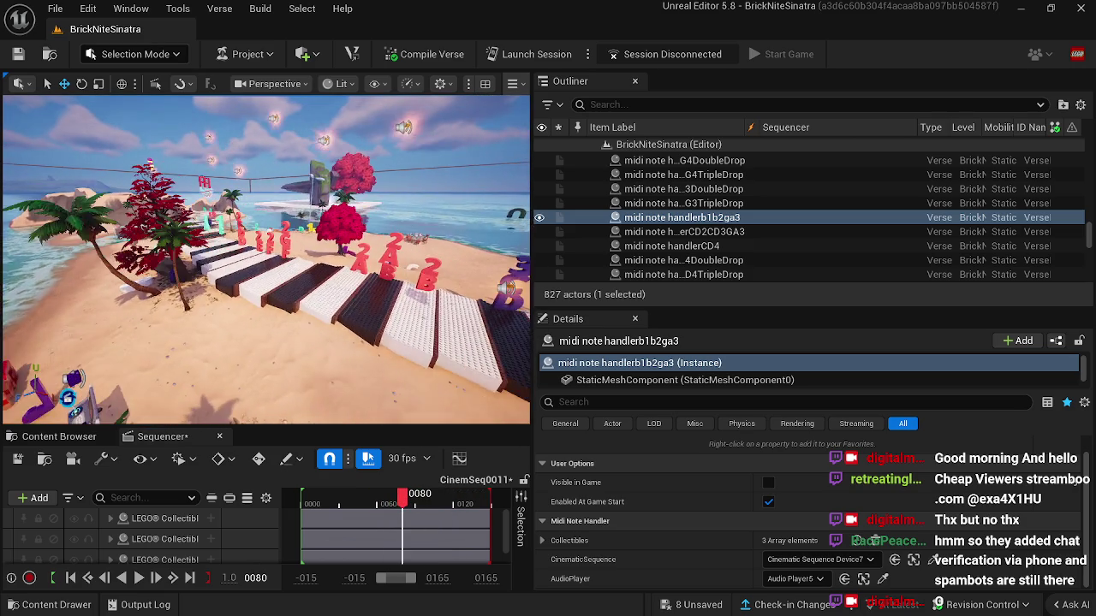
{"action": "left_click", "coordinate": [387, 272]}
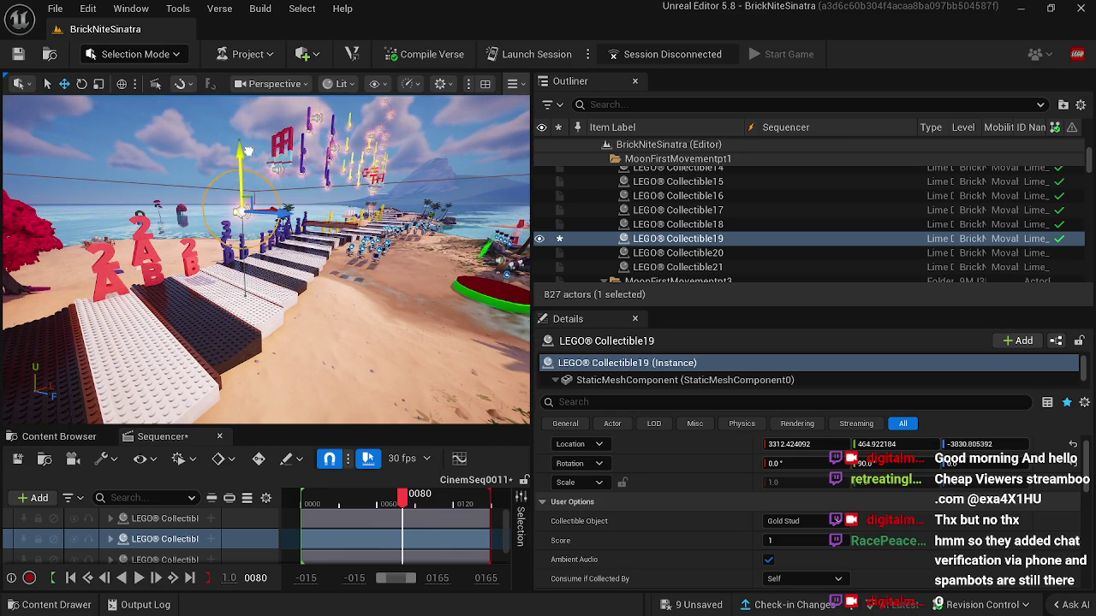
Step: Raise LEGO Collectible19 at final frame 0149 to about 3312.42, 251.41, -3898.08
{"action": "key", "text": "space"}
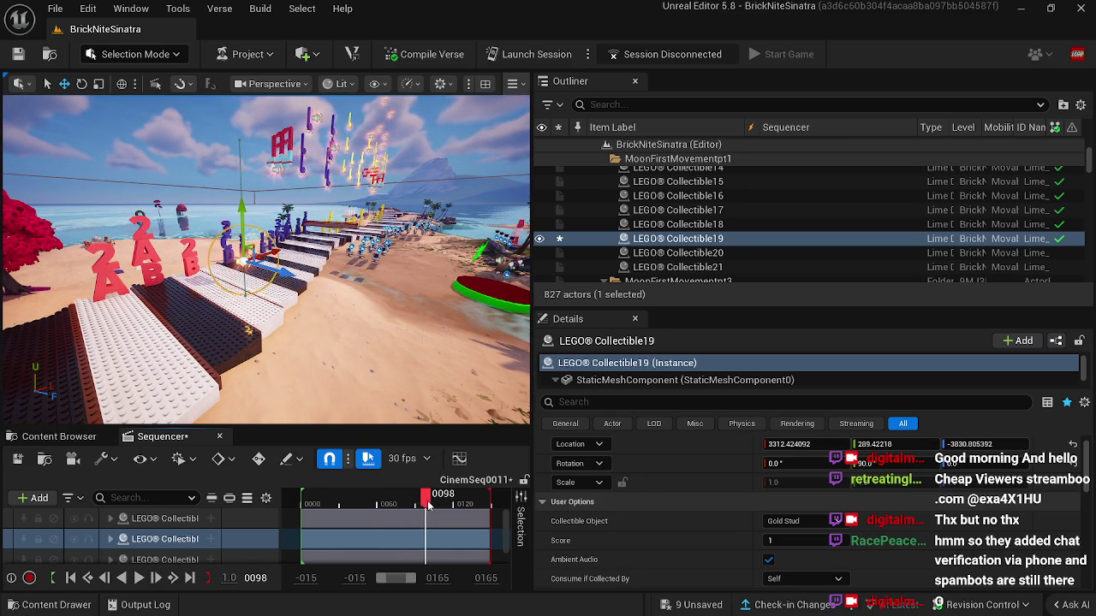
{"action": "key", "text": "space"}
{"action": "left_click", "coordinate": [190, 578]}
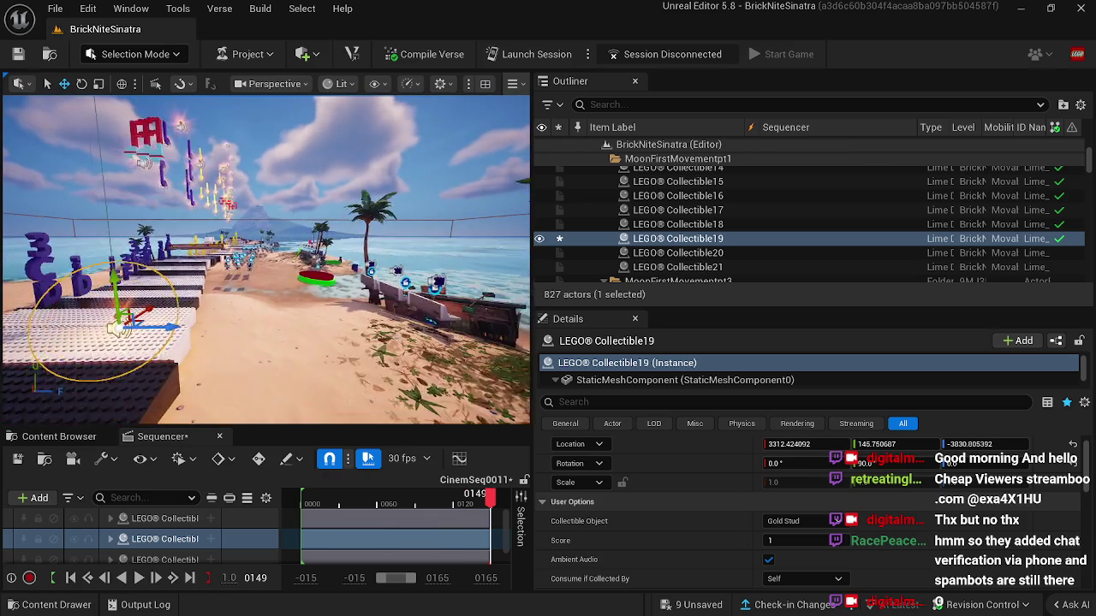
{"action": "mouse_move", "coordinate": [213, 234]}
{"action": "left_mouse_down"}
{"action": "mouse_move", "coordinate": [218, 206]}
{"action": "mouse_move", "coordinate": [199, 228]}
{"action": "mouse_move", "coordinate": [184, 228]}
{"action": "left_mouse_up"}
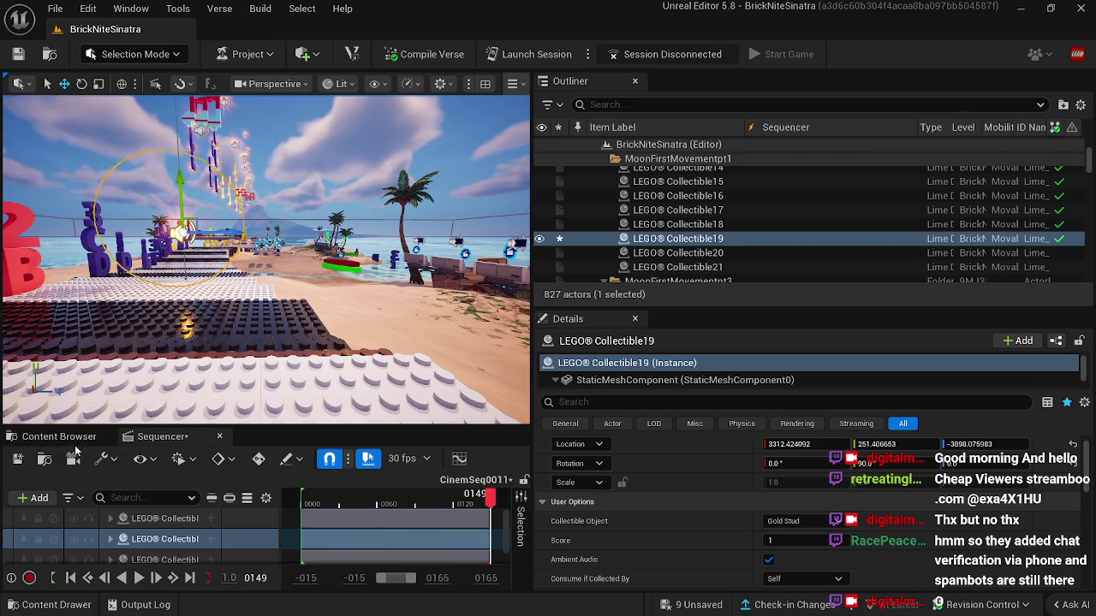
Step: Fly the view toward the note handlers and select midi note handlerb1b2ga3
{"action": "mouse_move", "coordinate": [164, 405]}
{"action": "left_mouse_down"}
{"action": "mouse_move", "coordinate": [124, 355]}
{"action": "mouse_move", "coordinate": [98, 351]}
{"action": "left_mouse_up"}
{"action": "left_click", "coordinate": [270, 332]}
{"action": "mouse_move", "coordinate": [271, 331]}
{"action": "left_mouse_down"}
{"action": "mouse_move", "coordinate": [206, 325]}
{"action": "mouse_move", "coordinate": [257, 325]}
{"action": "left_mouse_up"}
{"action": "left_click", "coordinate": [358, 306]}
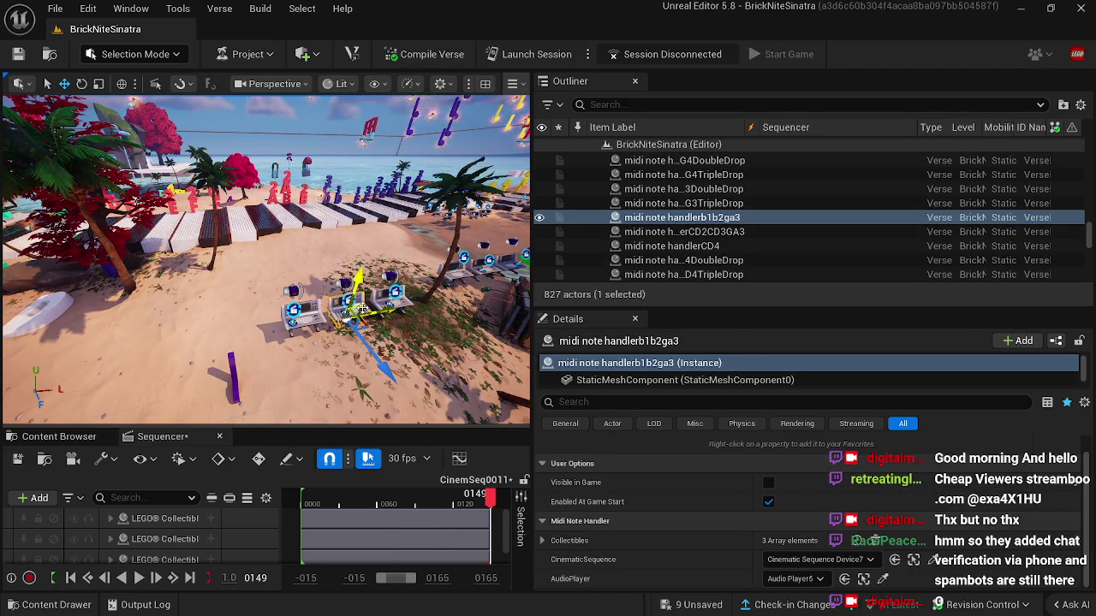
Step: Fly over the piano keys and scrub the animation back to frame 0101
{"action": "mouse_move", "coordinate": [210, 276]}
{"action": "left_mouse_down"}
{"action": "mouse_move", "coordinate": [261, 268]}
{"action": "mouse_move", "coordinate": [435, 283]}
{"action": "left_mouse_up"}
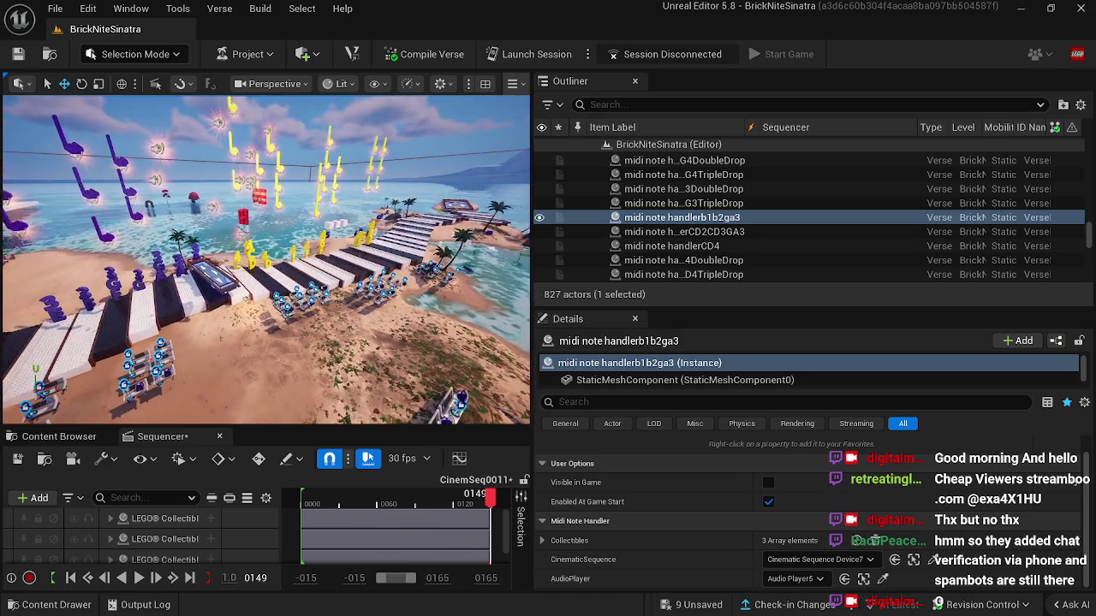
{"action": "mouse_move", "coordinate": [265, 257]}
{"action": "left_mouse_down"}
{"action": "mouse_move", "coordinate": [180, 261]}
{"action": "mouse_move", "coordinate": [205, 260]}
{"action": "left_mouse_up"}
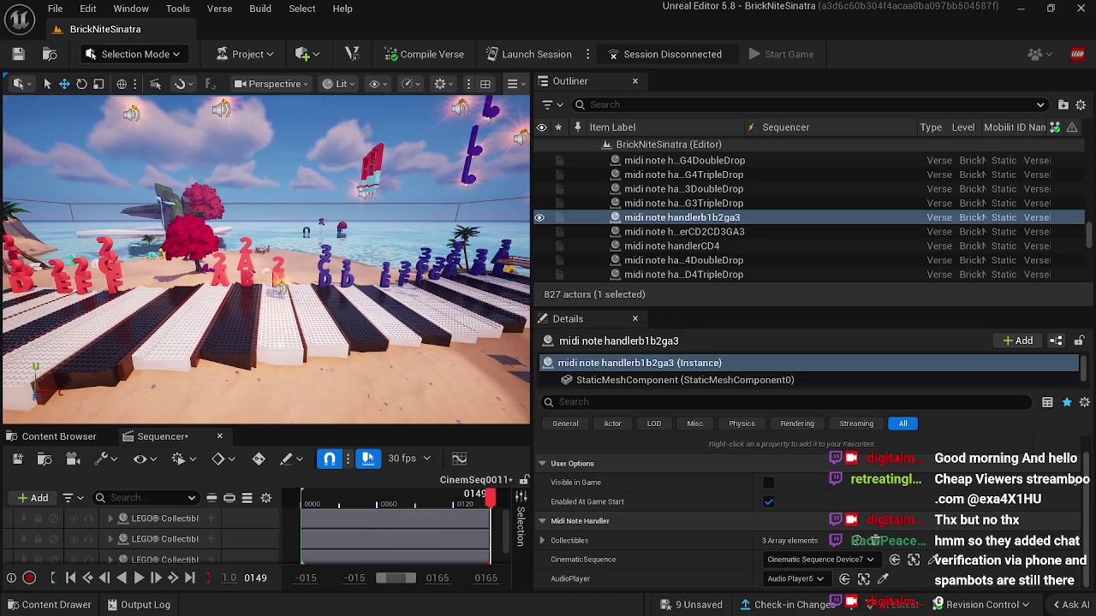
{"action": "mouse_move", "coordinate": [361, 341]}
{"action": "left_mouse_down"}
{"action": "mouse_move", "coordinate": [305, 343]}
{"action": "mouse_move", "coordinate": [292, 331]}
{"action": "left_mouse_up"}
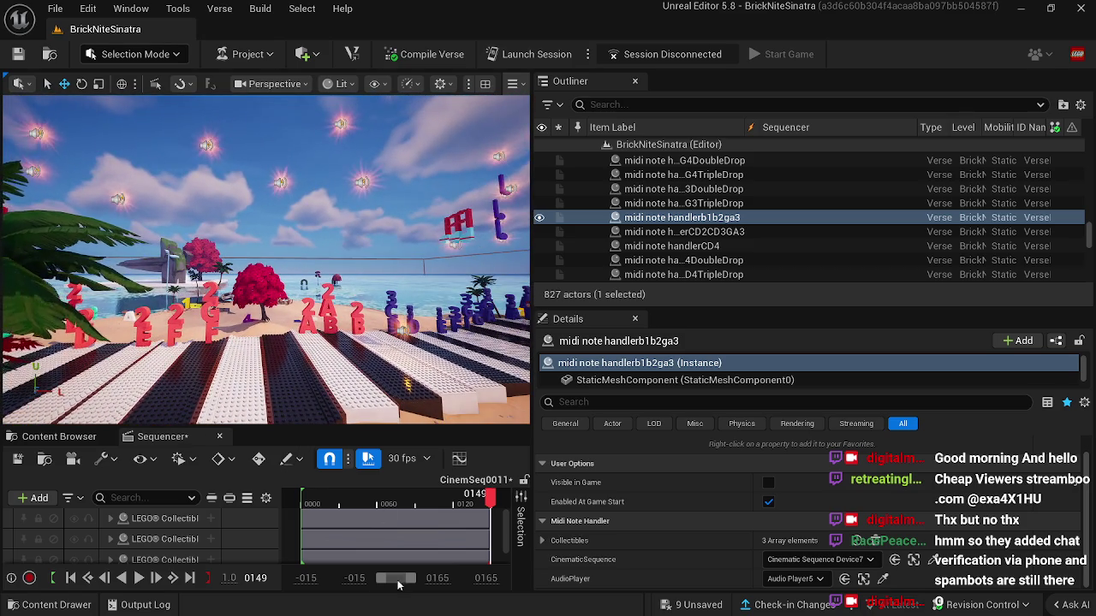
{"action": "mouse_move", "coordinate": [487, 501]}
{"action": "left_mouse_down"}
{"action": "mouse_move", "coordinate": [424, 497]}
{"action": "mouse_move", "coordinate": [441, 495]}
{"action": "left_mouse_up"}
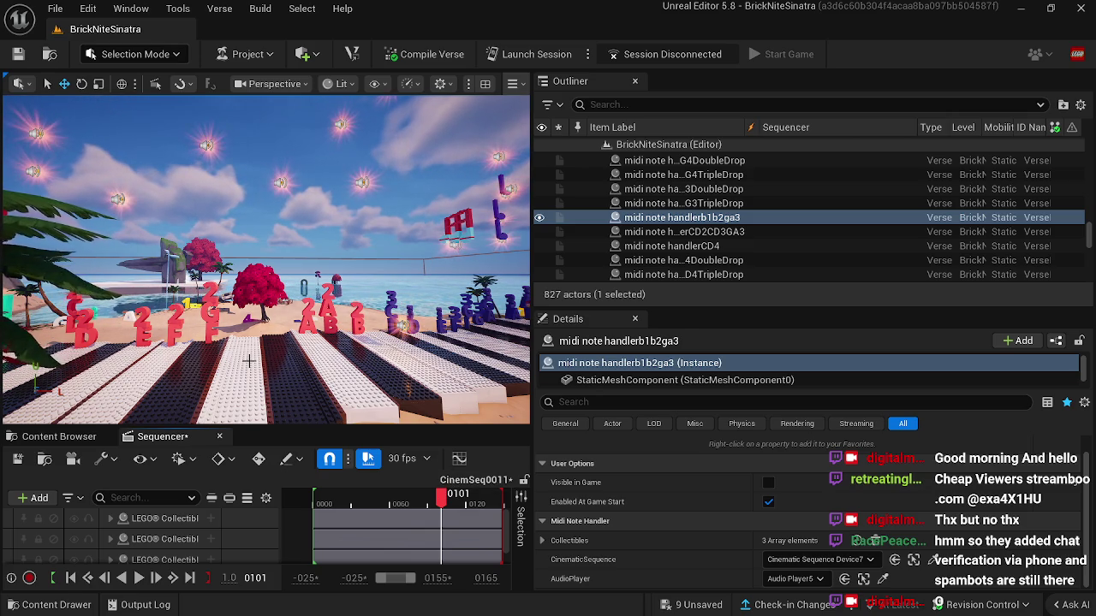
Step: Reposition the view over the piano keys and select LEGO Collectible19
{"action": "left_click_drag", "start_coordinate": [278, 364], "coordinate": [282, 325]}
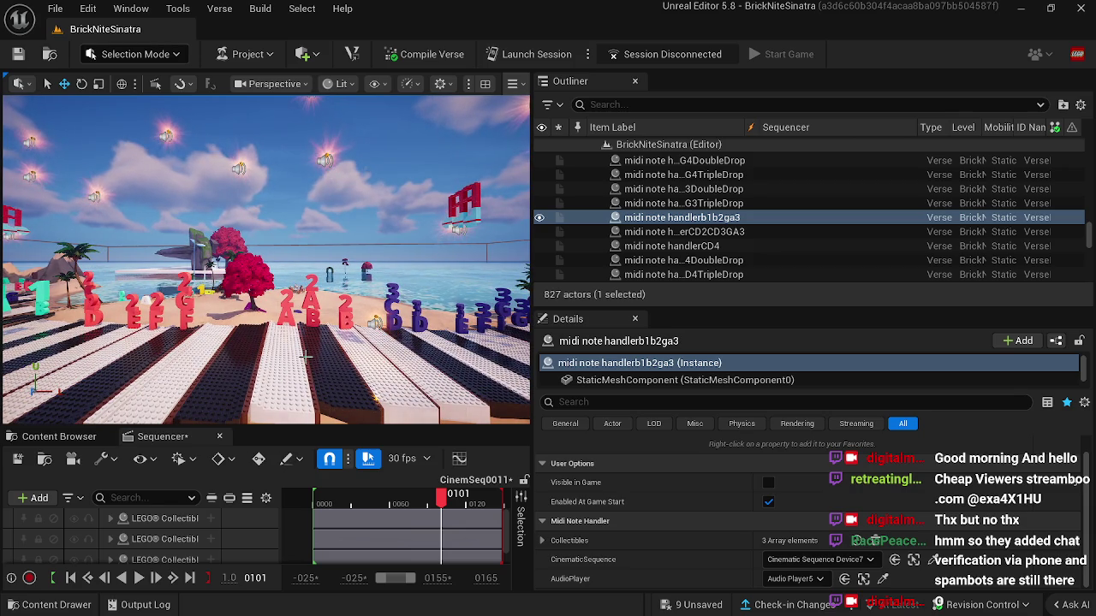
{"action": "left_click_drag", "start_coordinate": [297, 360], "coordinate": [258, 347]}
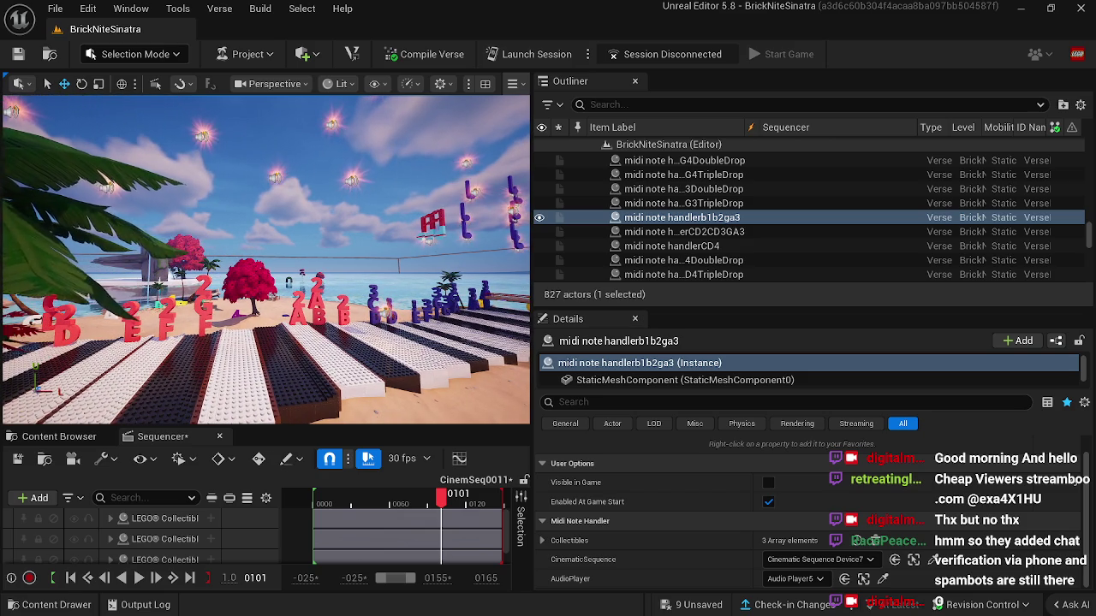
{"action": "left_click_drag", "start_coordinate": [259, 347], "coordinate": [248, 343]}
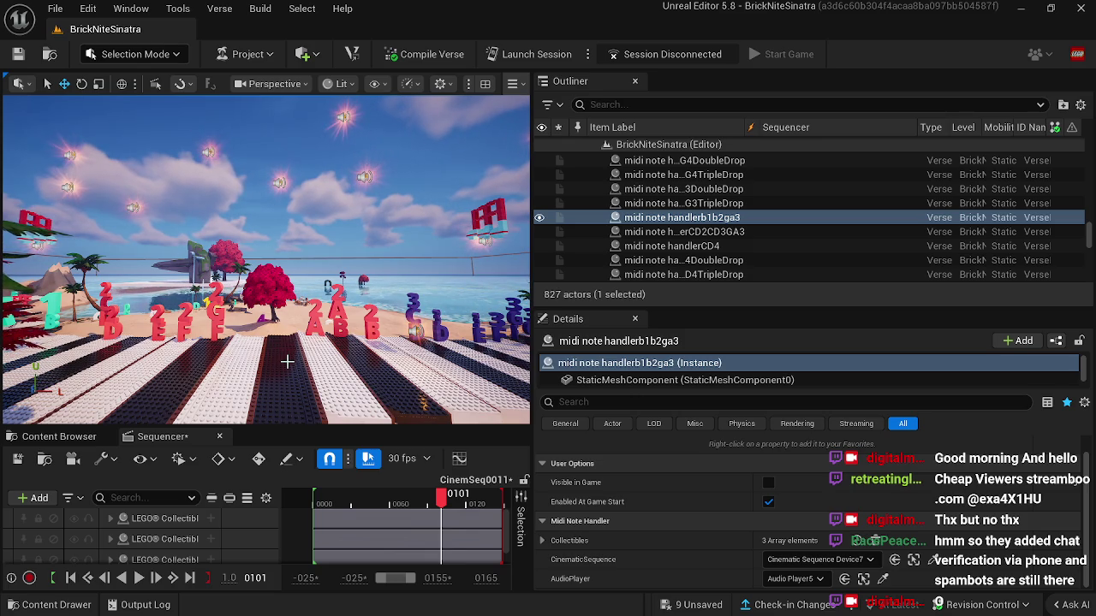
{"action": "left_click", "coordinate": [331, 356]}
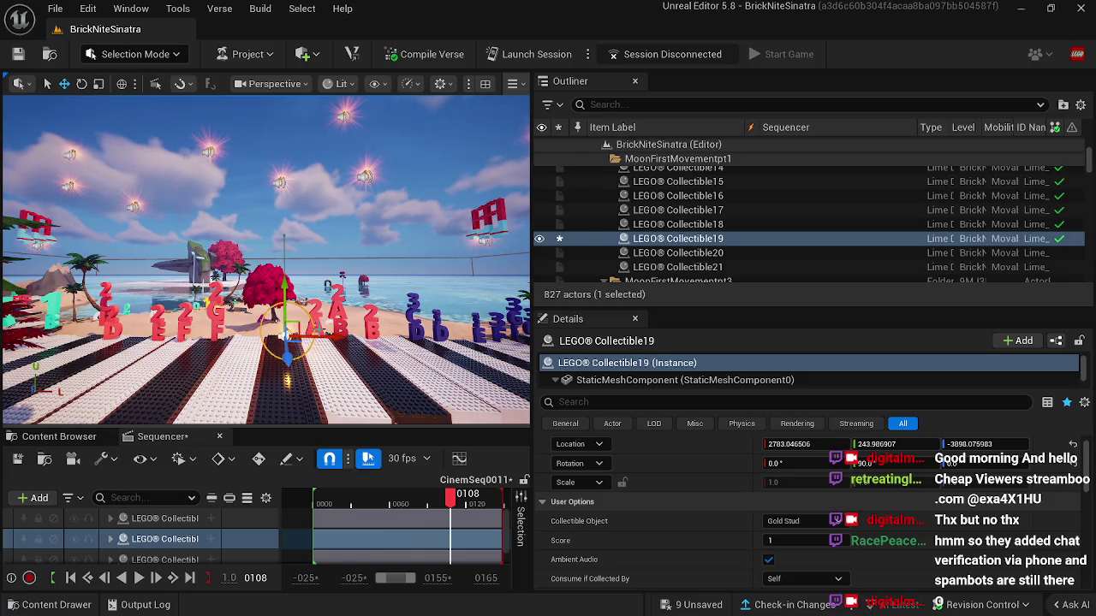
{"action": "left_click", "coordinate": [318, 328]}
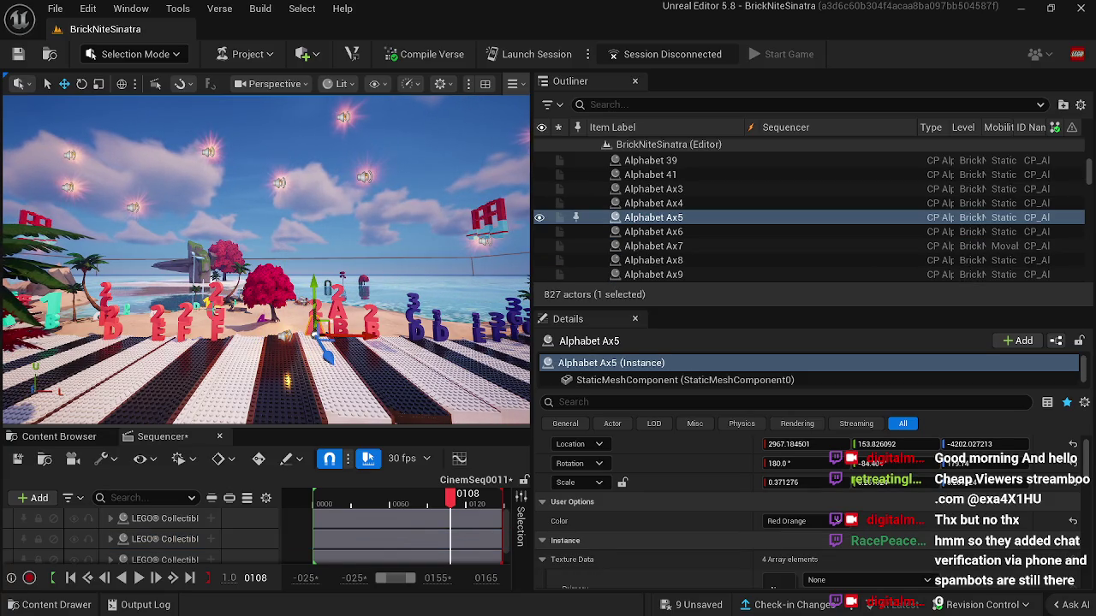
{"action": "left_click", "coordinate": [215, 315]}
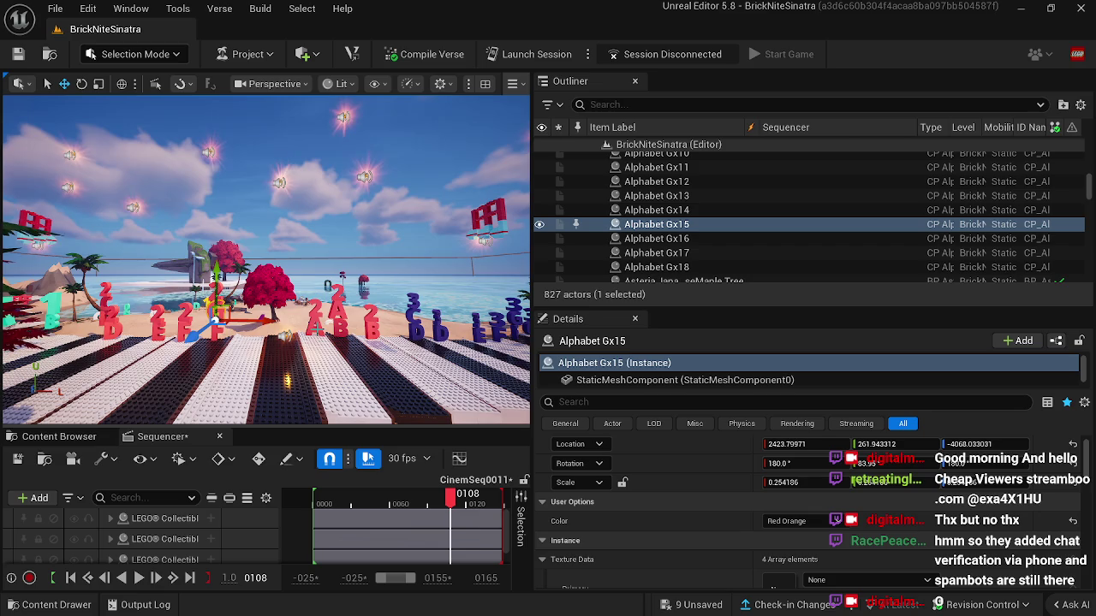
{"action": "left_click", "coordinate": [316, 329]}
{"action": "key", "text": "ctrl+d"}
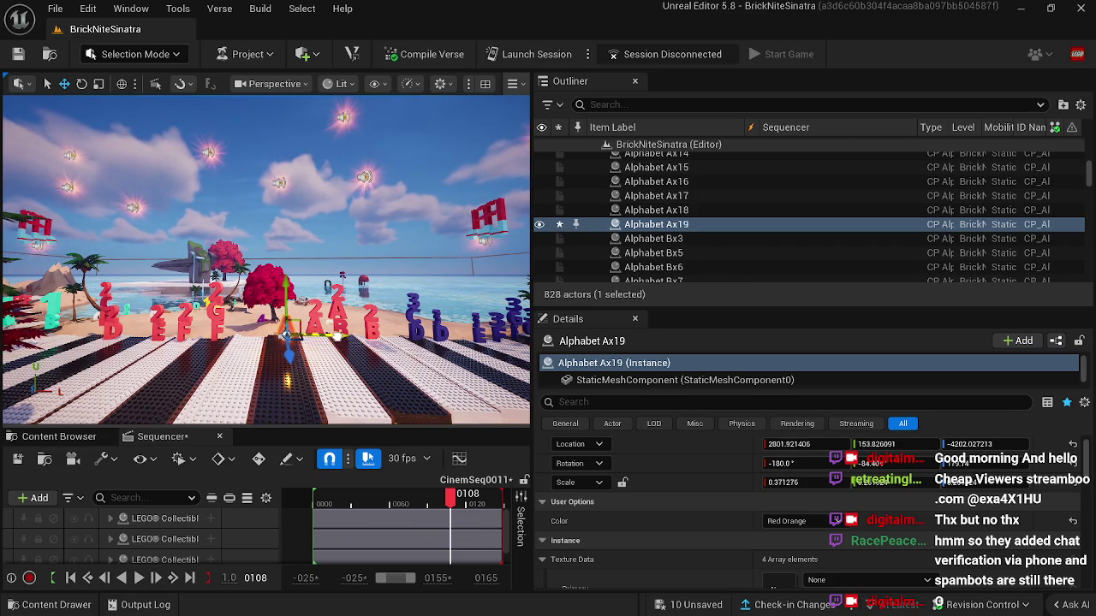
{"action": "left_click_drag", "start_coordinate": [282, 333], "coordinate": [273, 333]}
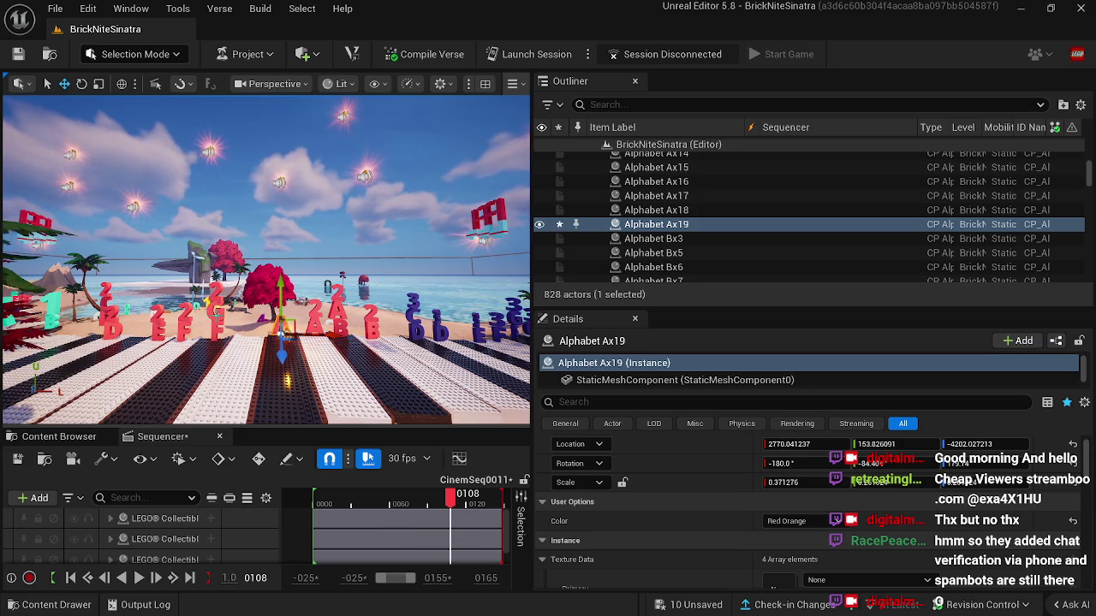
{"action": "left_click", "coordinate": [217, 315]}
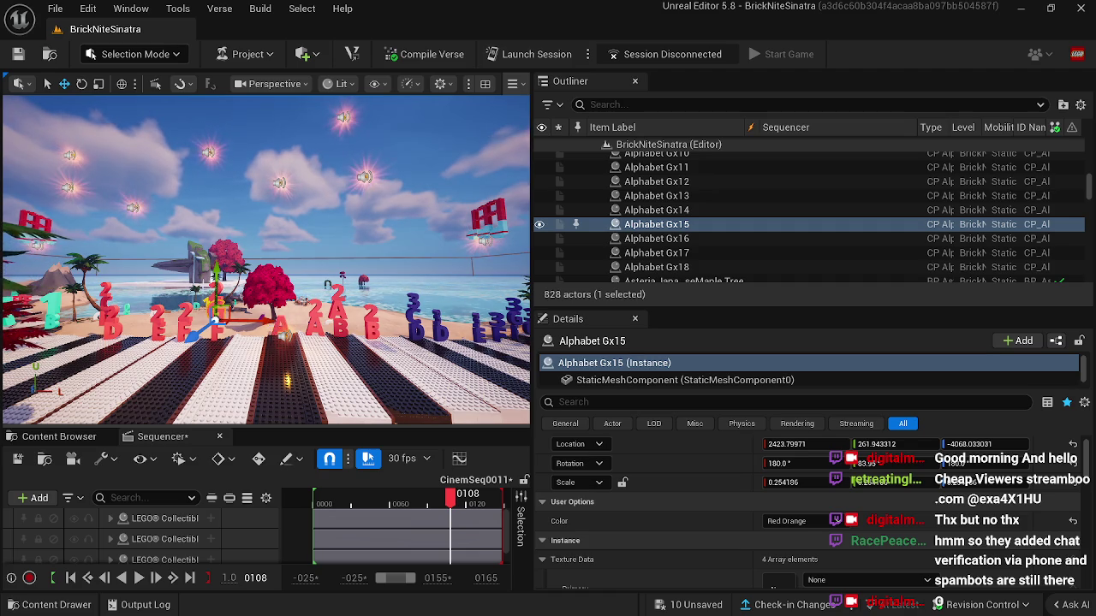
{"action": "left_click", "coordinate": [287, 377]}
{"action": "left_click_drag", "start_coordinate": [283, 325], "coordinate": [266, 322]}
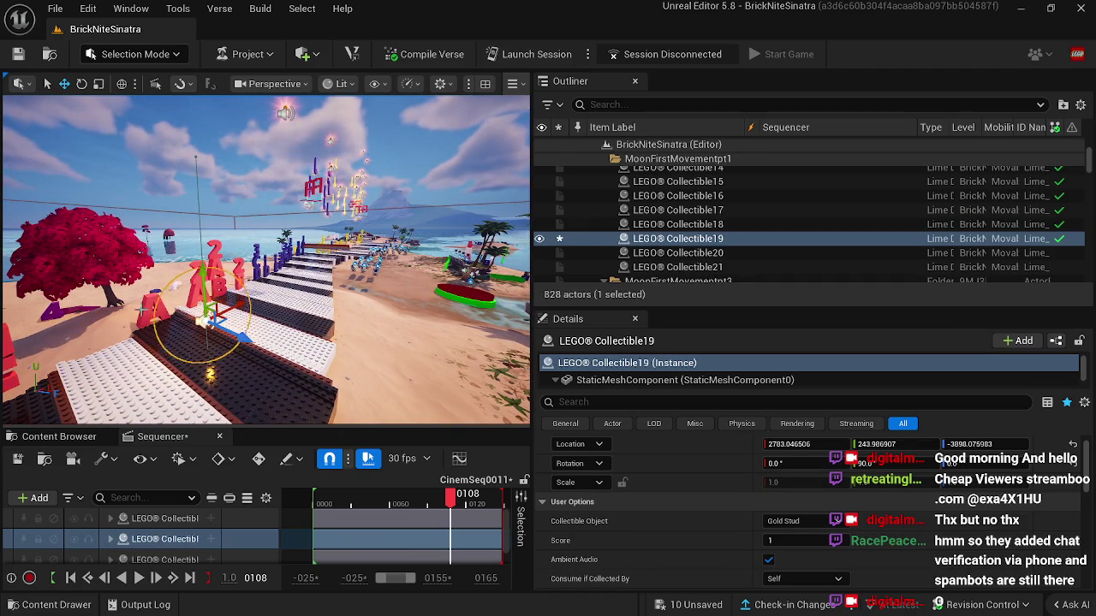
{"action": "left_click", "coordinate": [180, 334]}
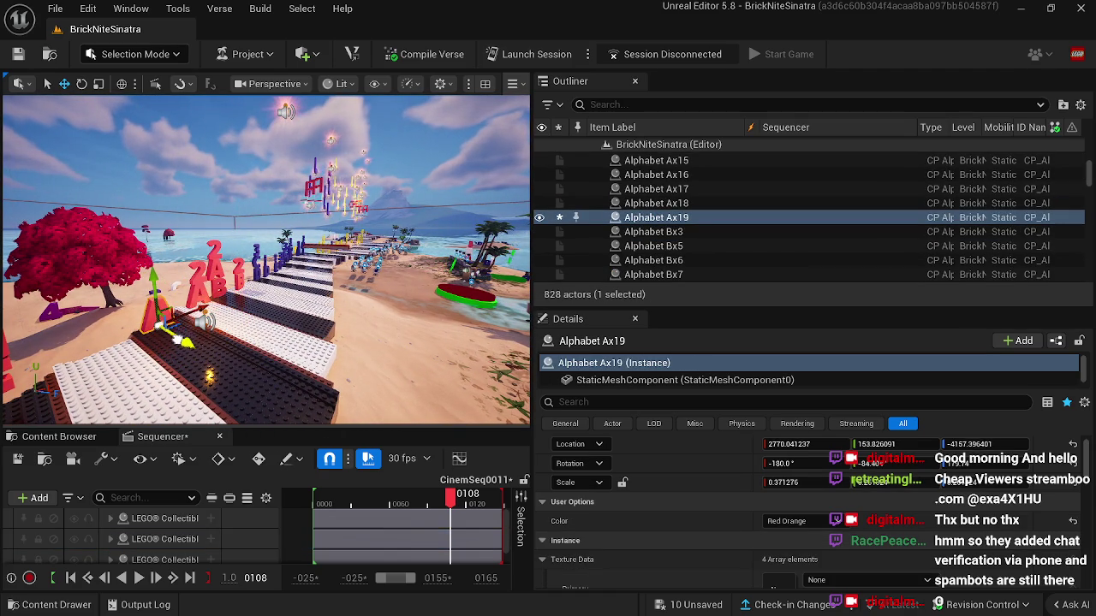
{"action": "key", "text": "f"}
{"action": "left_click", "coordinate": [163, 293]}
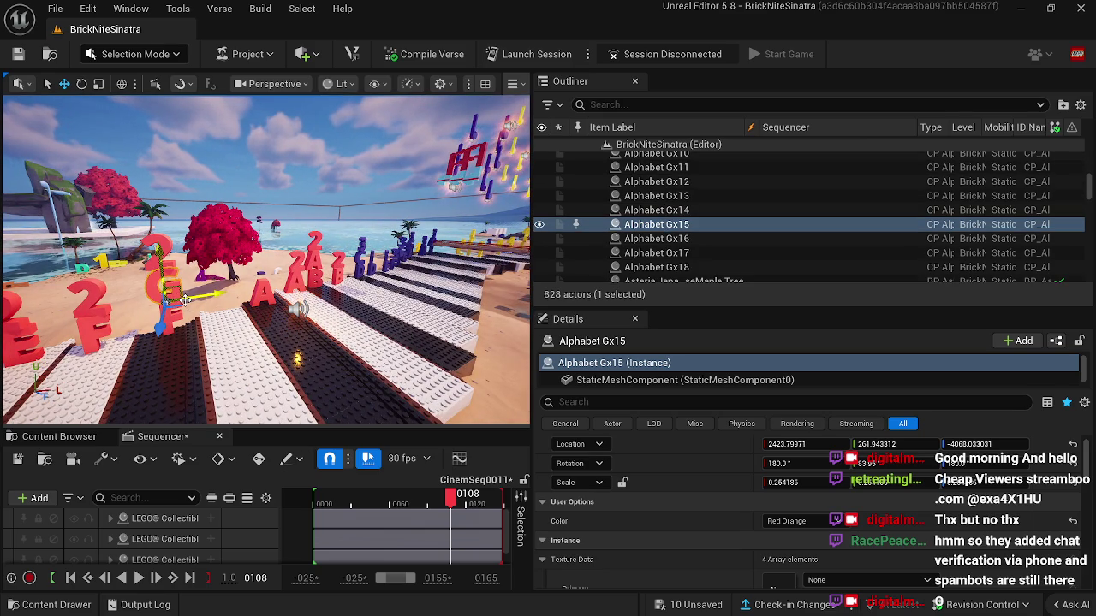
{"action": "left_click", "coordinate": [230, 310]}
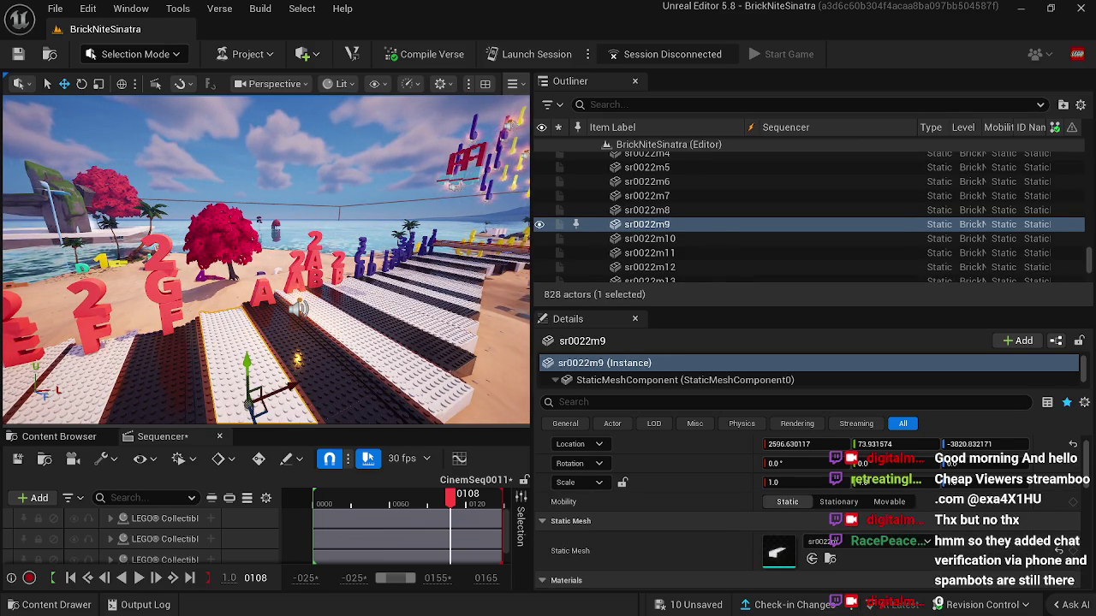
{"action": "left_click", "coordinate": [298, 310]}
{"action": "left_click", "coordinate": [282, 368]}
{"action": "left_click", "coordinate": [261, 291]}
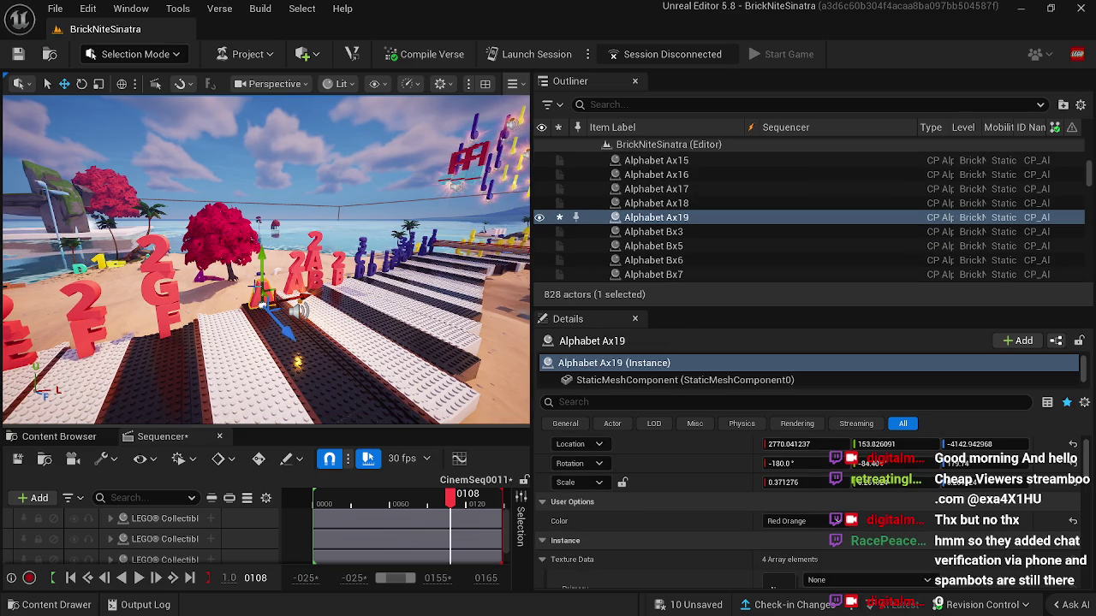
{"action": "key", "text": "Delete"}
{"action": "mouse_move", "coordinate": [261, 291]}
{"action": "left_mouse_down"}
{"action": "mouse_move", "coordinate": [244, 274]}
{"action": "mouse_move", "coordinate": [184, 274]}
{"action": "left_mouse_up"}
{"action": "left_click", "coordinate": [415, 368]}
{"action": "left_click_drag", "start_coordinate": [251, 291], "coordinate": [251, 291]}
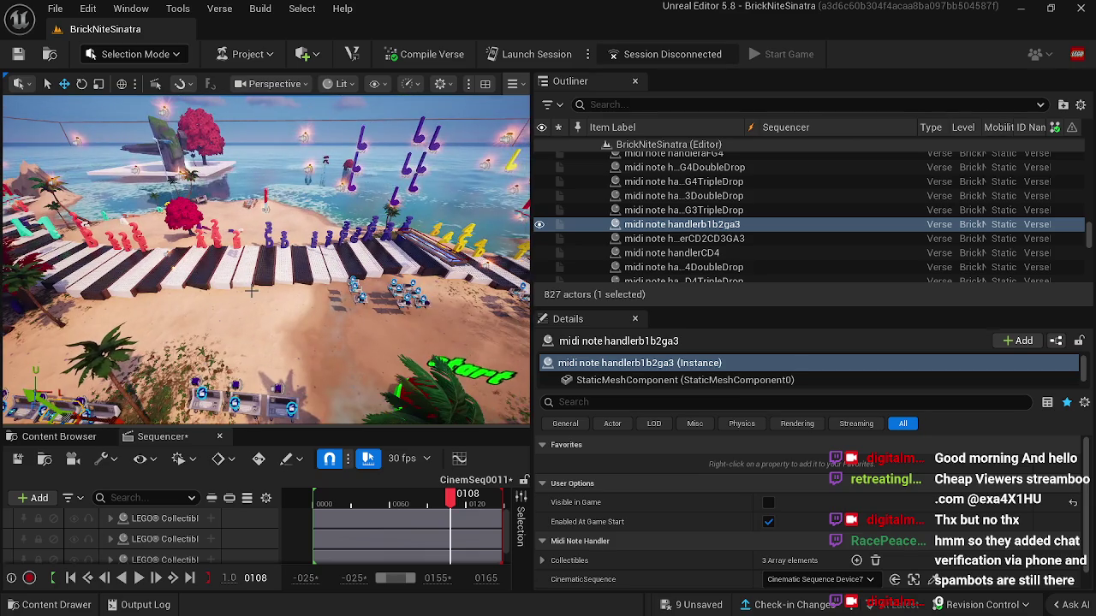
Step: Scrub the sequence back, resume the paused music video in the browser, then restore the editor
{"action": "left_click", "coordinate": [176, 268]}
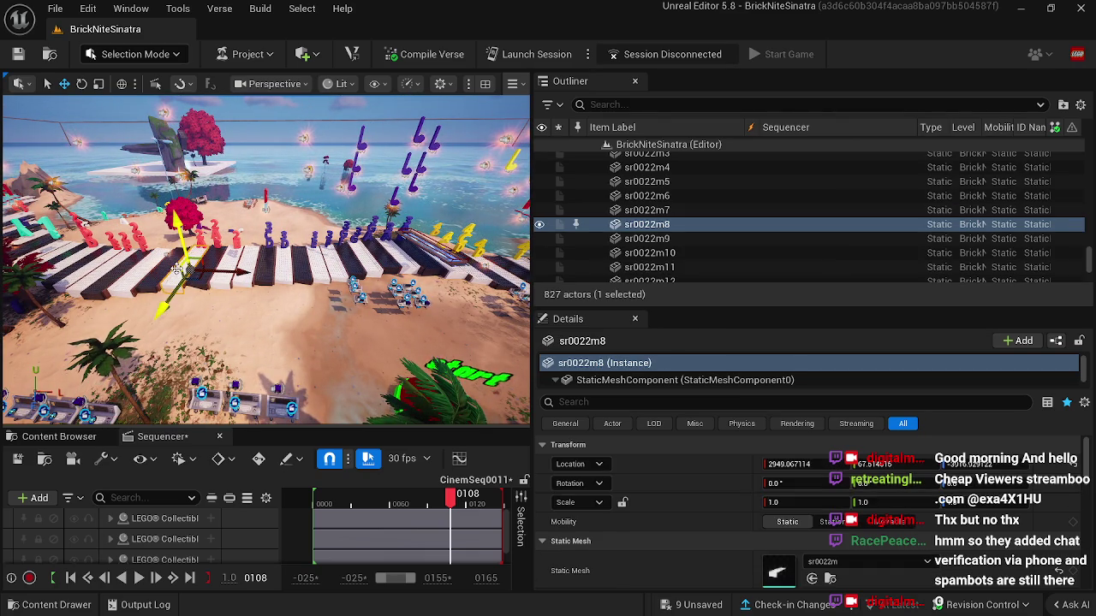
{"action": "left_click", "coordinate": [176, 268]}
{"action": "mouse_move", "coordinate": [450, 495]}
{"action": "left_mouse_down"}
{"action": "mouse_move", "coordinate": [396, 495]}
{"action": "mouse_move", "coordinate": [428, 495]}
{"action": "left_mouse_up"}
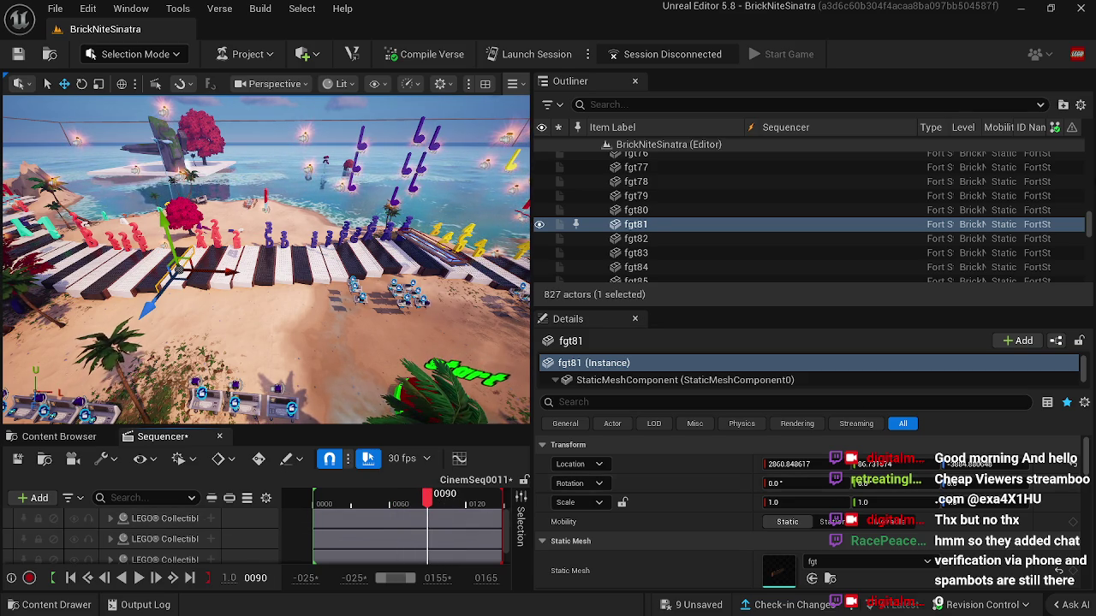
{"action": "left_click", "coordinate": [1050, 7]}
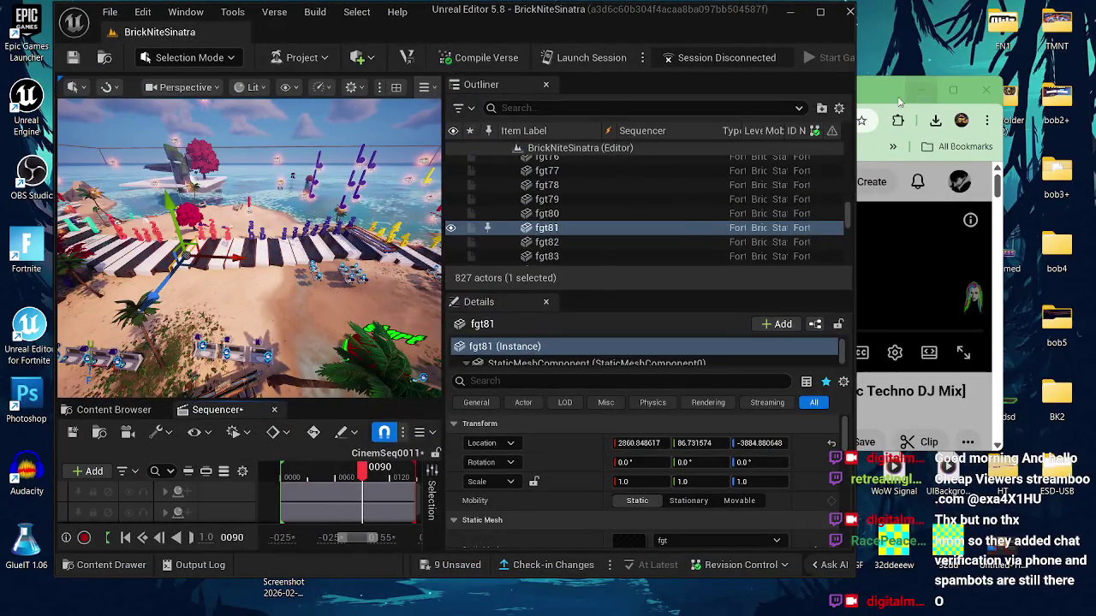
{"action": "left_click", "coordinate": [973, 172]}
{"action": "left_click", "coordinate": [767, 331]}
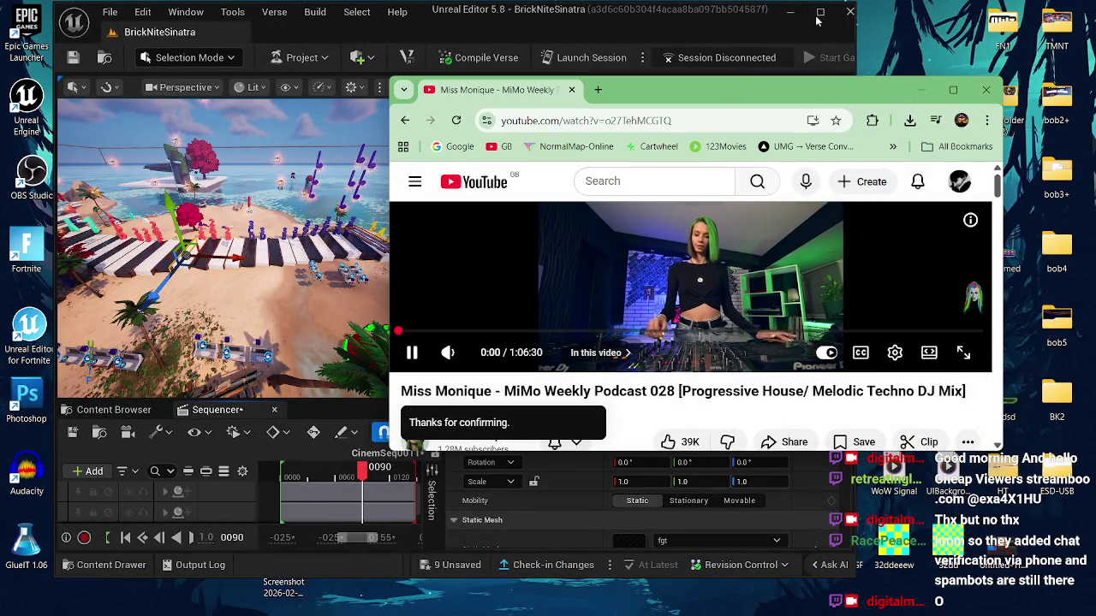
{"action": "left_click", "coordinate": [820, 12]}
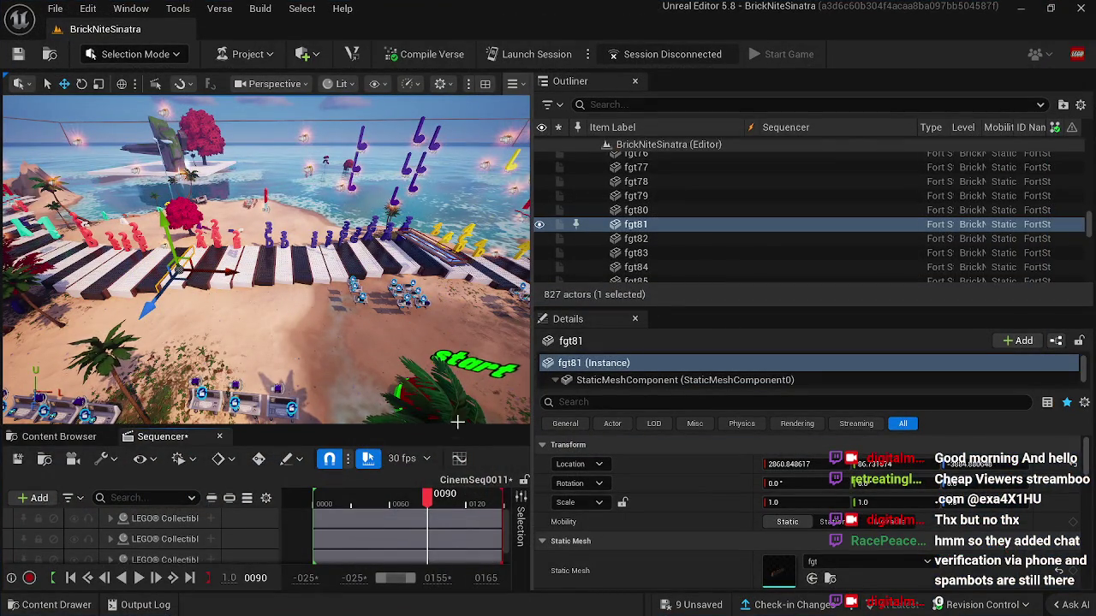
Step: At frame 0100, slide LEGO Collectible20 left along X to about 4842.85
{"action": "left_click_drag", "start_coordinate": [431, 504], "coordinate": [447, 504]}
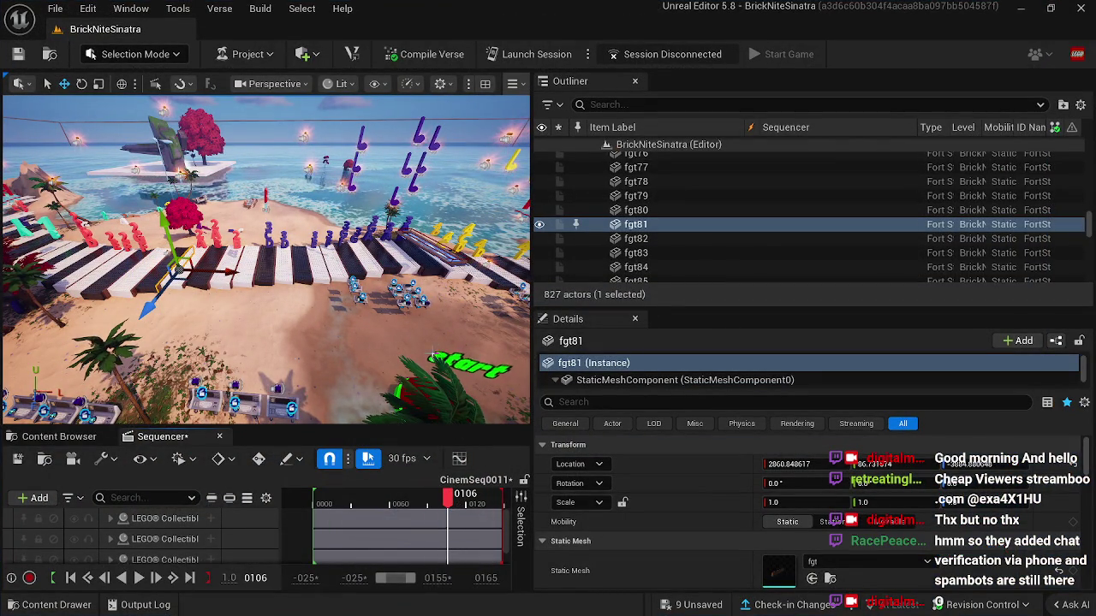
{"action": "mouse_move", "coordinate": [416, 316]}
{"action": "left_mouse_down"}
{"action": "mouse_move", "coordinate": [370, 276]}
{"action": "mouse_move", "coordinate": [367, 306]}
{"action": "left_mouse_up"}
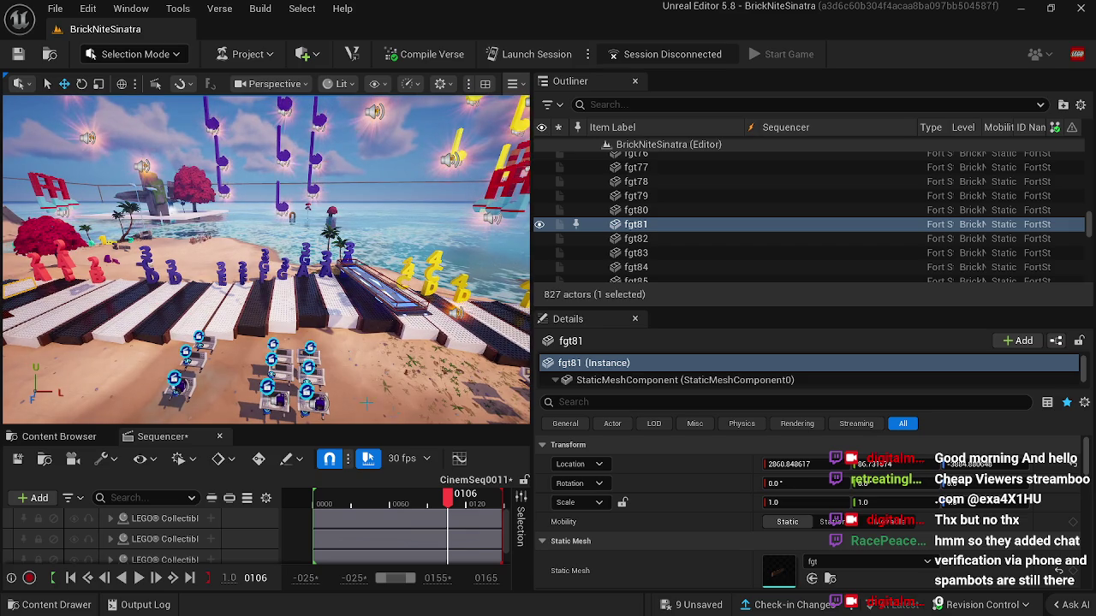
{"action": "mouse_move", "coordinate": [448, 496]}
{"action": "left_mouse_down"}
{"action": "mouse_move", "coordinate": [381, 497]}
{"action": "mouse_move", "coordinate": [454, 495]}
{"action": "mouse_move", "coordinate": [439, 496]}
{"action": "left_mouse_up"}
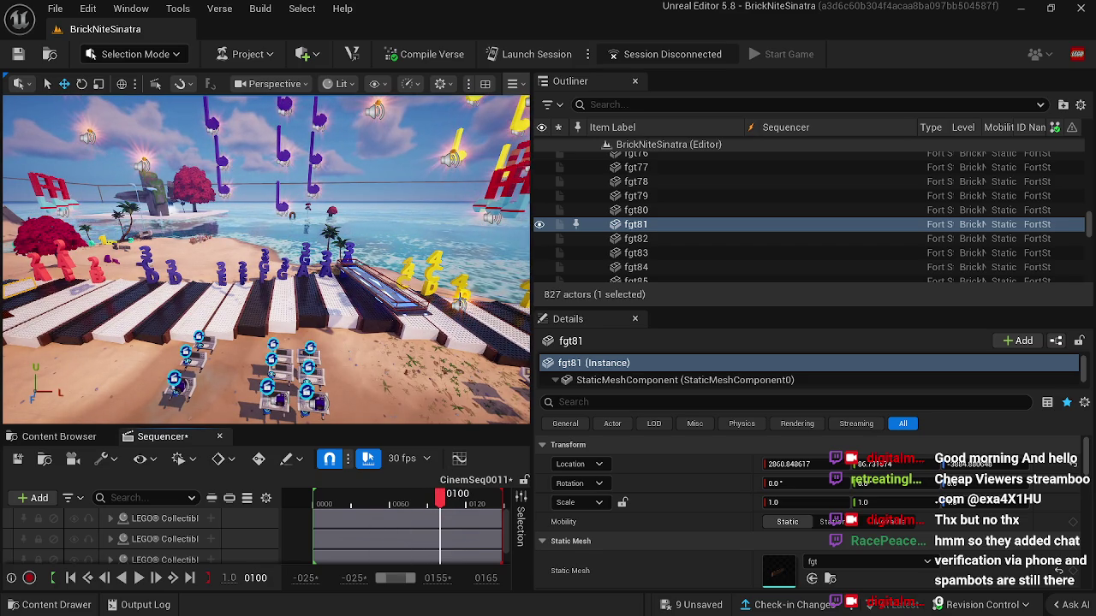
{"action": "left_click", "coordinate": [452, 320]}
{"action": "mouse_move", "coordinate": [426, 305]}
{"action": "left_mouse_down"}
{"action": "mouse_move", "coordinate": [377, 315]}
{"action": "mouse_move", "coordinate": [73, 308]}
{"action": "left_mouse_up"}
Step: Shift Collectible20 left over the piano keys, then preview the sequence to its last frame
{"action": "key", "text": "f"}
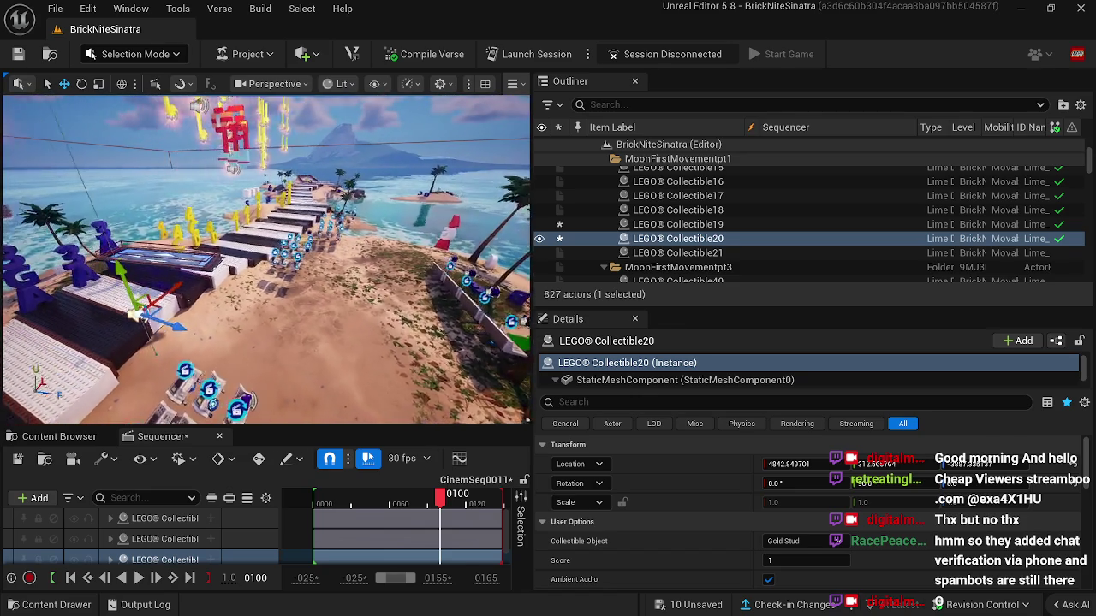
{"action": "left_click_drag", "start_coordinate": [320, 299], "coordinate": [196, 291]}
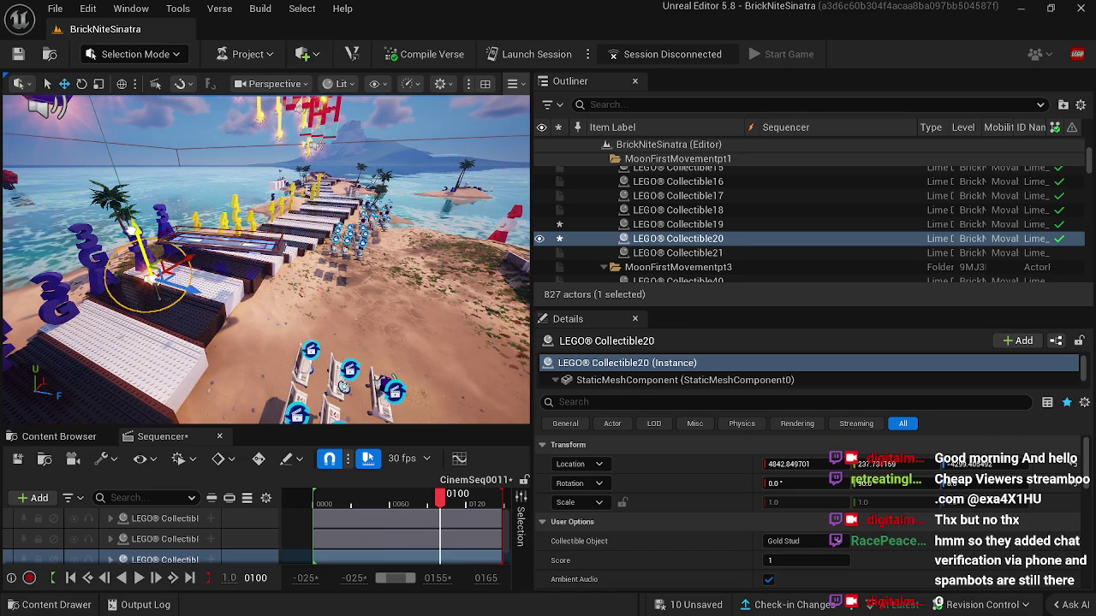
{"action": "left_click_drag", "start_coordinate": [98, 133], "coordinate": [64, 135]}
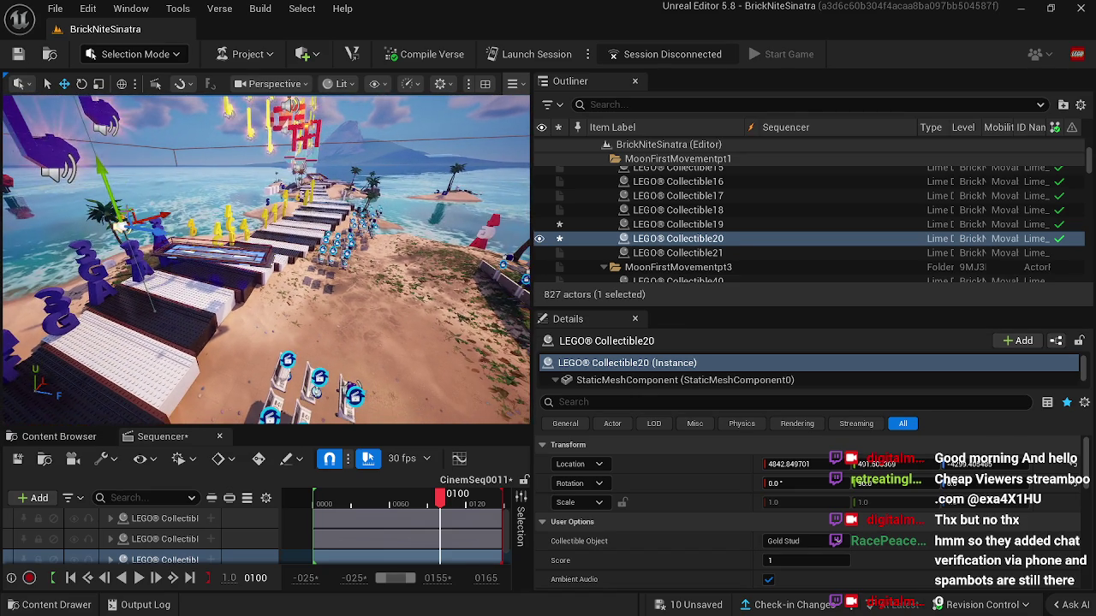
{"action": "left_click_drag", "start_coordinate": [440, 498], "coordinate": [475, 497]}
{"action": "left_click", "coordinate": [189, 578]}
Step: Inspect the piano-key path from beach level, deselect the collectible and close Sequencer
{"action": "mouse_move", "coordinate": [120, 364]}
{"action": "left_mouse_down"}
{"action": "mouse_move", "coordinate": [129, 360]}
{"action": "mouse_move", "coordinate": [120, 364]}
{"action": "left_mouse_up"}
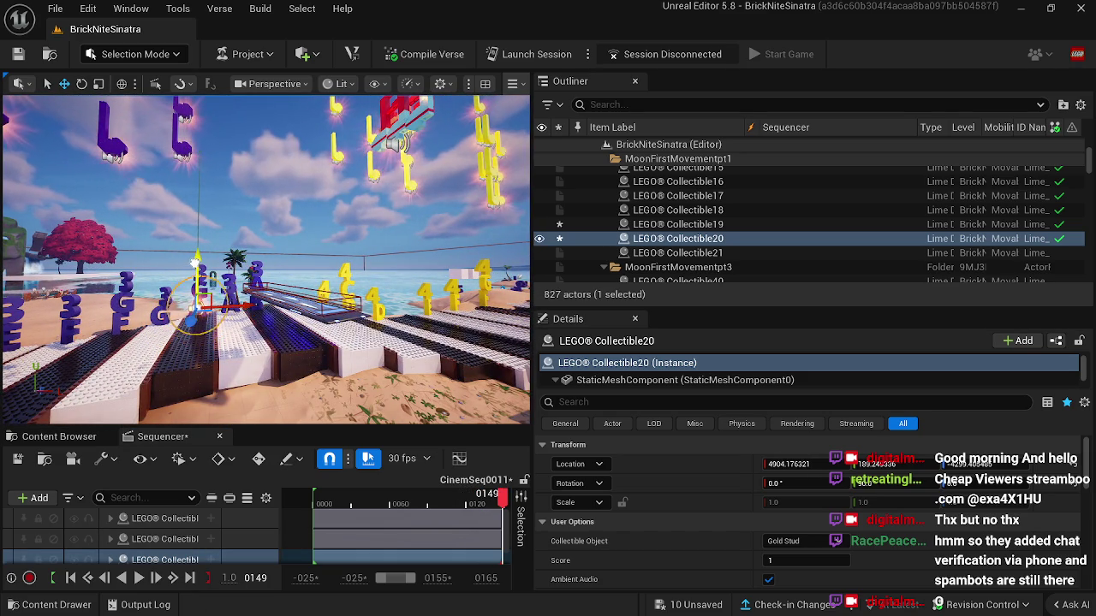
{"action": "left_click_drag", "start_coordinate": [120, 363], "coordinate": [102, 360]}
{"action": "left_click_drag", "start_coordinate": [350, 358], "coordinate": [349, 358]}
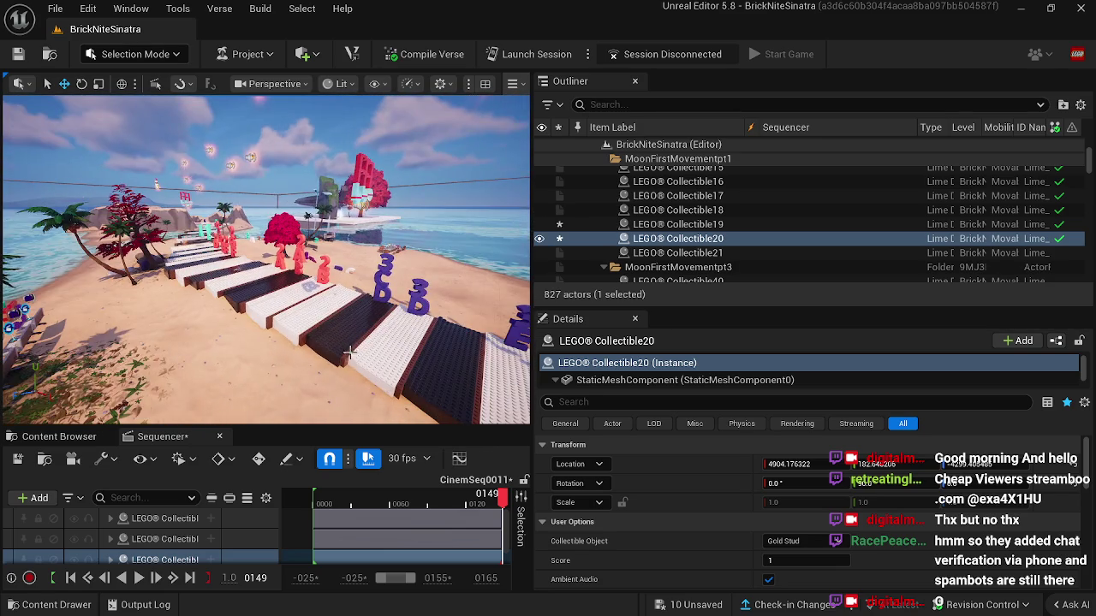
{"action": "left_click", "coordinate": [253, 352]}
{"action": "left_click_drag", "start_coordinate": [254, 352], "coordinate": [250, 352]}
{"action": "left_click", "coordinate": [220, 437]}
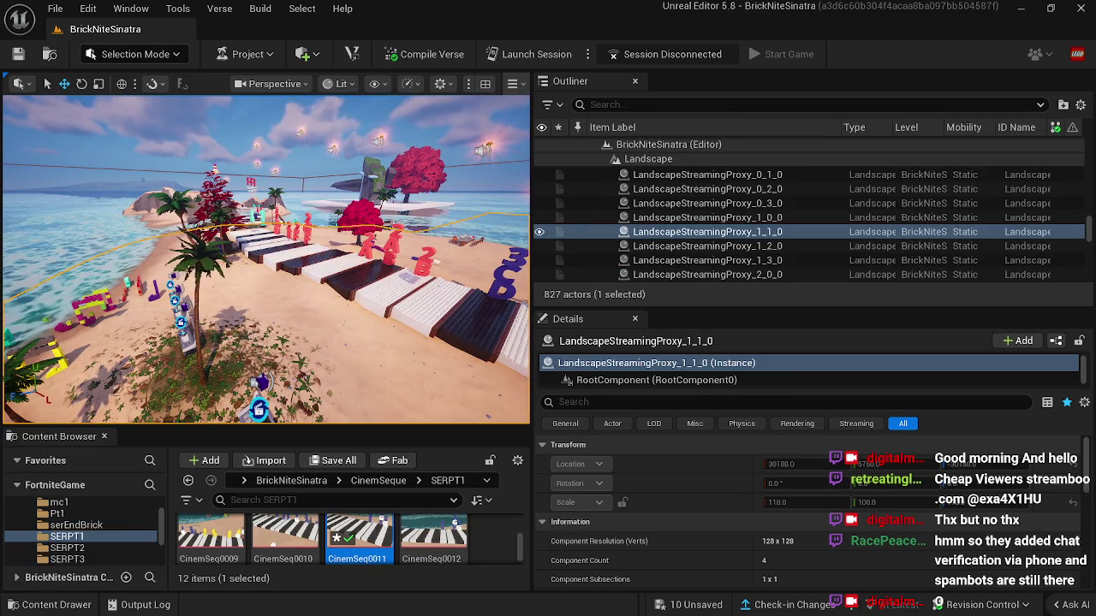
Step: Open CinemSeq0011 from the midi note handlerb1b2ga3 area and preview it to frame 0134
{"action": "left_click", "coordinate": [425, 335]}
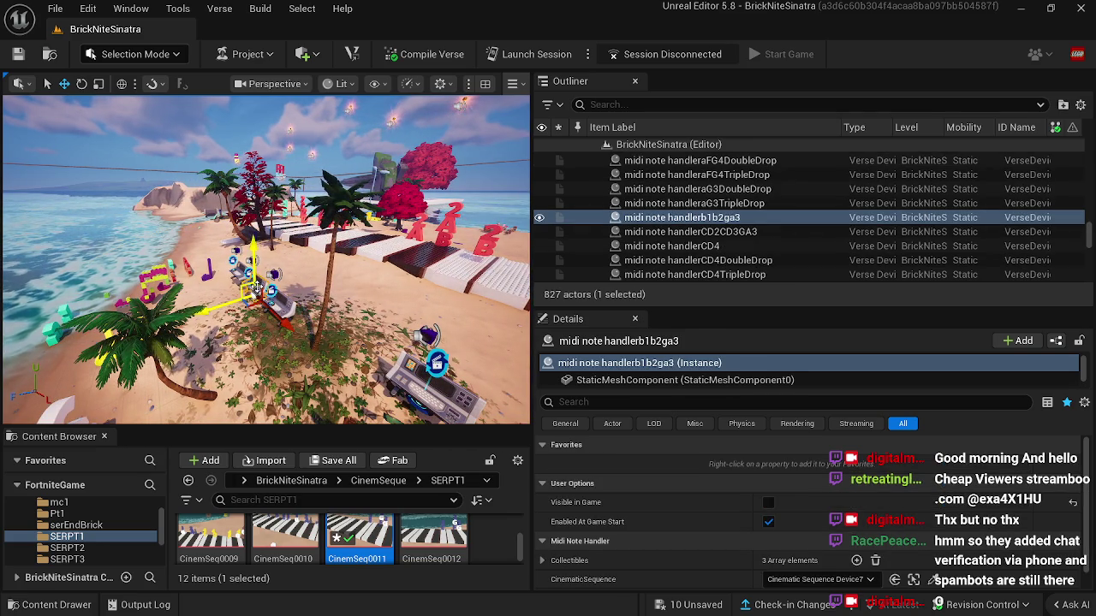
{"action": "left_click_drag", "start_coordinate": [425, 336], "coordinate": [395, 346]}
{"action": "double_click", "coordinate": [368, 531]}
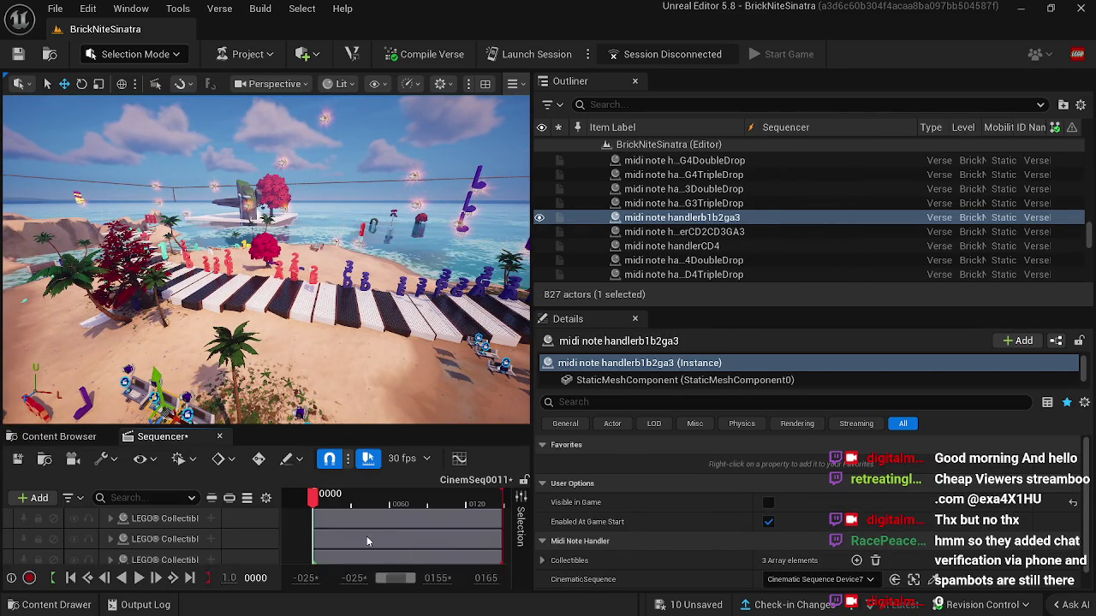
{"action": "left_click_drag", "start_coordinate": [323, 505], "coordinate": [484, 504]}
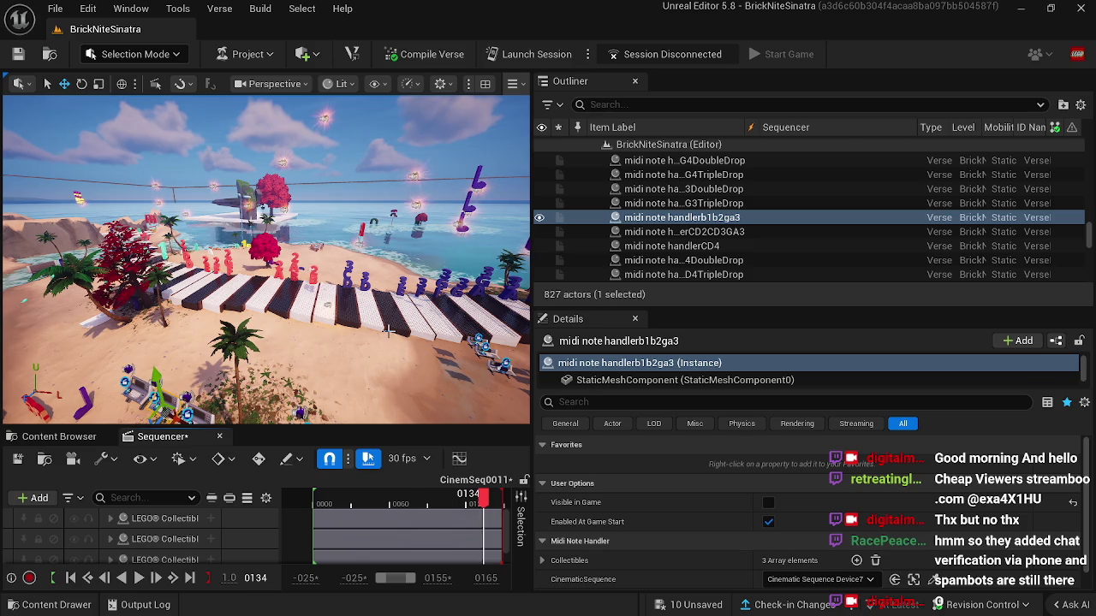
Step: Select LEGO Collectible19, close Sequencer, and slide it left along X to about 3338
{"action": "left_click", "coordinate": [327, 303]}
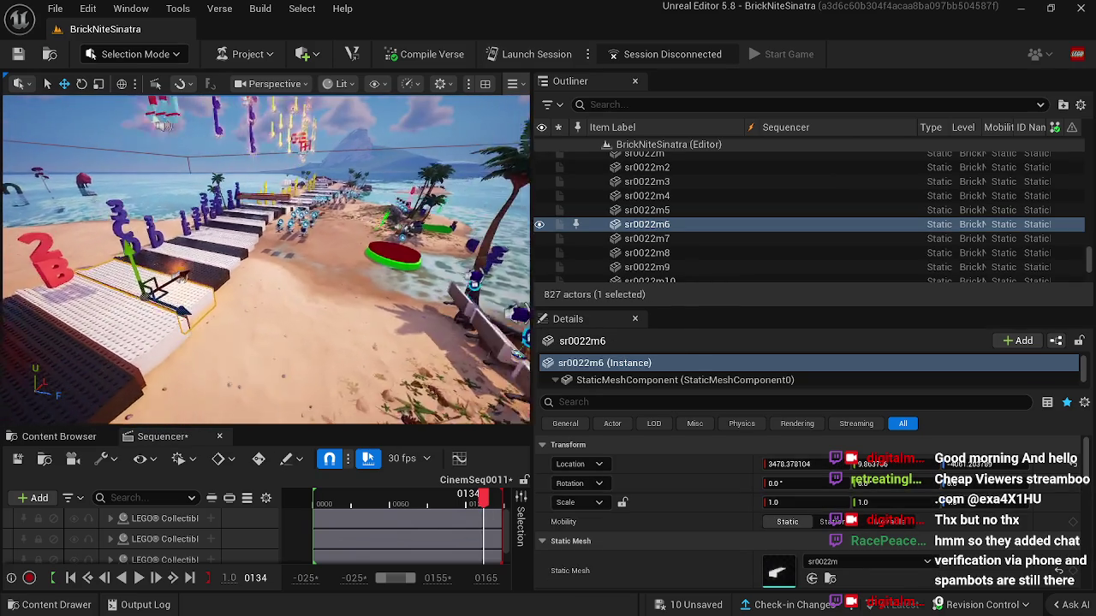
{"action": "left_click", "coordinate": [381, 356]}
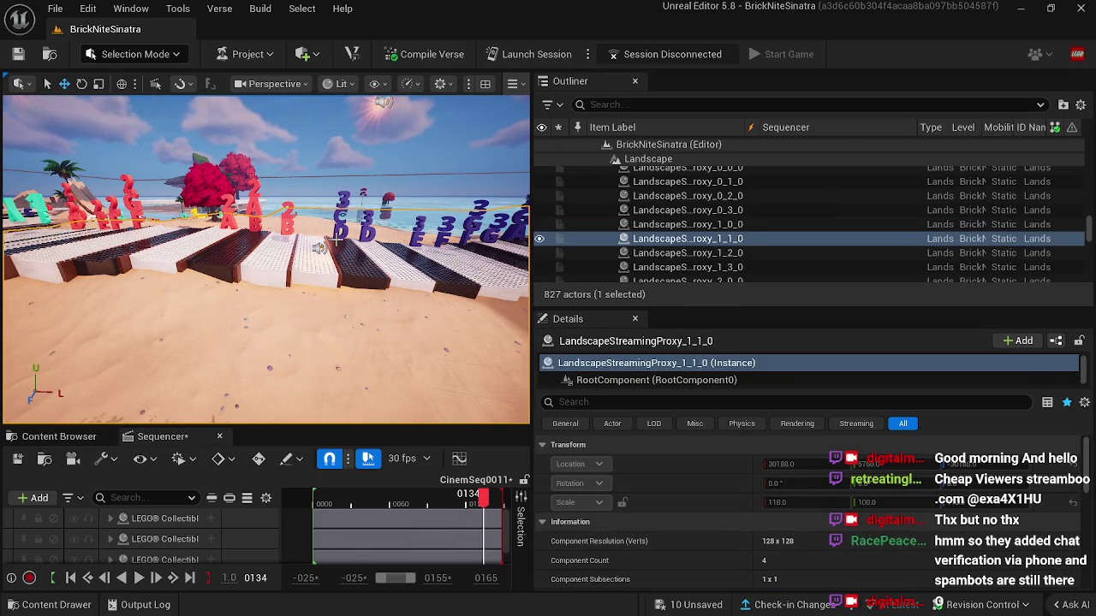
{"action": "left_click", "coordinate": [321, 246]}
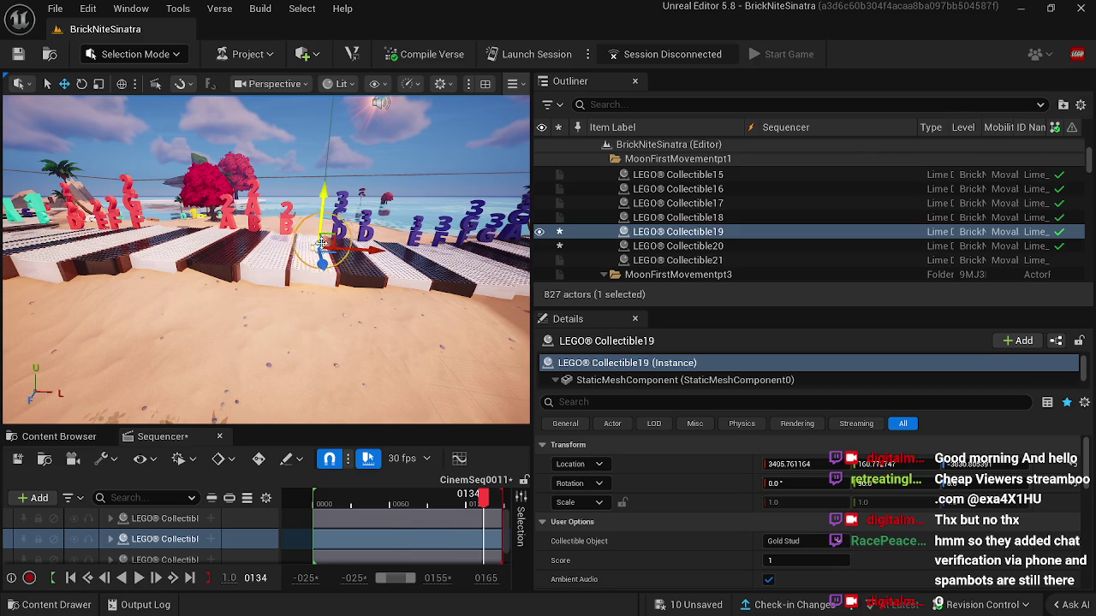
{"action": "left_click", "coordinate": [220, 437]}
{"action": "key", "text": "f"}
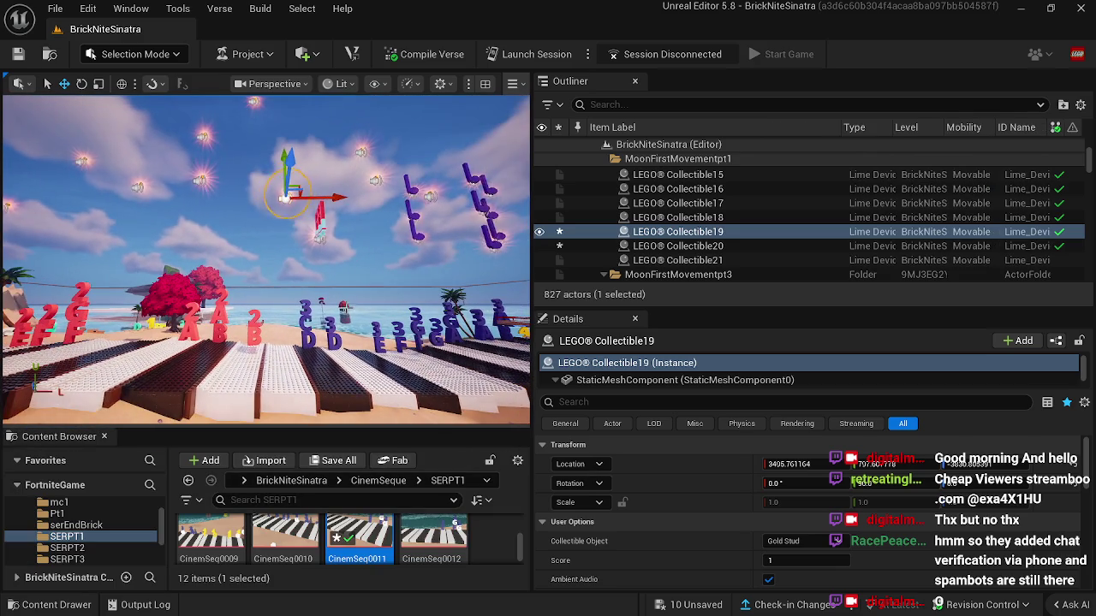
{"action": "left_click_drag", "start_coordinate": [299, 198], "coordinate": [280, 198]}
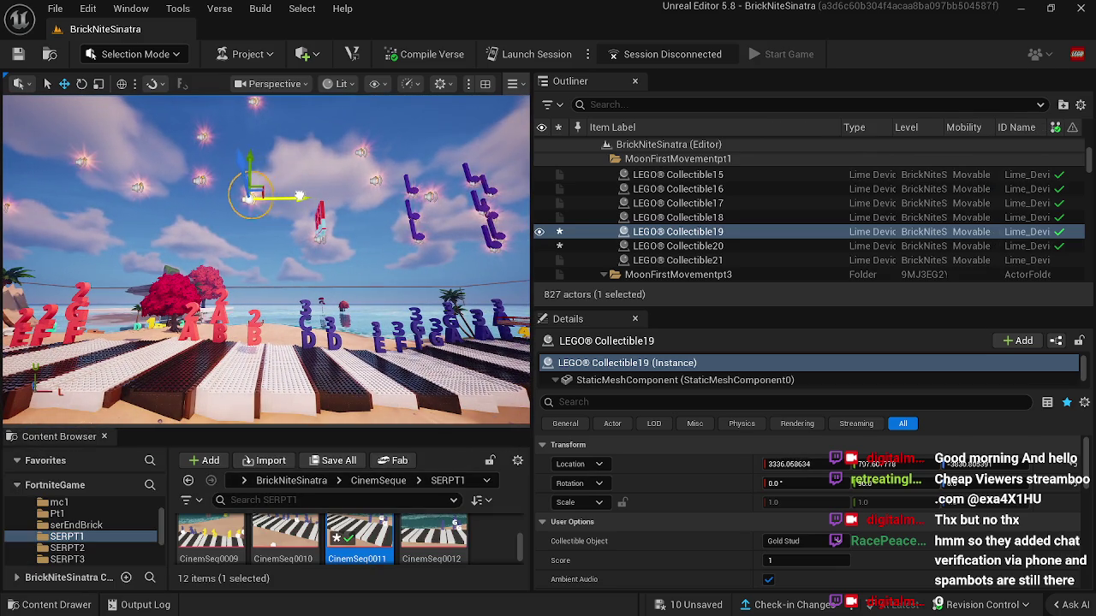
Step: Select midi note handlerb1b2ga3, then Cinematic Sequence Device7 to view its details
{"action": "mouse_move", "coordinate": [266, 374]}
{"action": "left_mouse_down"}
{"action": "mouse_move", "coordinate": [270, 346]}
{"action": "mouse_move", "coordinate": [343, 338]}
{"action": "left_mouse_up"}
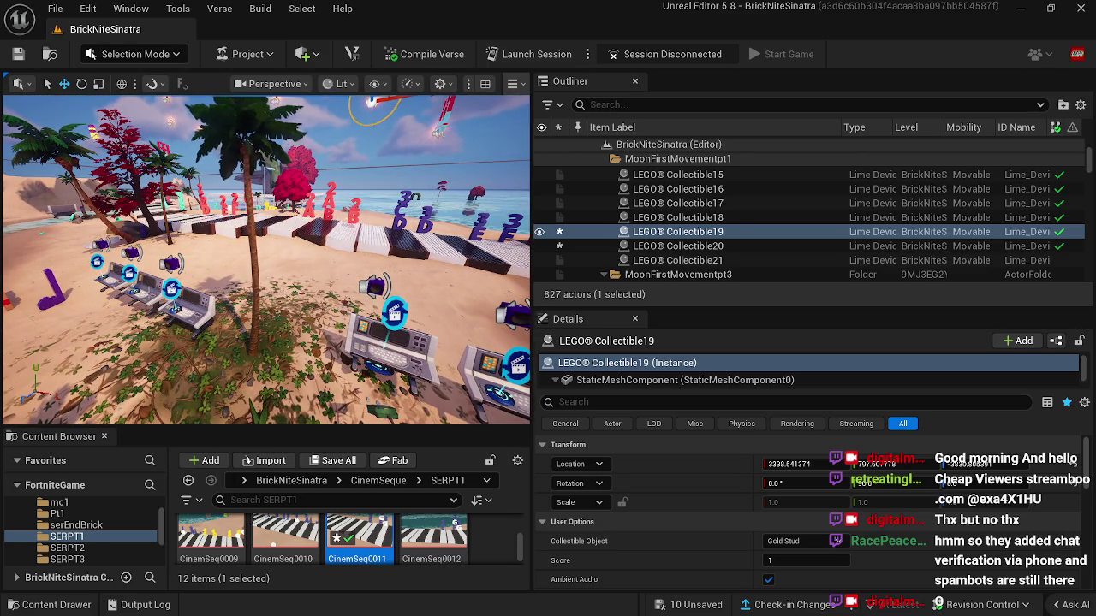
{"action": "left_click", "coordinate": [130, 276]}
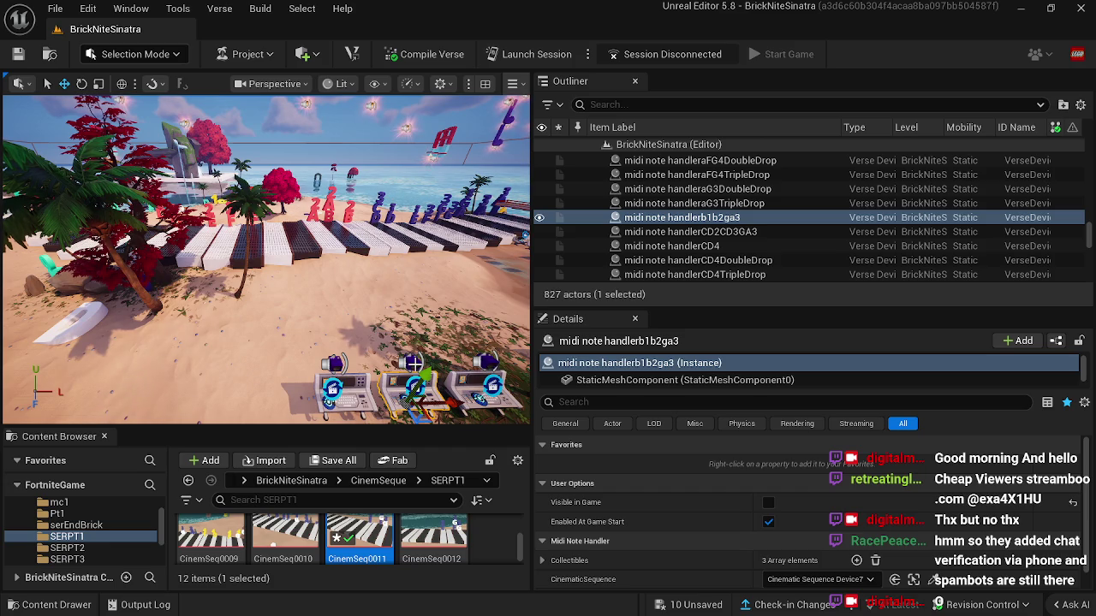
{"action": "left_click", "coordinate": [417, 387]}
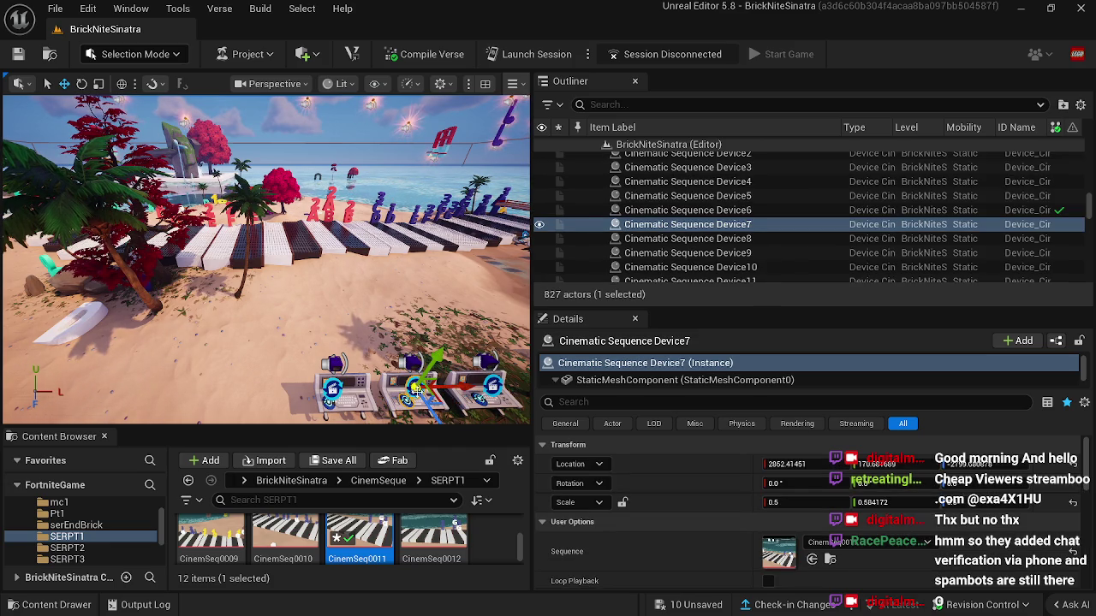
Step: Open Device7's CinemSeq0011 sequence and scrub it to the end, then back to frame 0104
{"action": "left_click", "coordinate": [833, 563]}
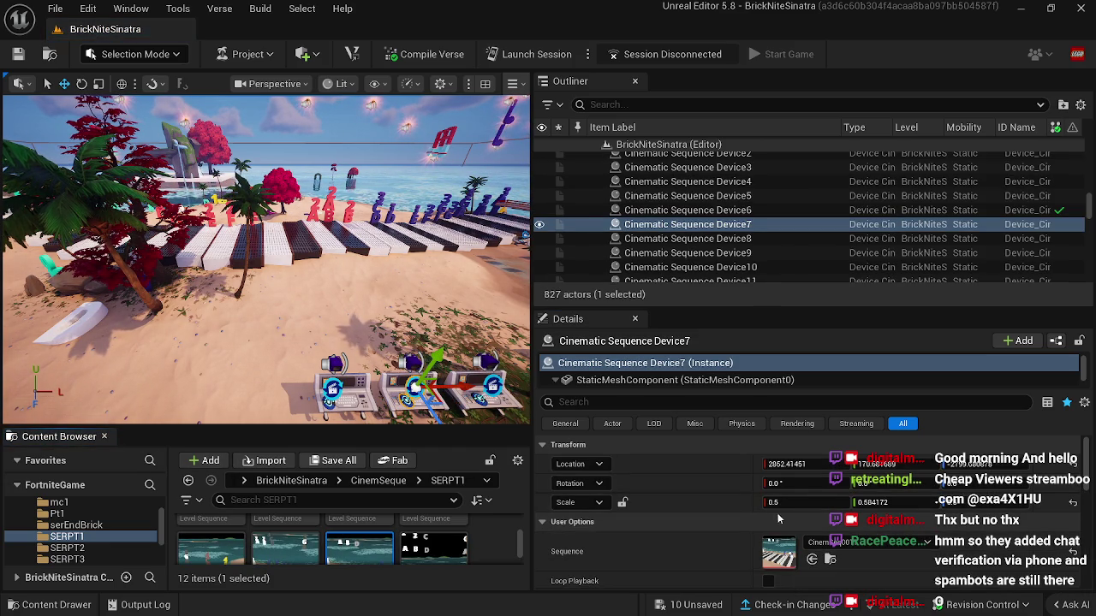
{"action": "double_click", "coordinate": [375, 546]}
{"action": "mouse_move", "coordinate": [314, 497]}
{"action": "left_mouse_down"}
{"action": "mouse_move", "coordinate": [507, 497]}
{"action": "mouse_move", "coordinate": [490, 497]}
{"action": "left_mouse_up"}
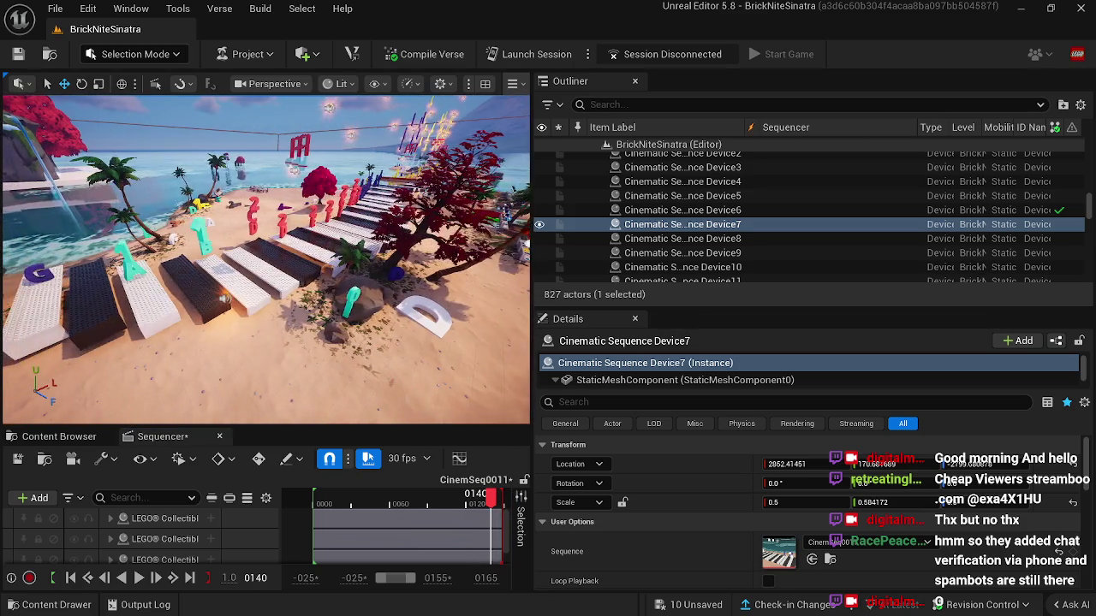
{"action": "mouse_move", "coordinate": [491, 496]}
{"action": "left_mouse_down"}
{"action": "mouse_move", "coordinate": [435, 497]}
{"action": "mouse_move", "coordinate": [444, 499]}
{"action": "left_mouse_up"}
{"action": "left_click", "coordinate": [112, 255]}
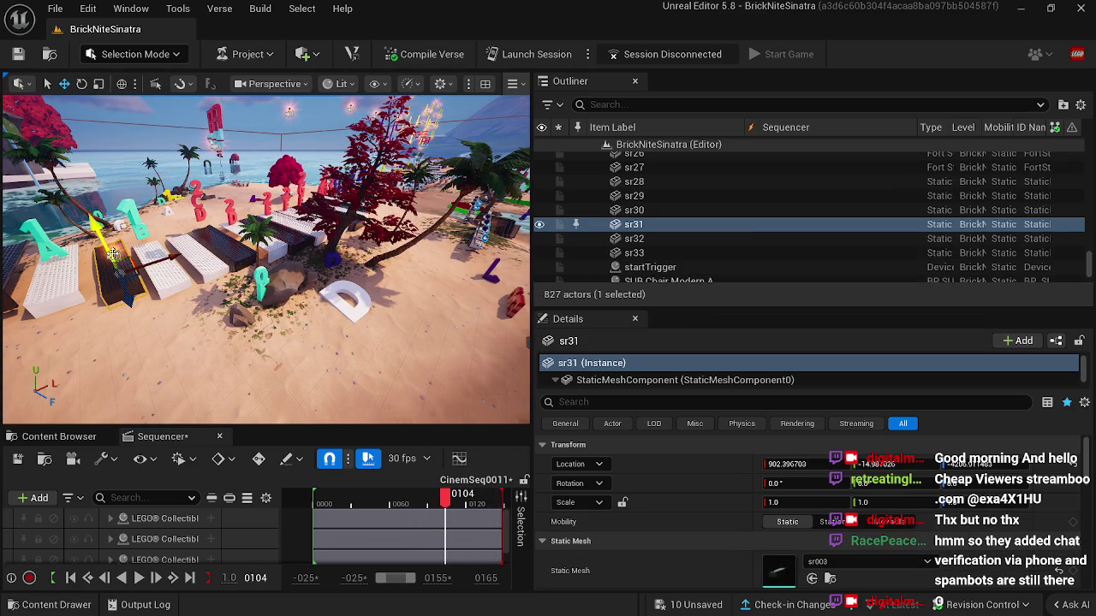
Step: At the last frame, move LEGO Collectible10 right along X from about 932 to 1155
{"action": "left_click", "coordinate": [112, 255]}
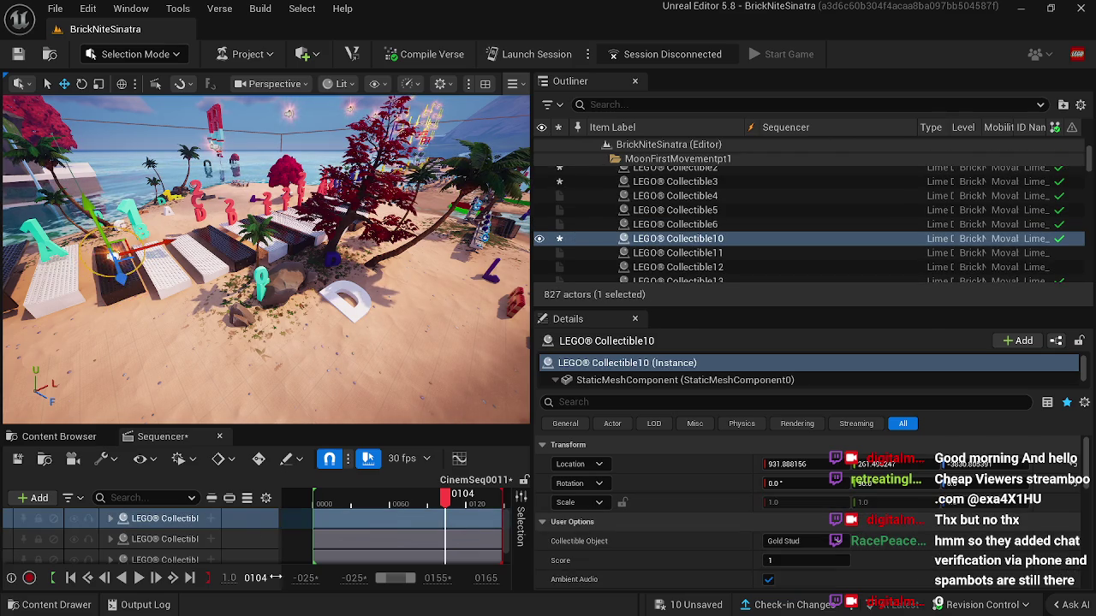
{"action": "left_click", "coordinate": [190, 580]}
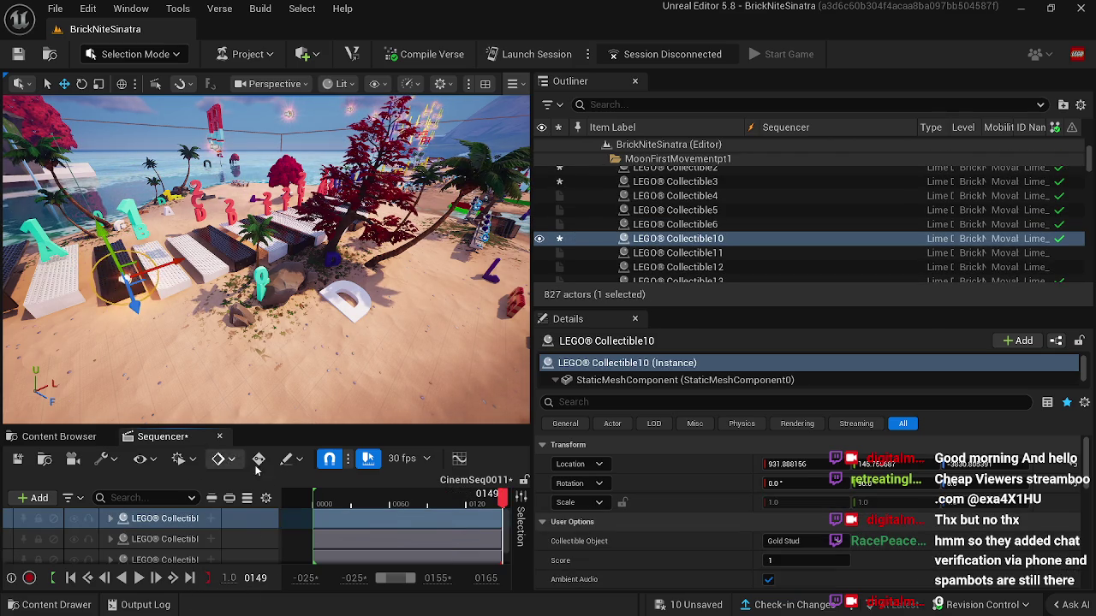
{"action": "left_click", "coordinate": [220, 437]}
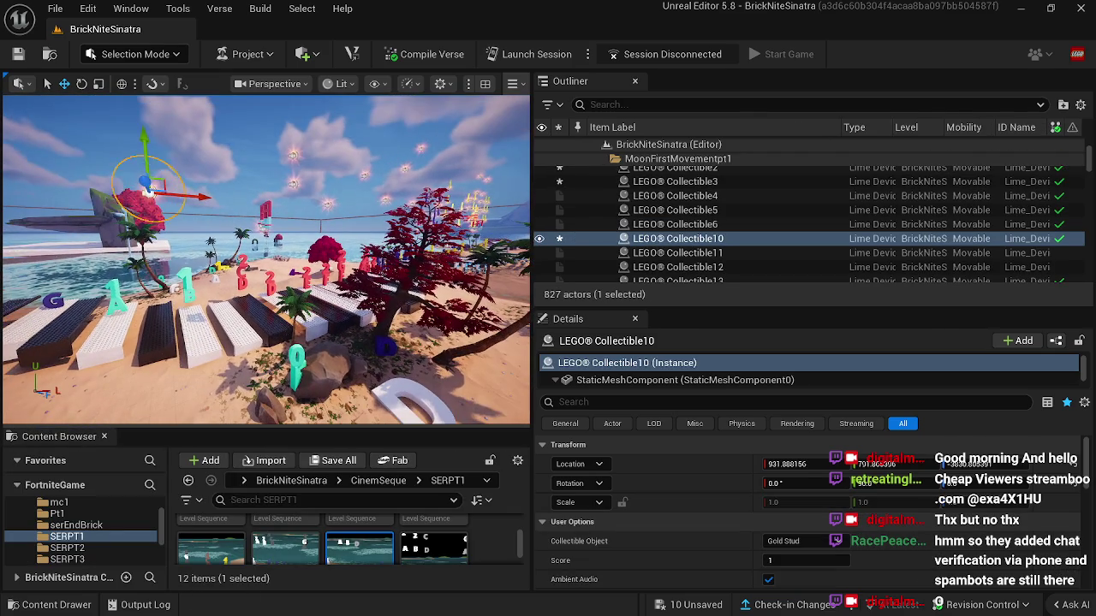
{"action": "left_click_drag", "start_coordinate": [175, 195], "coordinate": [247, 193]}
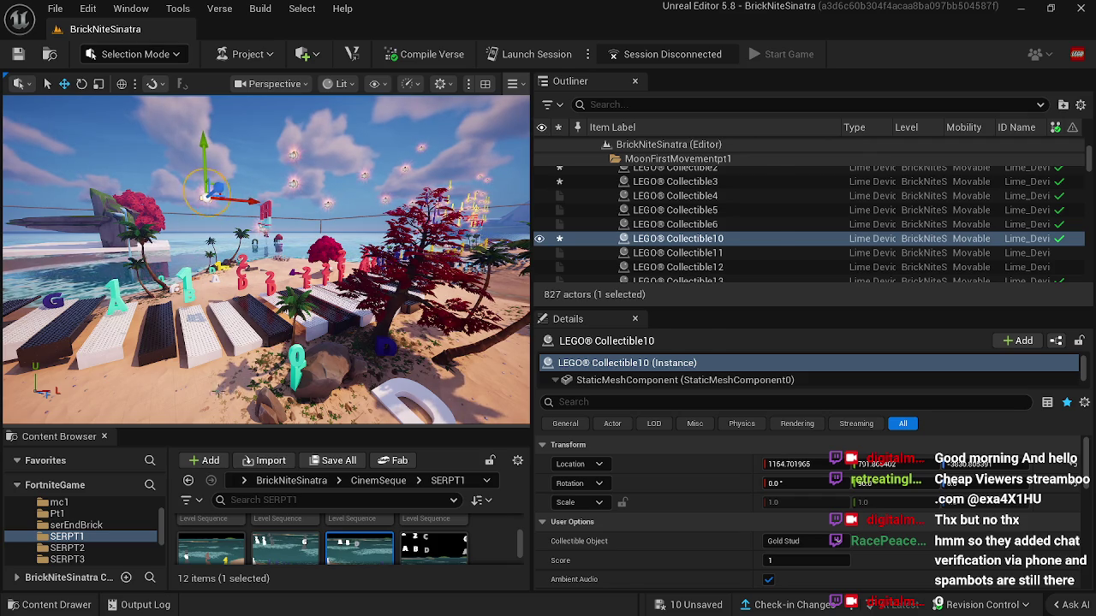
{"action": "left_click", "coordinate": [205, 196]}
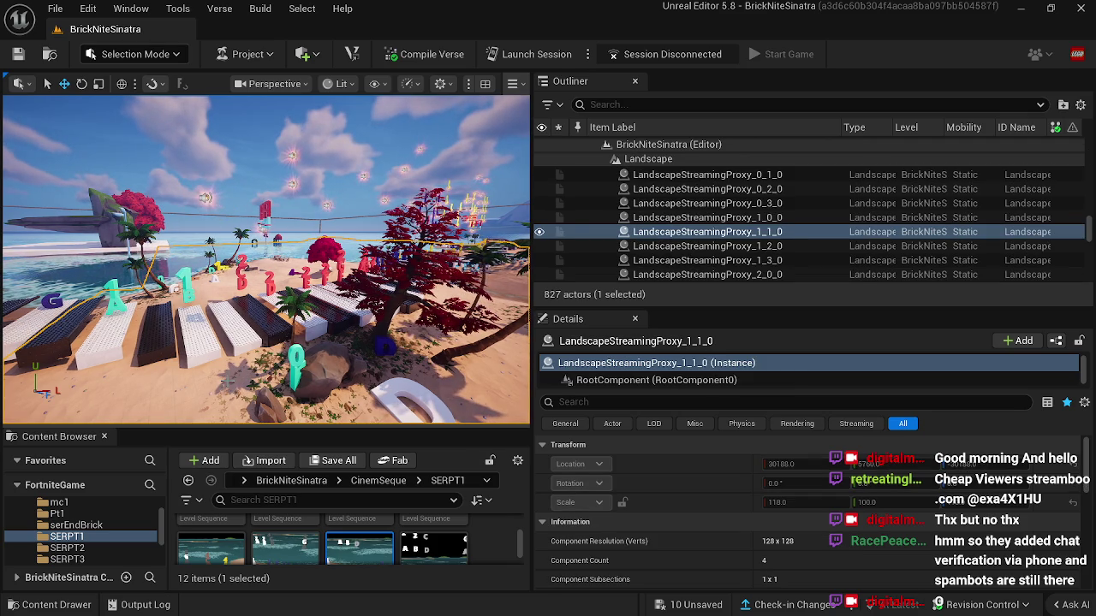
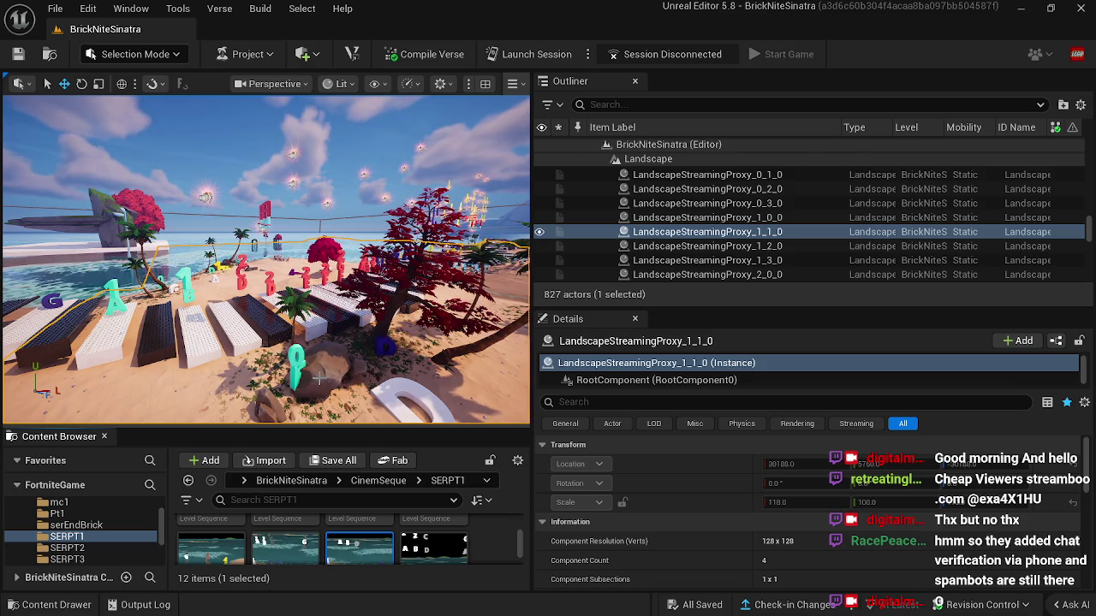
Step: Turn toward the piano keys and open the CinemSeq0011 sequence in Sequencer
{"action": "mouse_move", "coordinate": [317, 377]}
{"action": "left_mouse_down"}
{"action": "mouse_move", "coordinate": [392, 326]}
{"action": "mouse_move", "coordinate": [398, 388]}
{"action": "left_mouse_up"}
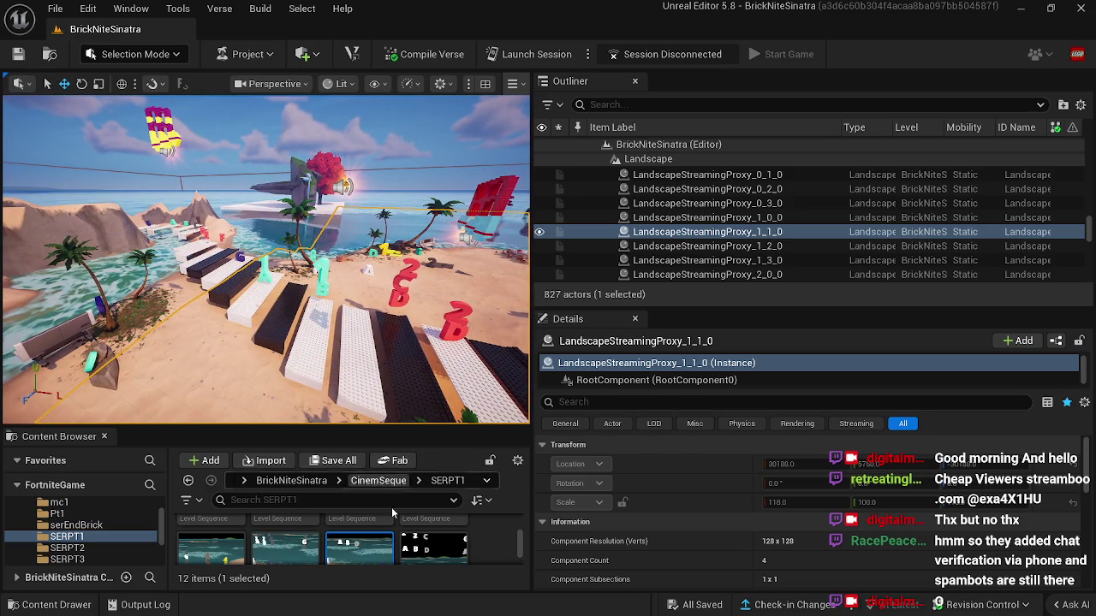
{"action": "double_click", "coordinate": [358, 550]}
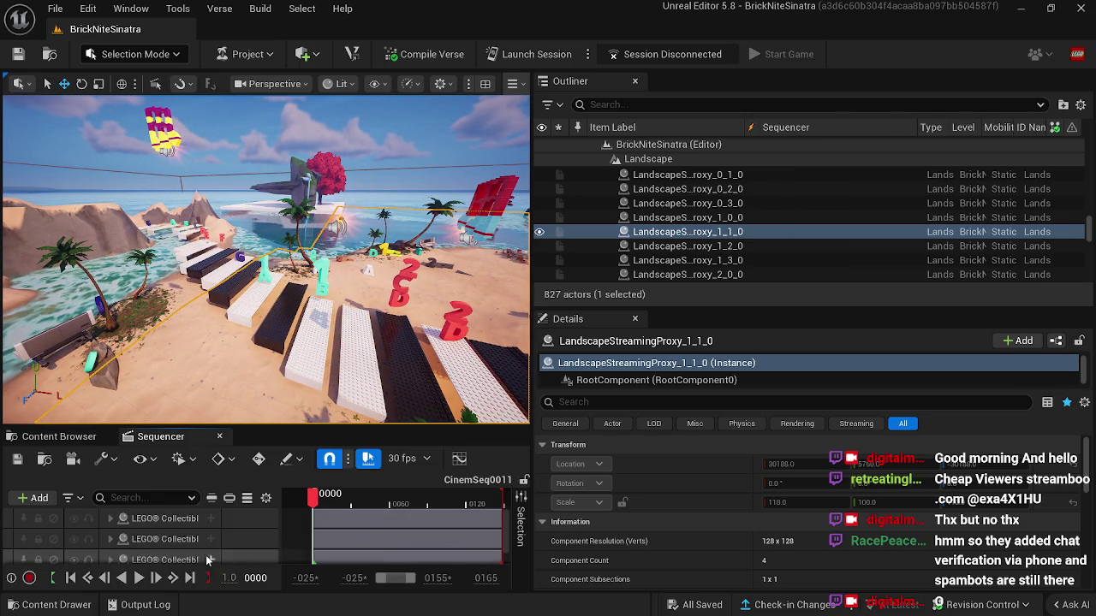
{"action": "left_click", "coordinate": [73, 438]}
Step: Copy the ye4 note mesh from the BrickNiteSinatra project folder
{"action": "left_click", "coordinate": [96, 519]}
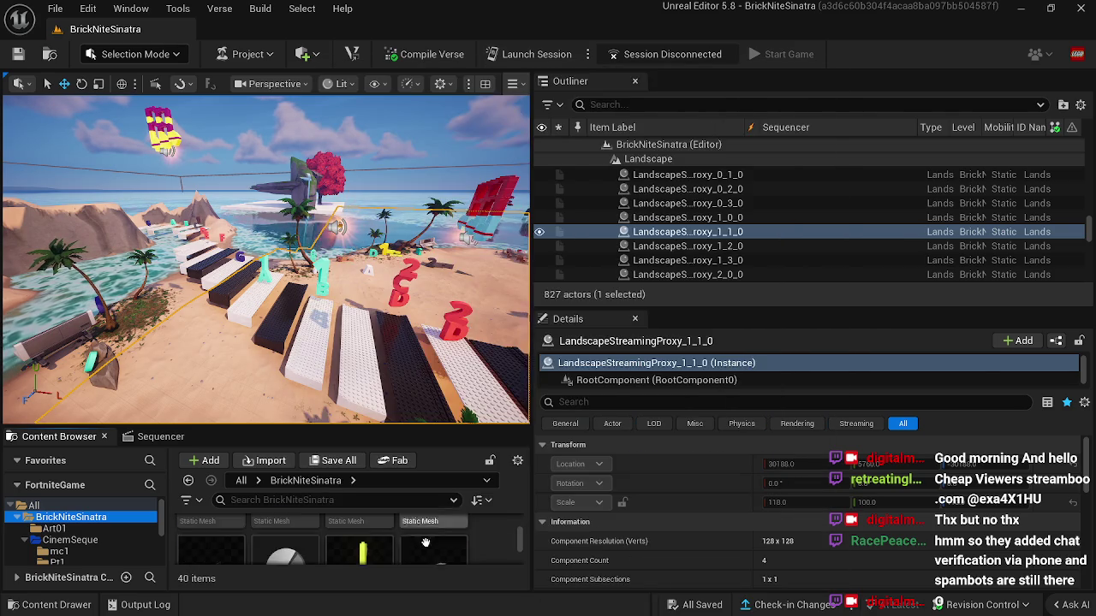
{"action": "scroll", "coordinate": [428, 541], "scroll_direction": "down", "scroll_amount": 2}
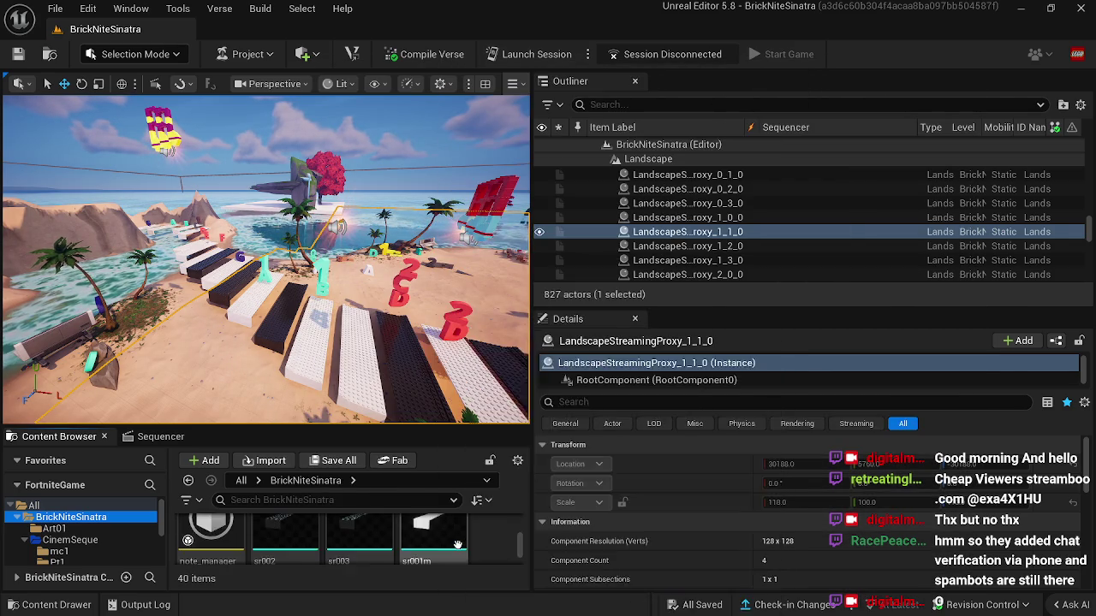
{"action": "scroll", "coordinate": [459, 546], "scroll_direction": "down", "scroll_amount": 5}
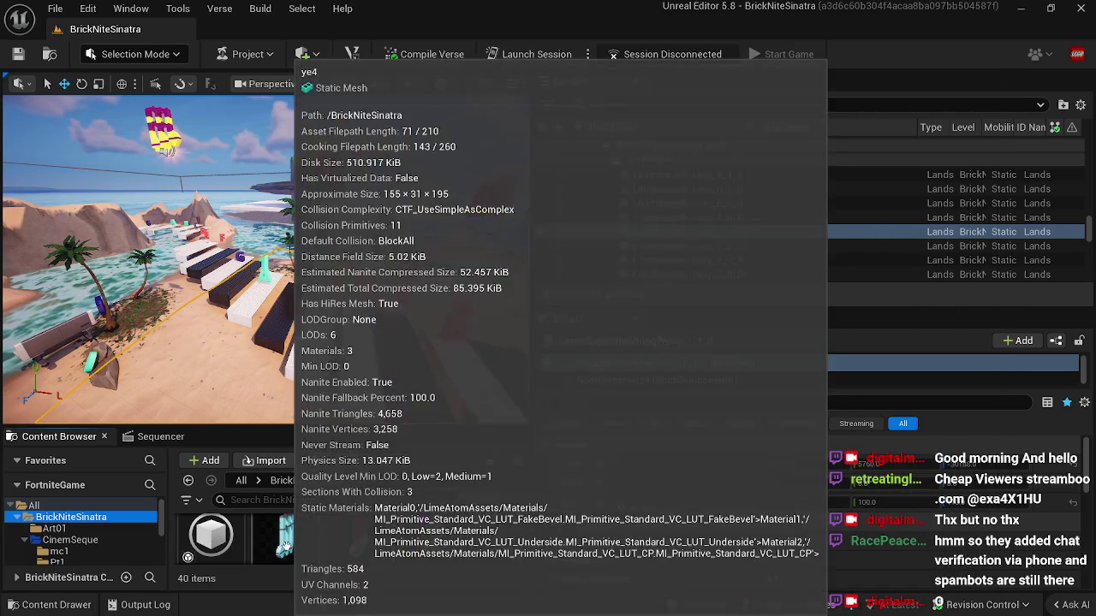
{"action": "right_click", "coordinate": [296, 548]}
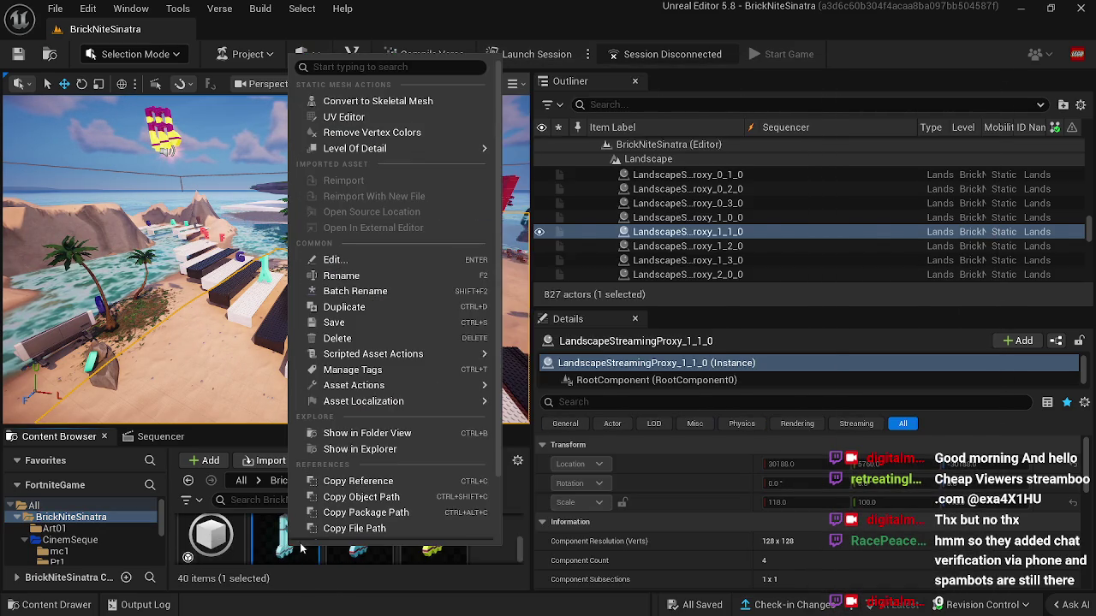
{"action": "left_click", "coordinate": [275, 533]}
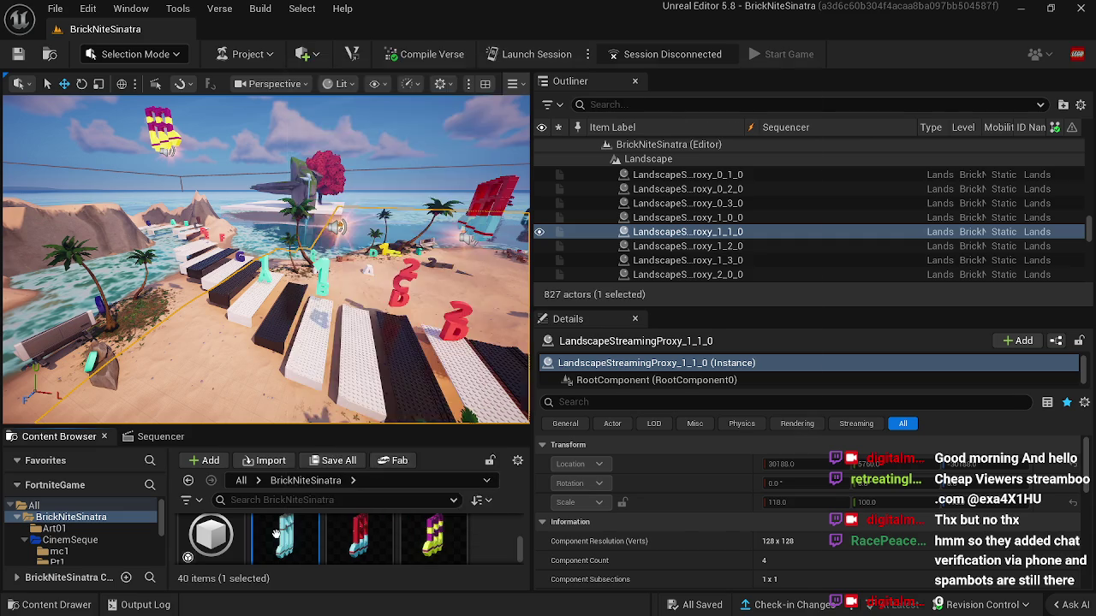
{"action": "mouse_move", "coordinate": [275, 535]}
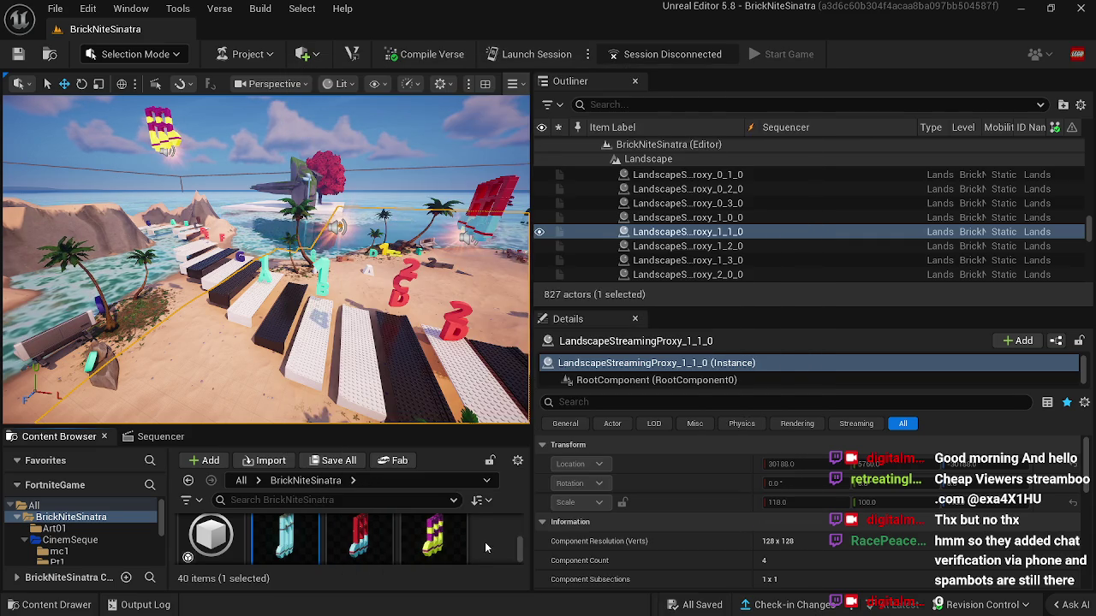
{"action": "left_click", "coordinate": [415, 381]}
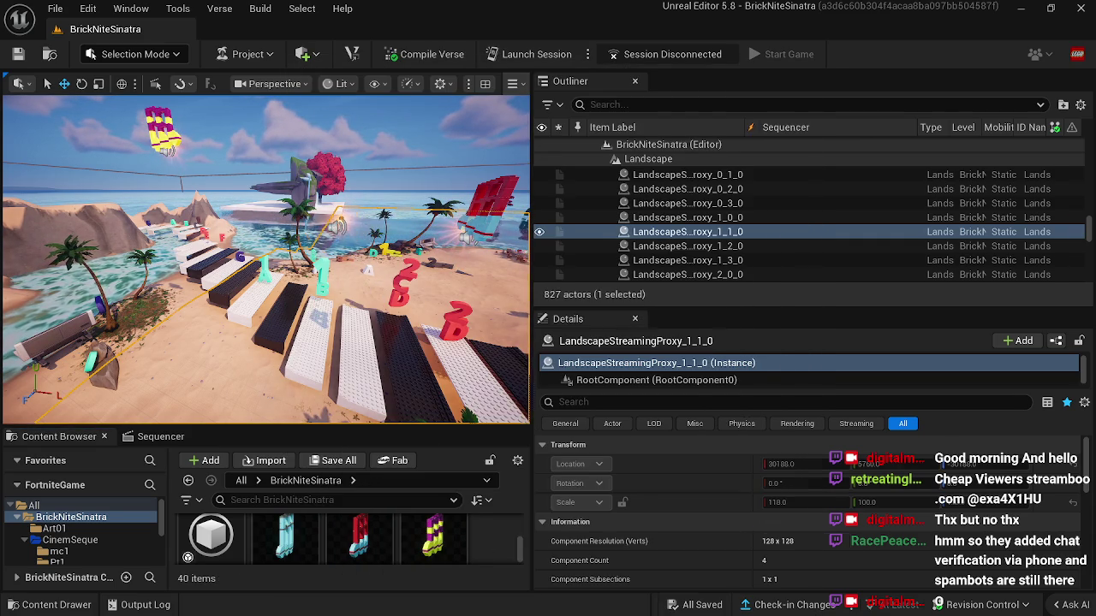
Step: Enable Custom Mesh on LEGO Collectible10 and paste ye4 into its mesh slot
{"action": "left_click", "coordinate": [338, 224]}
{"action": "scroll", "coordinate": [689, 568], "scroll_direction": "down", "scroll_amount": 5}
{"action": "scroll", "coordinate": [690, 565], "scroll_direction": "down", "scroll_amount": 4}
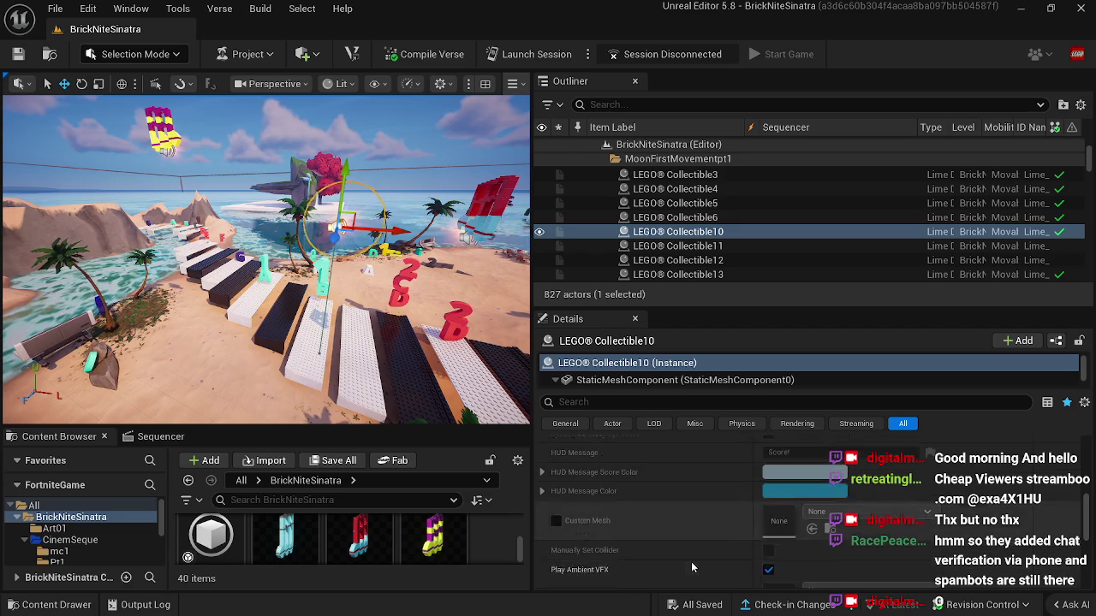
{"action": "left_click", "coordinate": [555, 498]}
{"action": "right_click", "coordinate": [784, 501]}
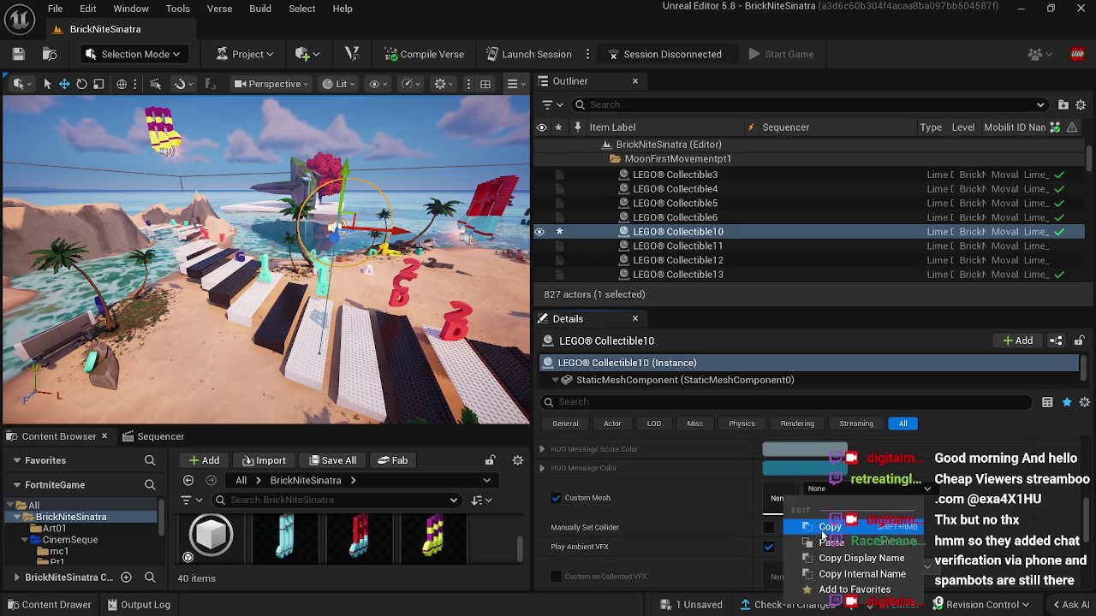
{"action": "left_click", "coordinate": [809, 521]}
Step: Select Cinematic Sequence Device7 on the beach
{"action": "mouse_move", "coordinate": [397, 382]}
{"action": "left_mouse_down"}
{"action": "mouse_move", "coordinate": [513, 342]}
{"action": "mouse_move", "coordinate": [289, 324]}
{"action": "left_mouse_up"}
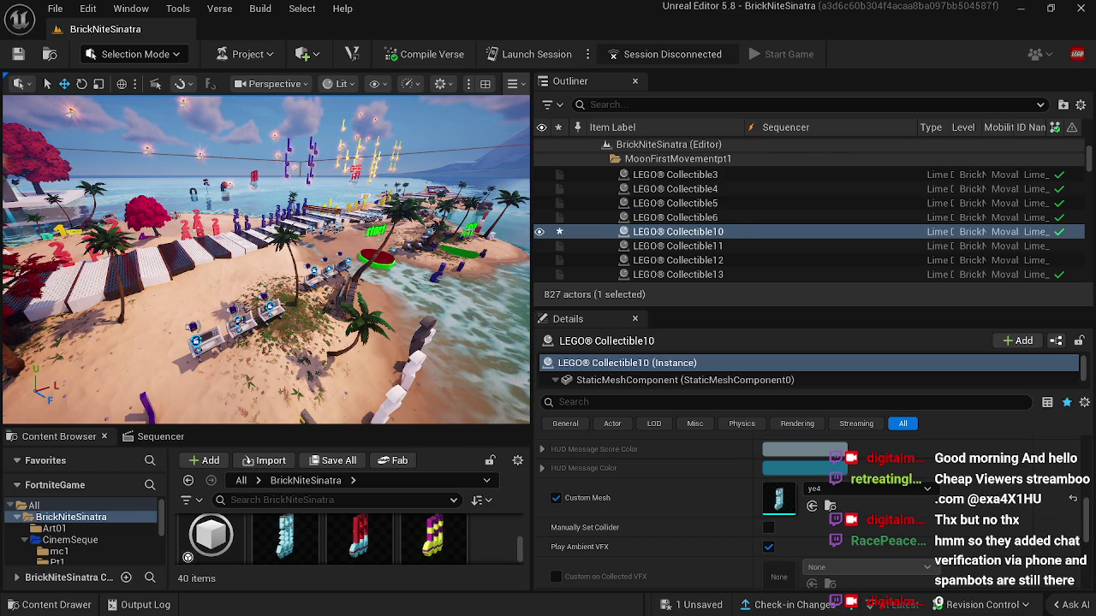
{"action": "left_click", "coordinate": [256, 324]}
{"action": "scroll", "coordinate": [771, 485], "scroll_direction": "up", "scroll_amount": 5}
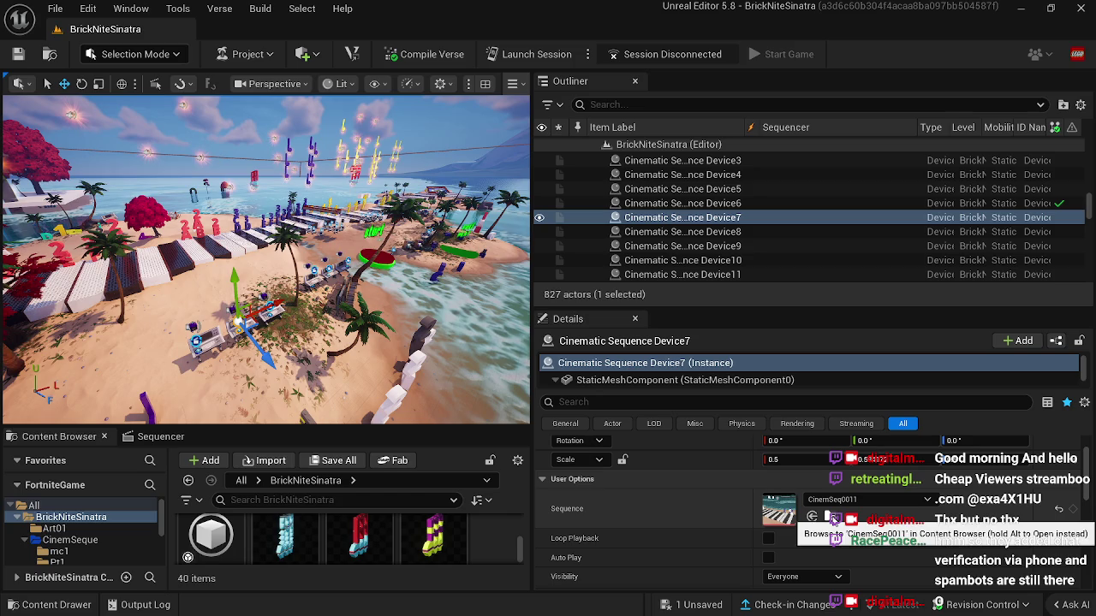
Step: Open Device7's CinemSeq0011 sequence in Sequencer and scrub to a later frame
{"action": "left_click", "coordinate": [833, 519]}
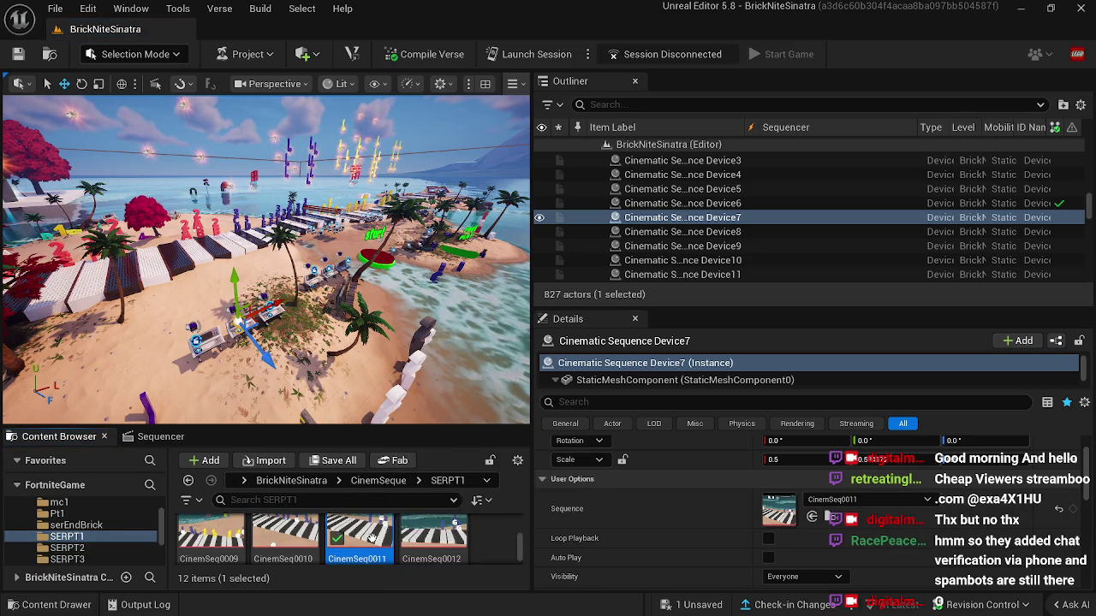
{"action": "double_click", "coordinate": [371, 536]}
{"action": "mouse_move", "coordinate": [318, 500]}
{"action": "left_mouse_down"}
{"action": "mouse_move", "coordinate": [423, 499]}
{"action": "mouse_move", "coordinate": [369, 498]}
{"action": "left_mouse_up"}
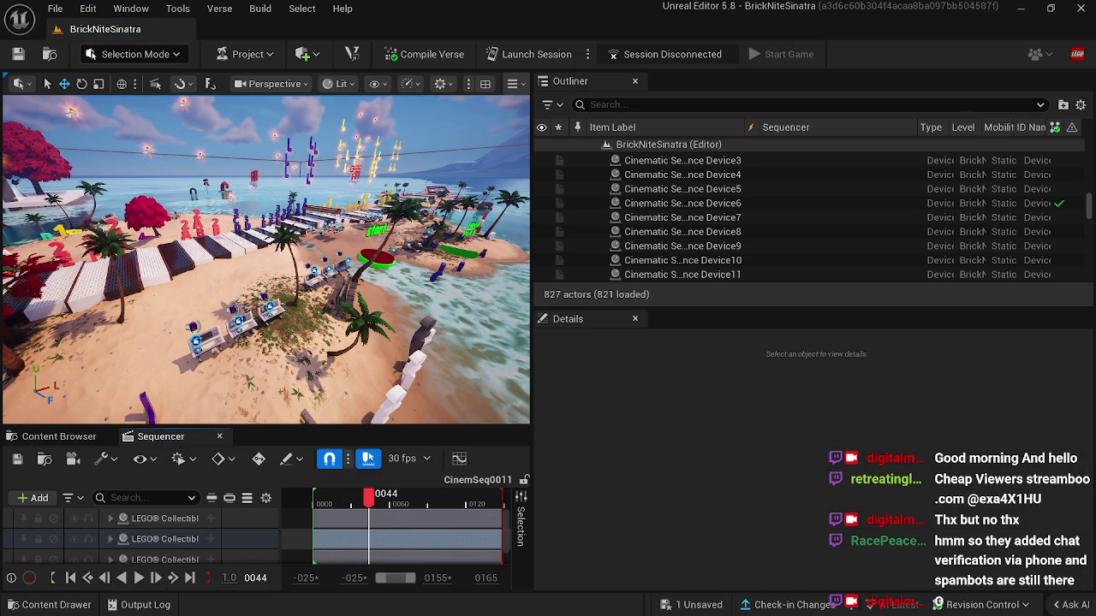
{"action": "left_click", "coordinate": [230, 198]}
Step: Enable Custom Mesh on LEGO Collectible19 and paste ye4 as its mesh
{"action": "left_click", "coordinate": [166, 538]}
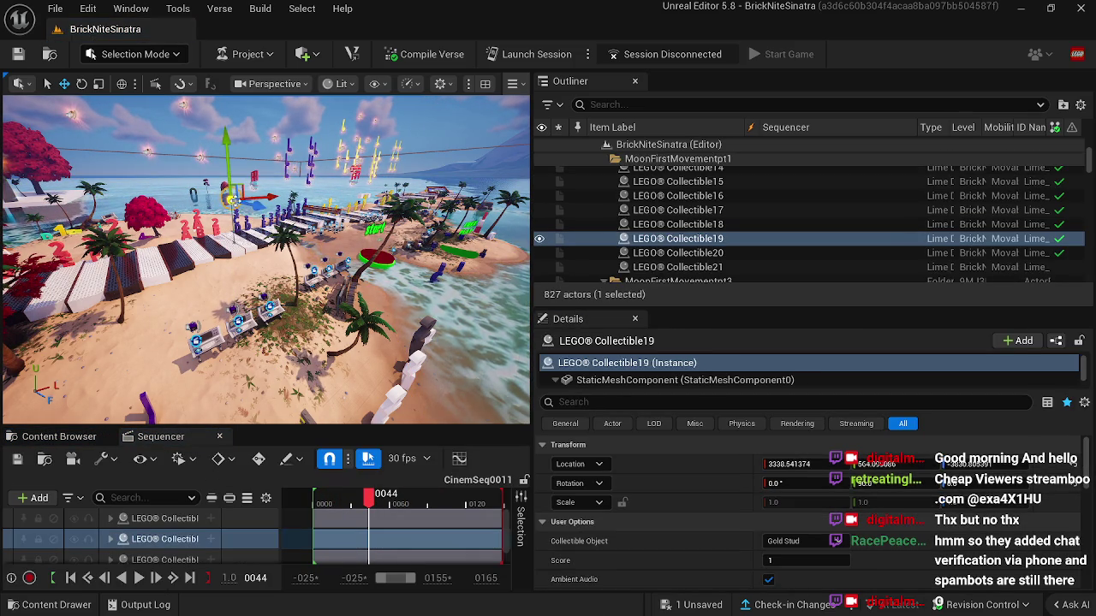
{"action": "scroll", "coordinate": [703, 529], "scroll_direction": "down", "scroll_amount": 10}
{"action": "scroll", "coordinate": [693, 531], "scroll_direction": "down", "scroll_amount": 1}
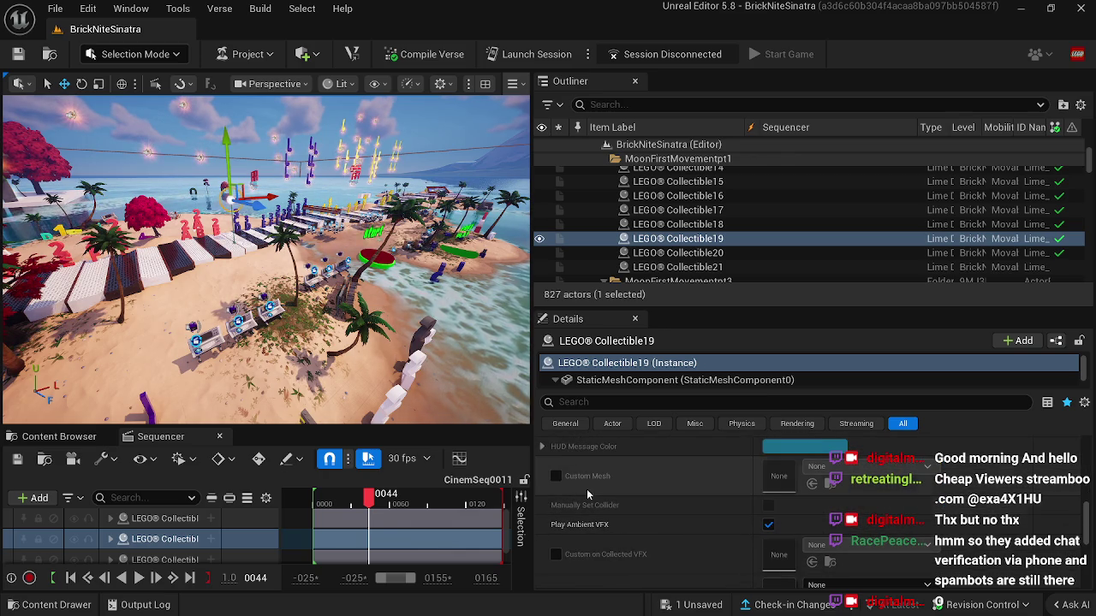
{"action": "left_click", "coordinate": [556, 476]}
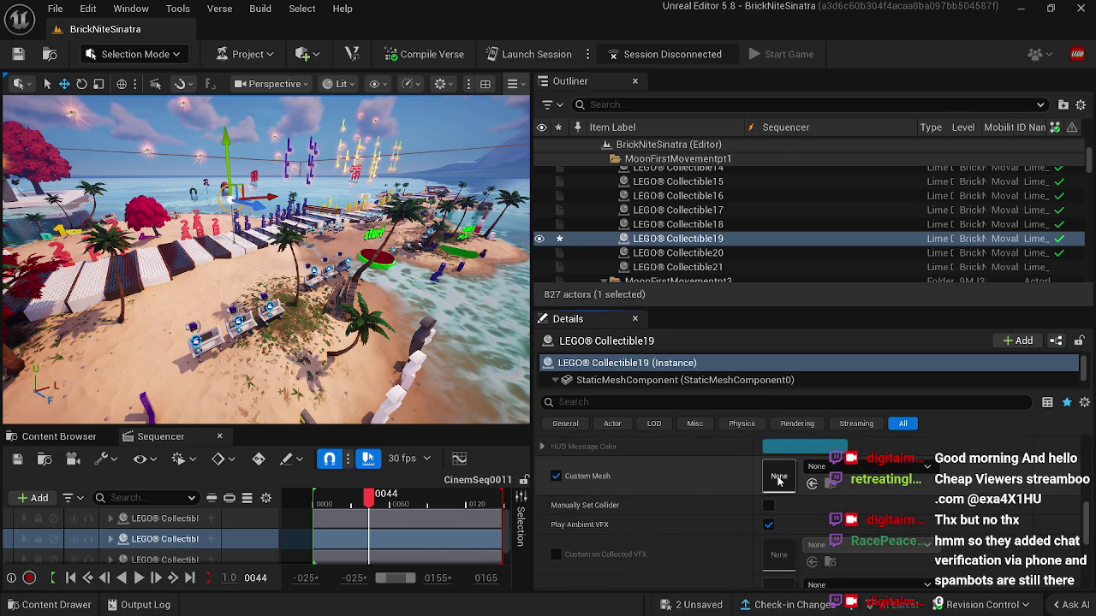
{"action": "right_click", "coordinate": [780, 479]}
{"action": "left_click", "coordinate": [813, 512]}
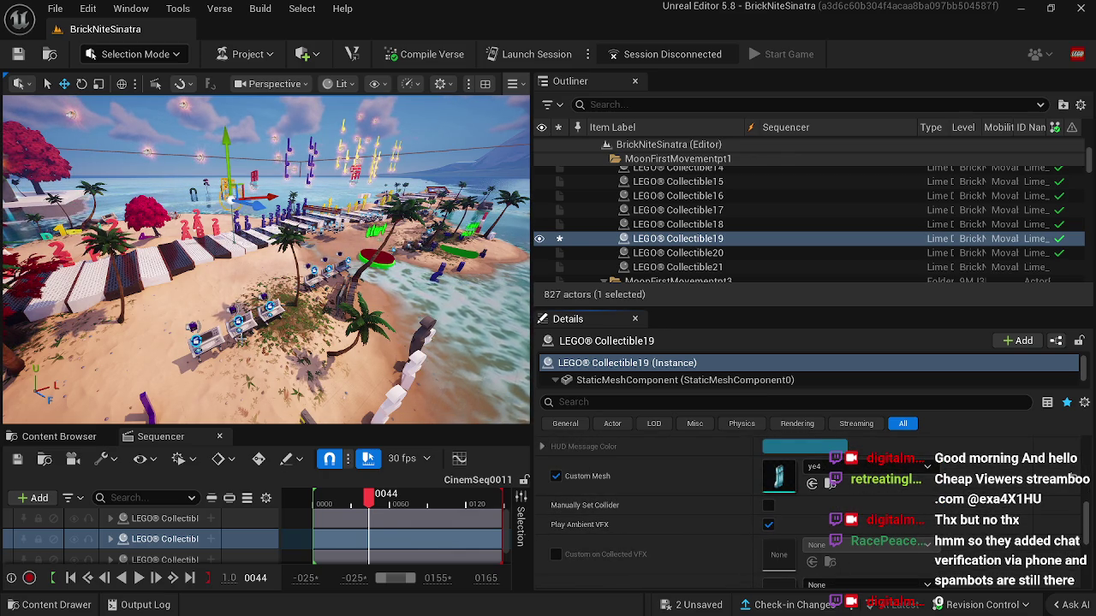
Step: At frame 0064, give LEGO Collectible20 the ye4 custom mesh and close the timeline
{"action": "left_click", "coordinate": [239, 324]}
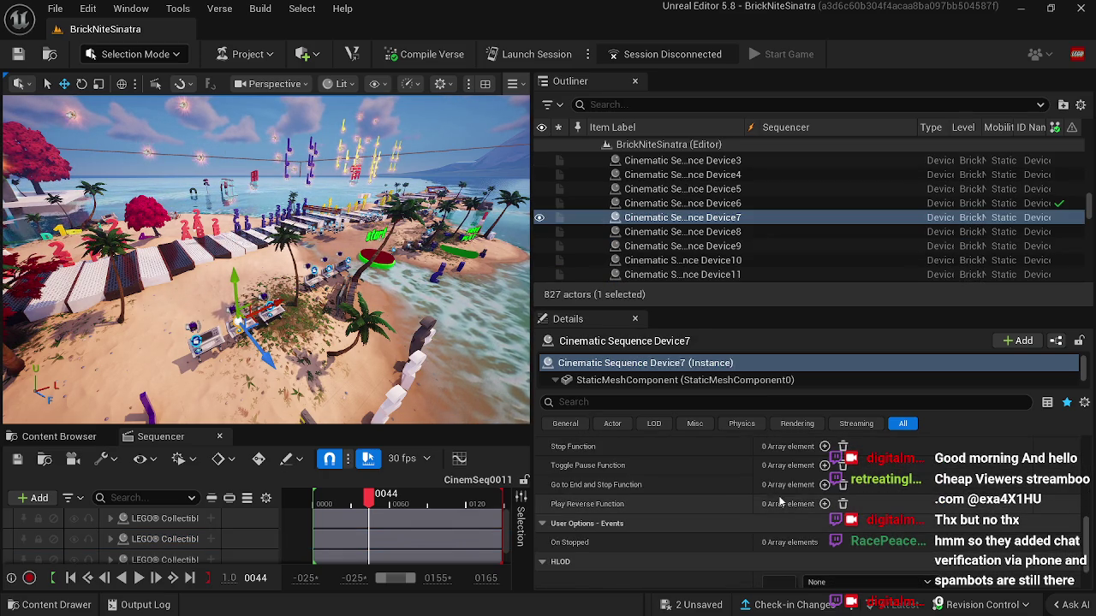
{"action": "left_click_drag", "start_coordinate": [368, 496], "coordinate": [393, 501]}
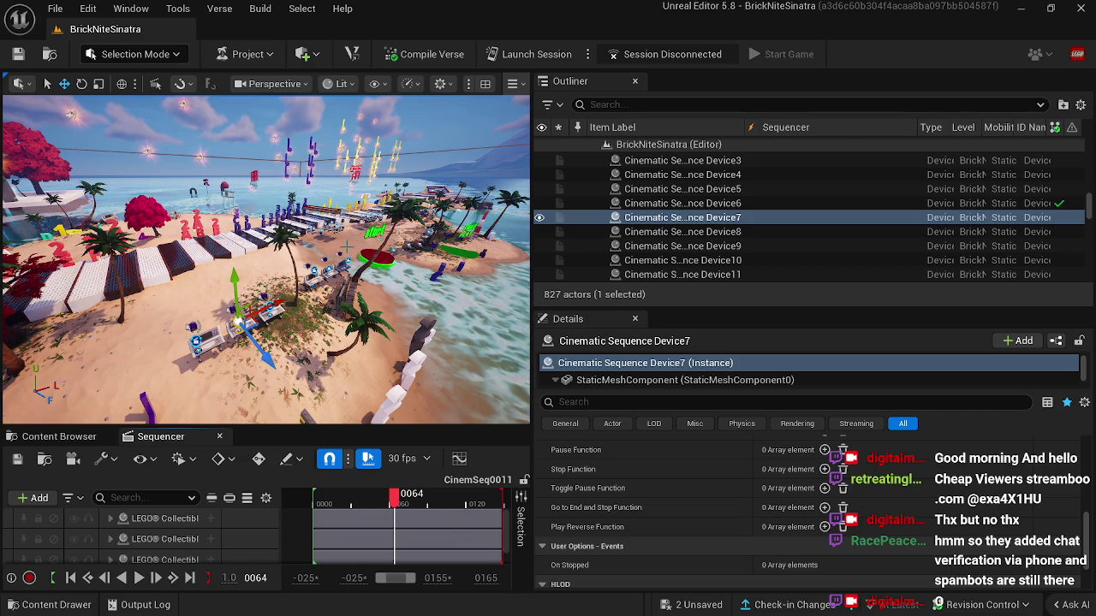
{"action": "left_click", "coordinate": [351, 187]}
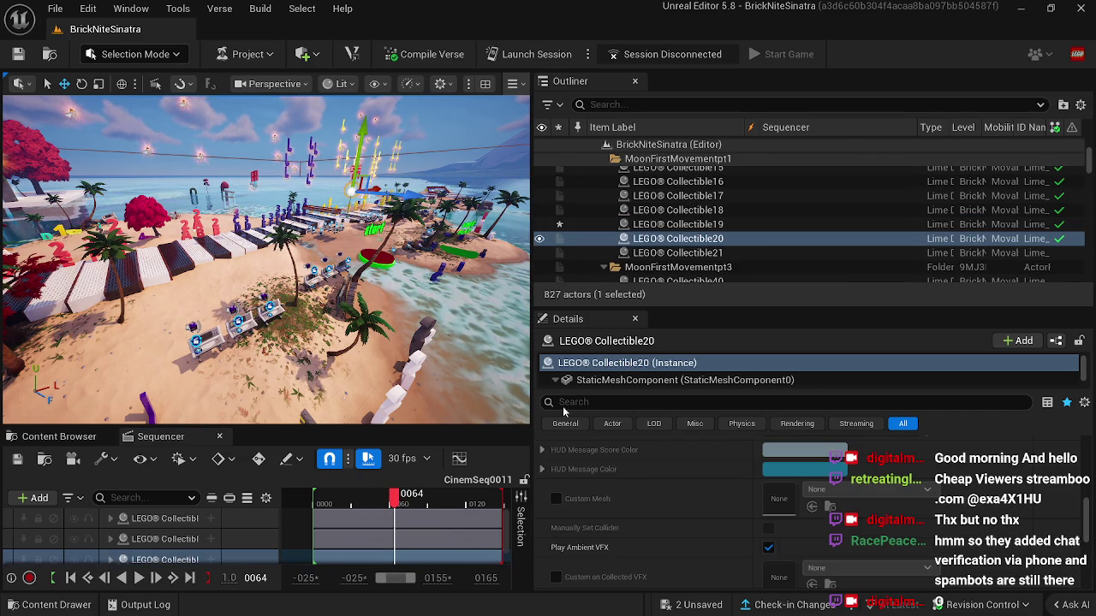
{"action": "left_click", "coordinate": [556, 498]}
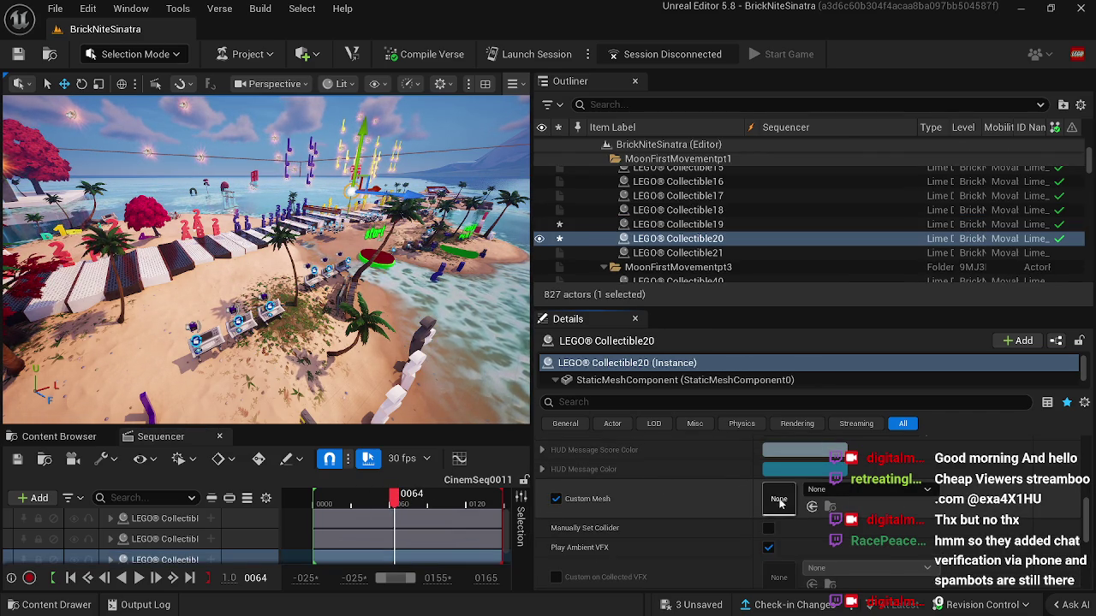
{"action": "right_click", "coordinate": [784, 502]}
{"action": "left_click", "coordinate": [805, 535]}
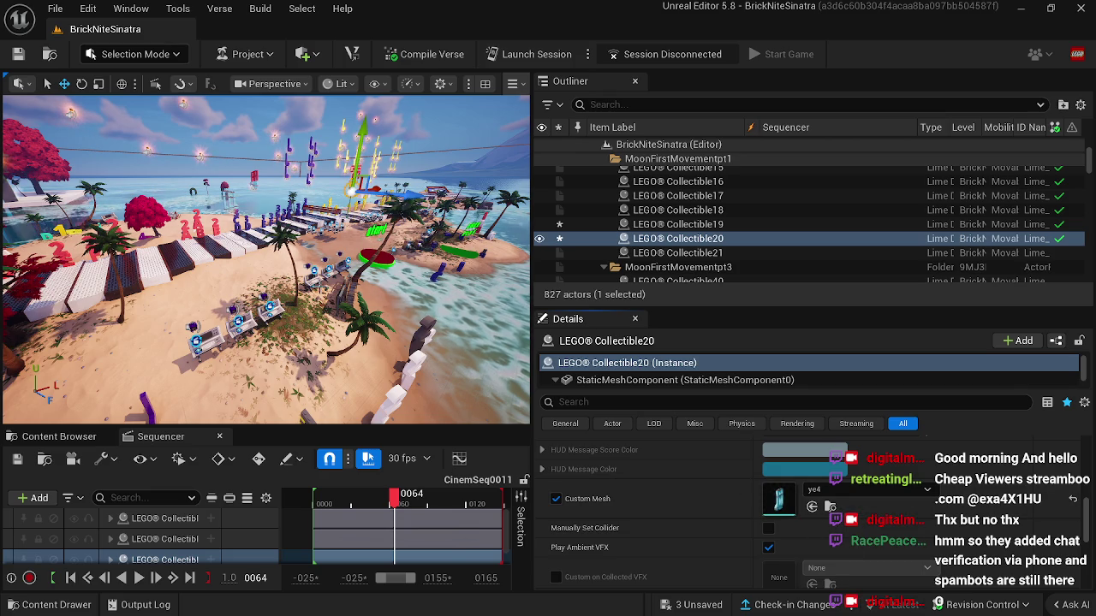
{"action": "left_click", "coordinate": [219, 437]}
{"action": "left_click", "coordinate": [201, 338]}
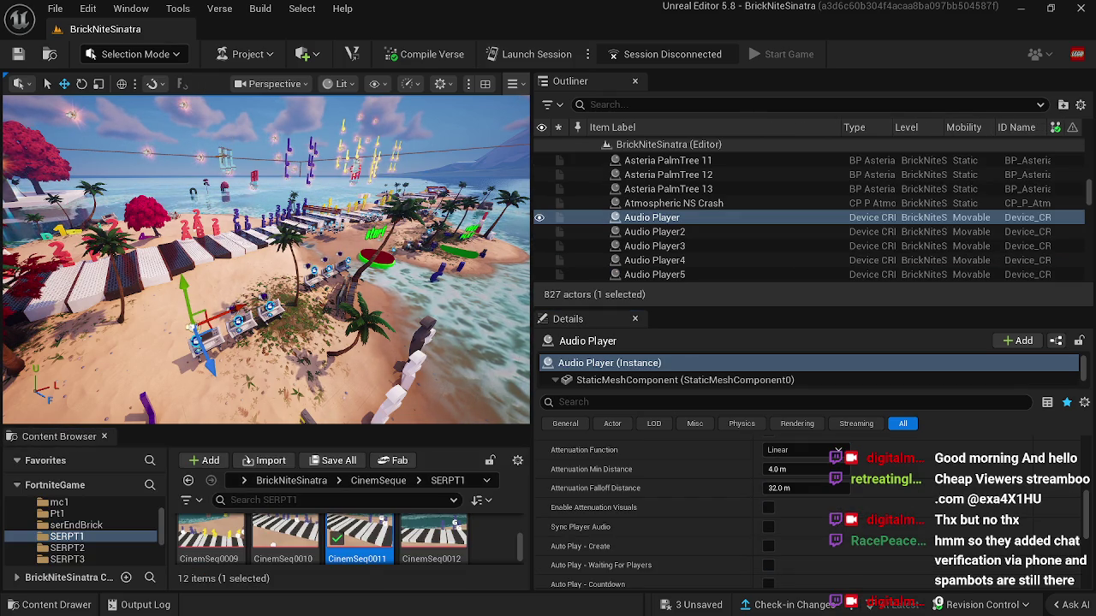
Step: Inspect Collectibles 19, 10, 24 and 20, turning Collectible20 by 90 degrees
{"action": "left_click", "coordinate": [225, 150]}
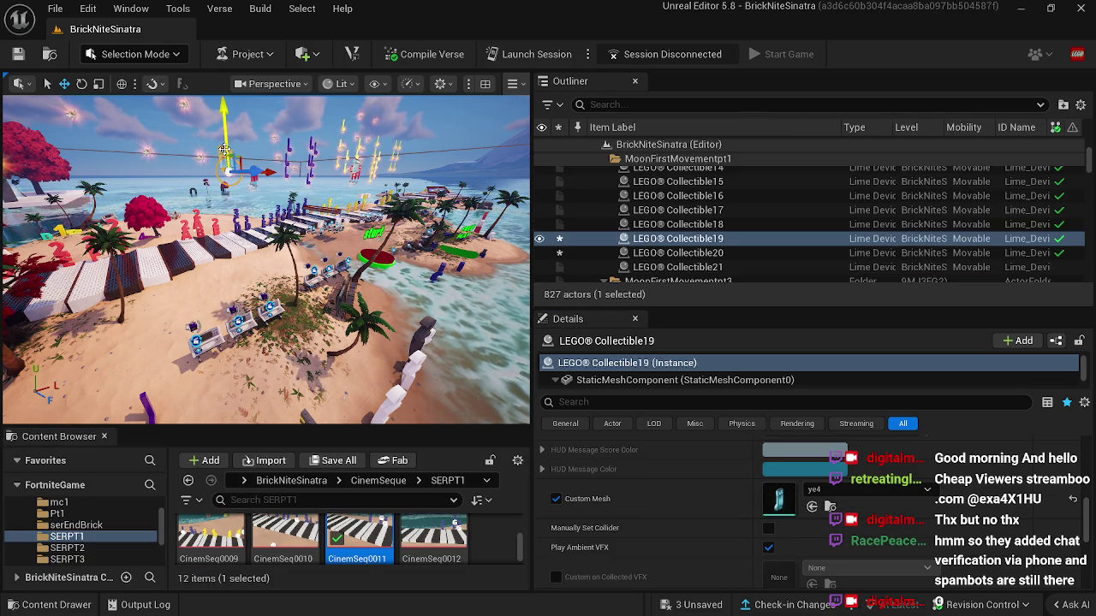
{"action": "key", "text": "f"}
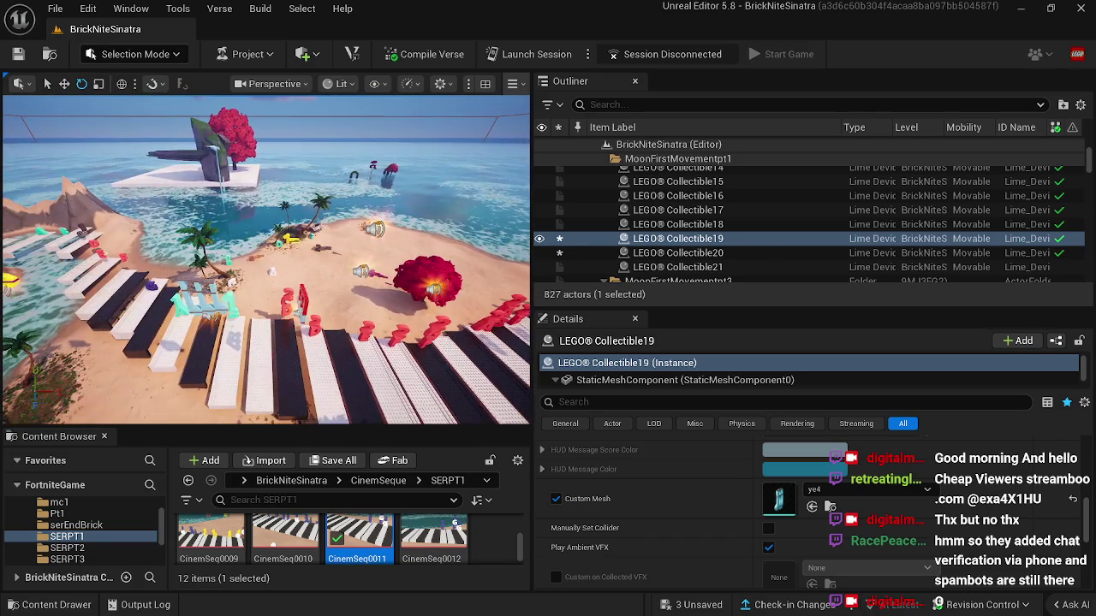
{"action": "left_click", "coordinate": [205, 310]}
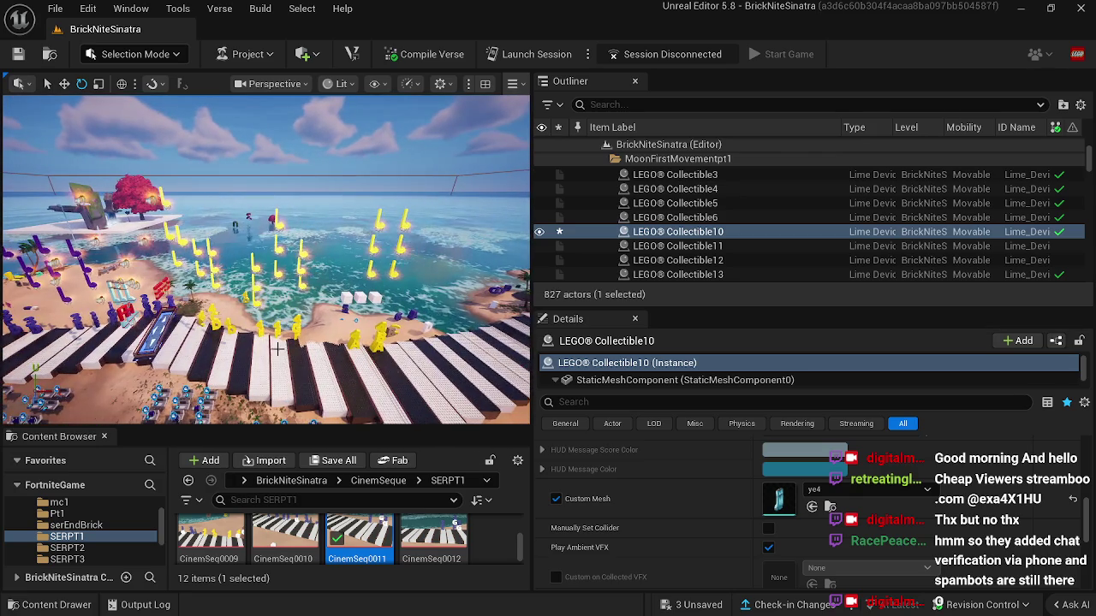
{"action": "left_click", "coordinate": [686, 246]}
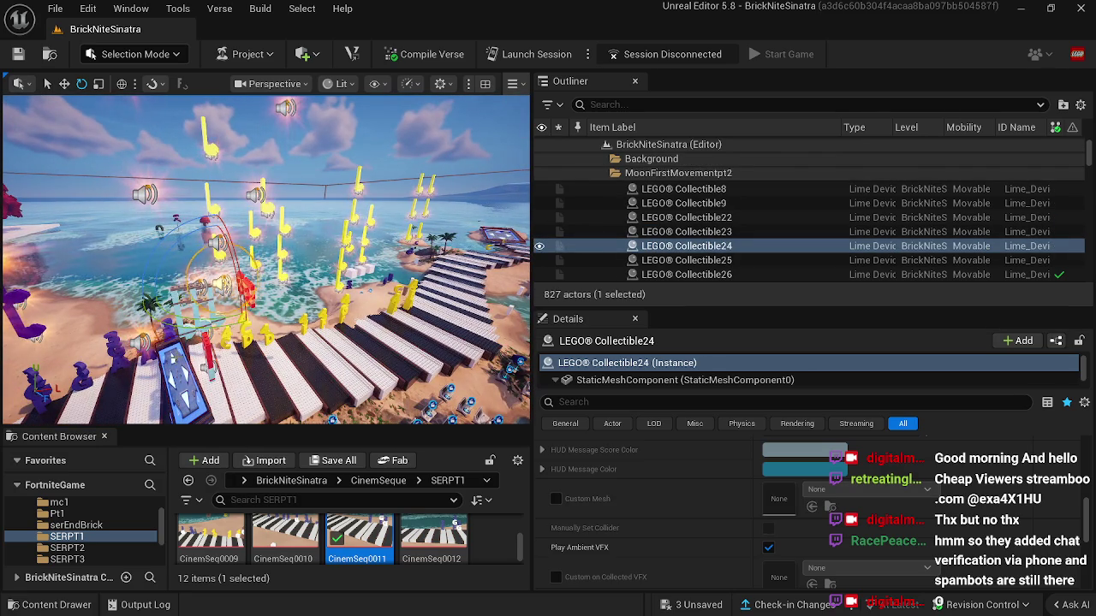
{"action": "left_click", "coordinate": [185, 351]}
{"action": "left_click_drag", "start_coordinate": [153, 411], "coordinate": [214, 402]}
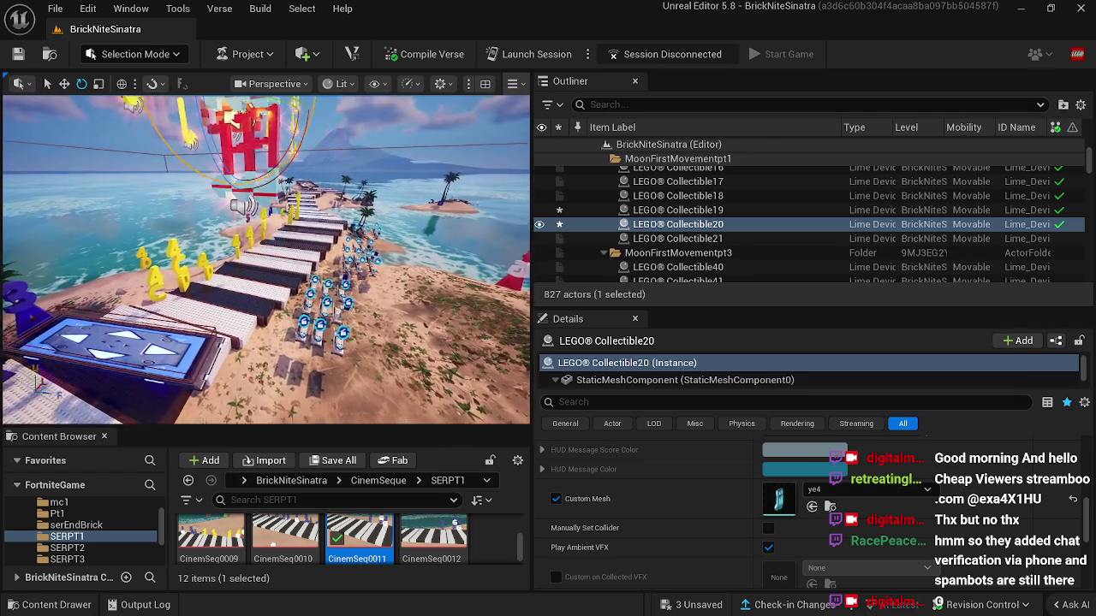
Step: Select LEGO Collectible3 together with LEGO Collectible20
{"action": "left_click", "coordinate": [171, 334]}
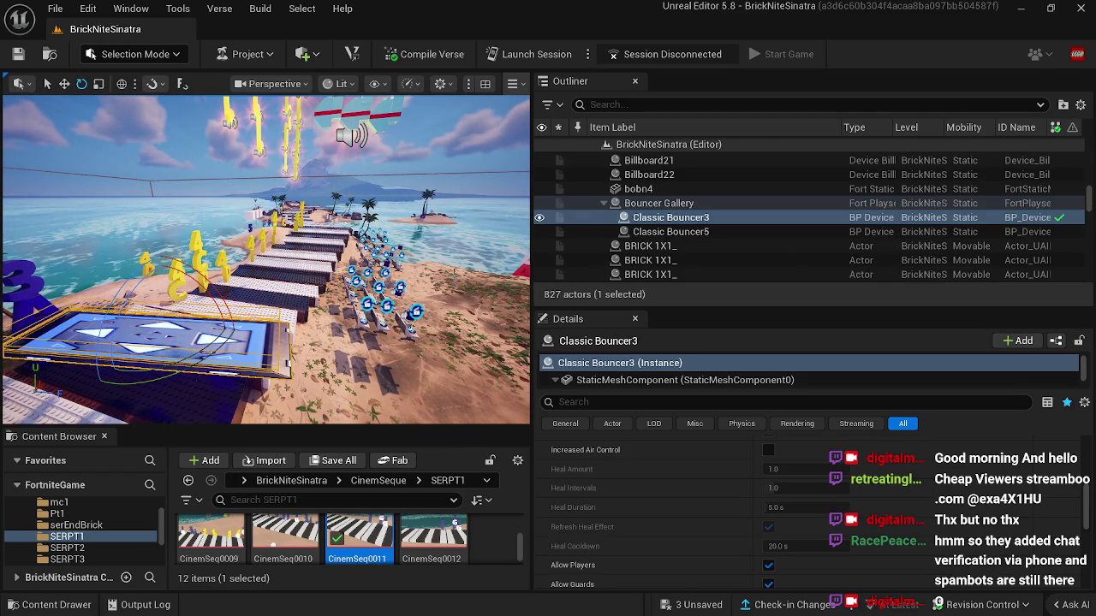
{"action": "left_click", "coordinate": [462, 377]}
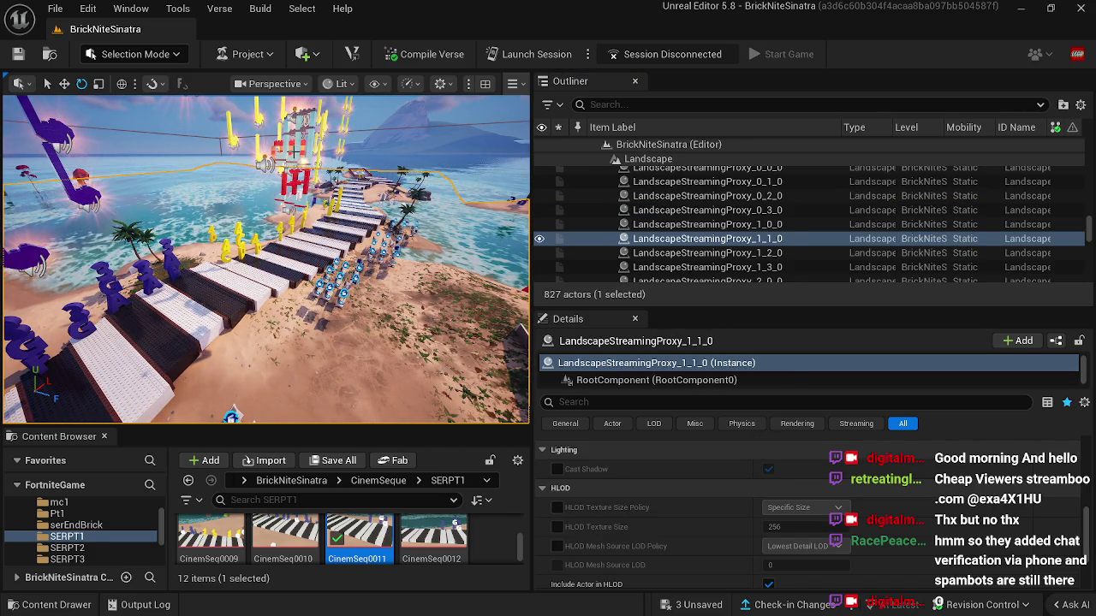
{"action": "left_click", "coordinate": [279, 150]}
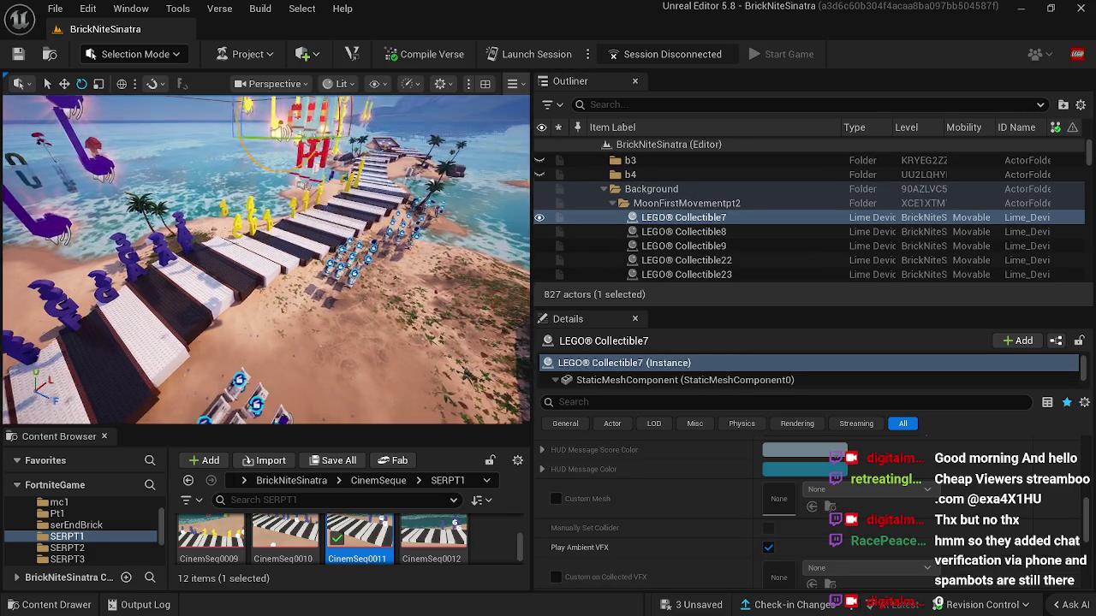
{"action": "left_click", "coordinate": [289, 206]}
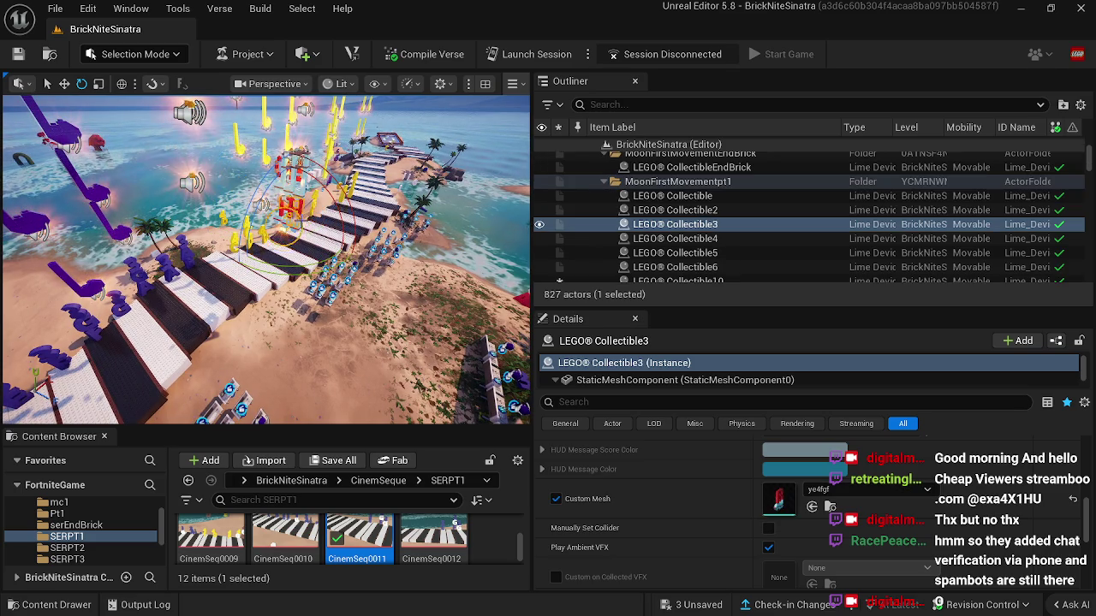
{"action": "left_click", "coordinate": [306, 186], "text": "ctrl"}
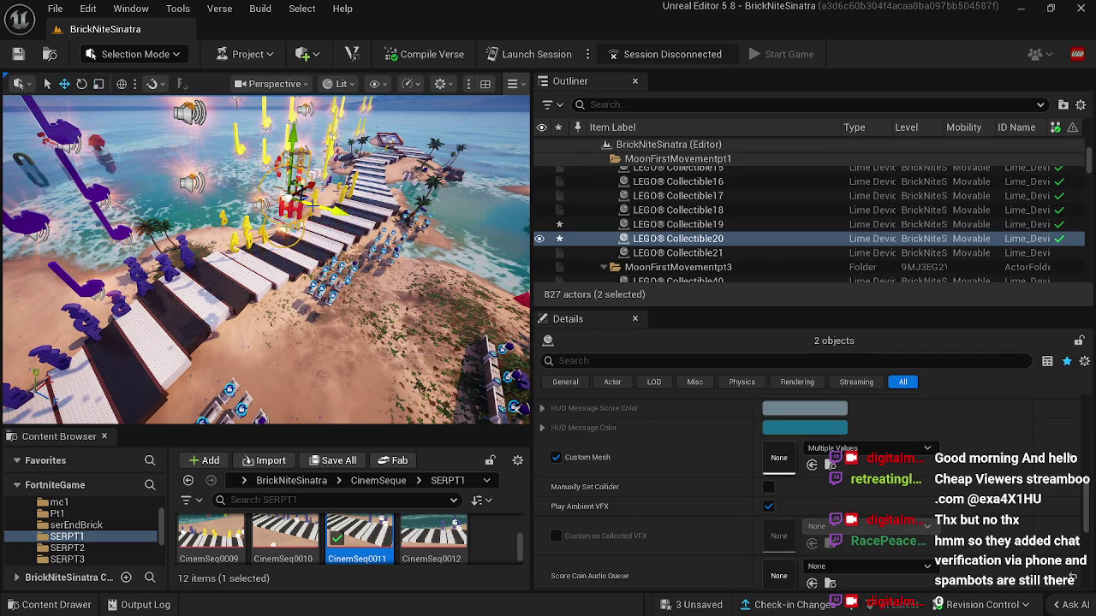
Step: Move the two selected collectibles left over the piano keys, then undo the last move
{"action": "key", "text": "w"}
{"action": "mouse_move", "coordinate": [293, 203]}
{"action": "left_mouse_down"}
{"action": "mouse_move", "coordinate": [257, 192]}
{"action": "mouse_move", "coordinate": [291, 214]}
{"action": "mouse_move", "coordinate": [283, 183]}
{"action": "left_mouse_up"}
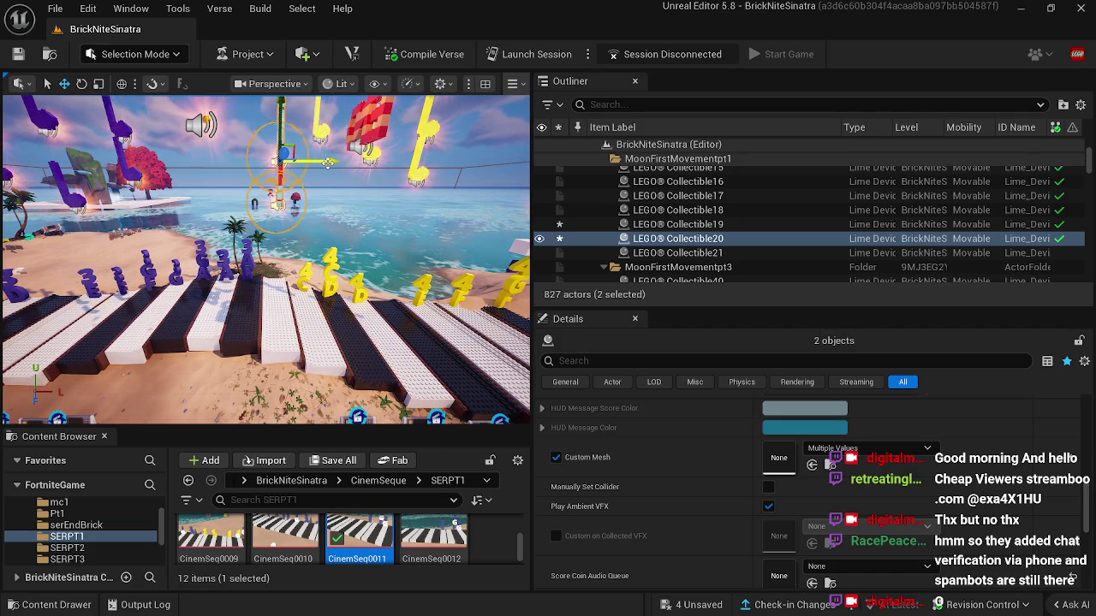
{"action": "left_click_drag", "start_coordinate": [324, 162], "coordinate": [328, 163]}
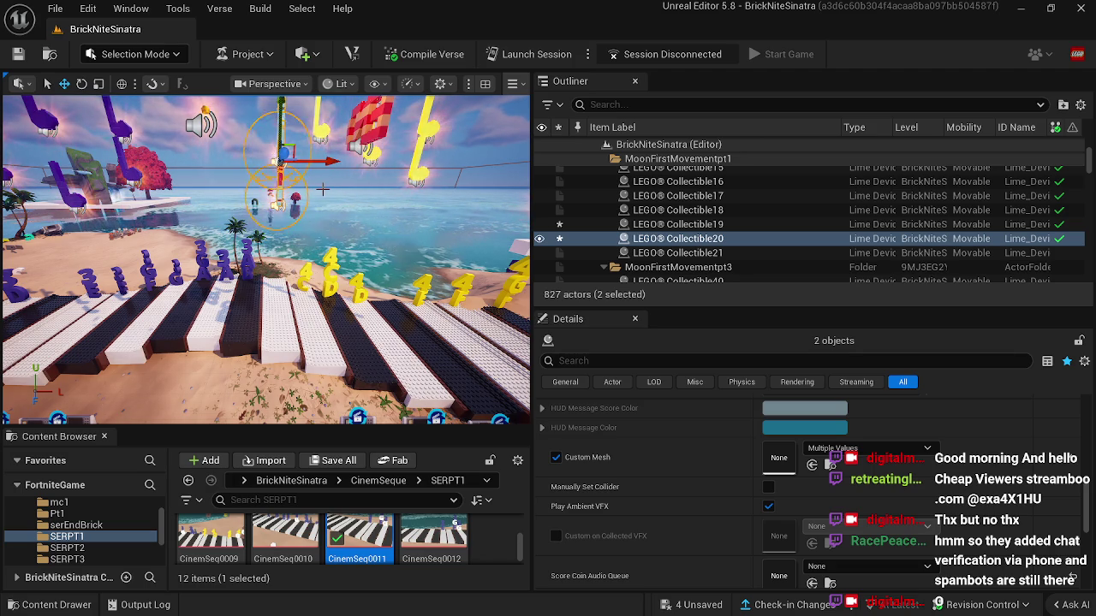
{"action": "key", "text": "ctrl+z"}
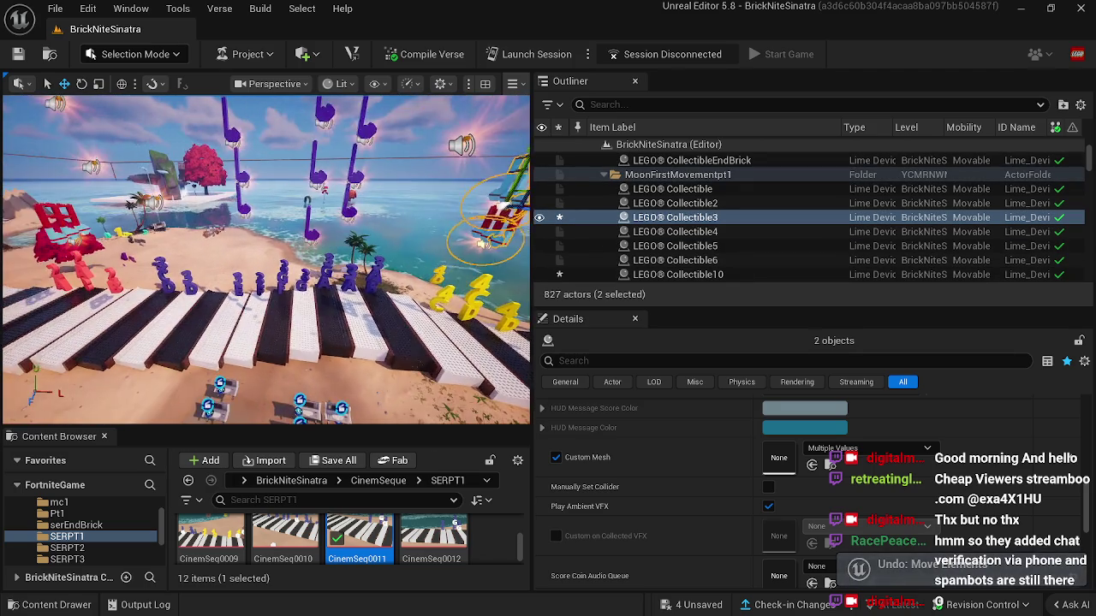
{"action": "left_click", "coordinate": [272, 319]}
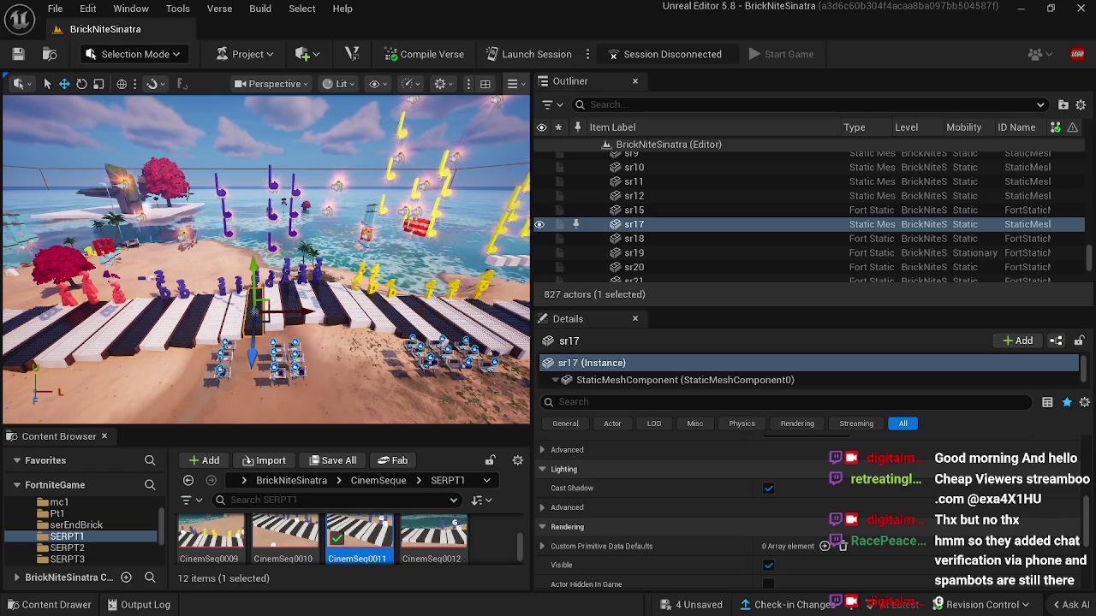
Step: Save all changes with Ctrl+S and select the midi note handlerCD2CD3GA3 device
{"action": "key", "text": "ctrl+s"}
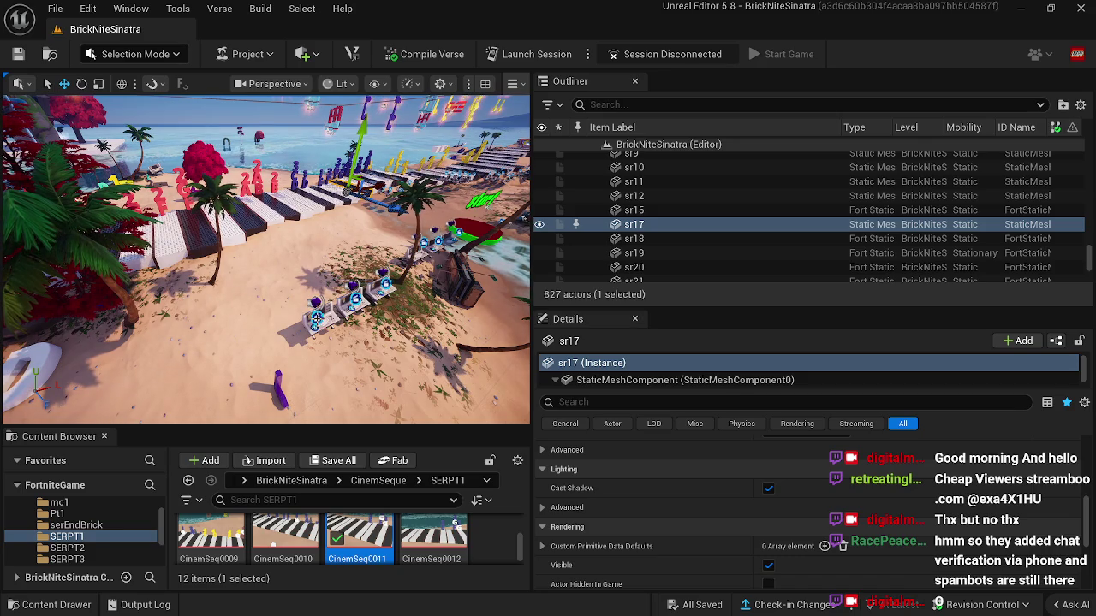
{"action": "right_click", "coordinate": [315, 307]}
{"action": "key", "text": "Escape"}
{"action": "left_click", "coordinate": [317, 321]}
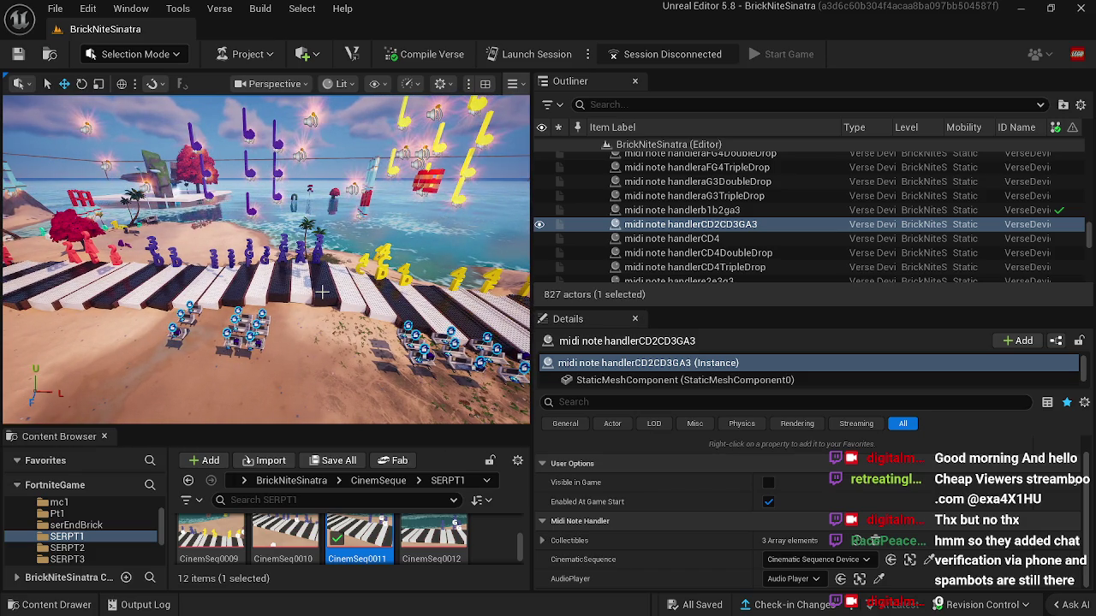
Step: Slide LEGO Collectible3 left along the piano keys on its X axis
{"action": "left_click", "coordinate": [365, 186]}
{"action": "left_click", "coordinate": [363, 213]}
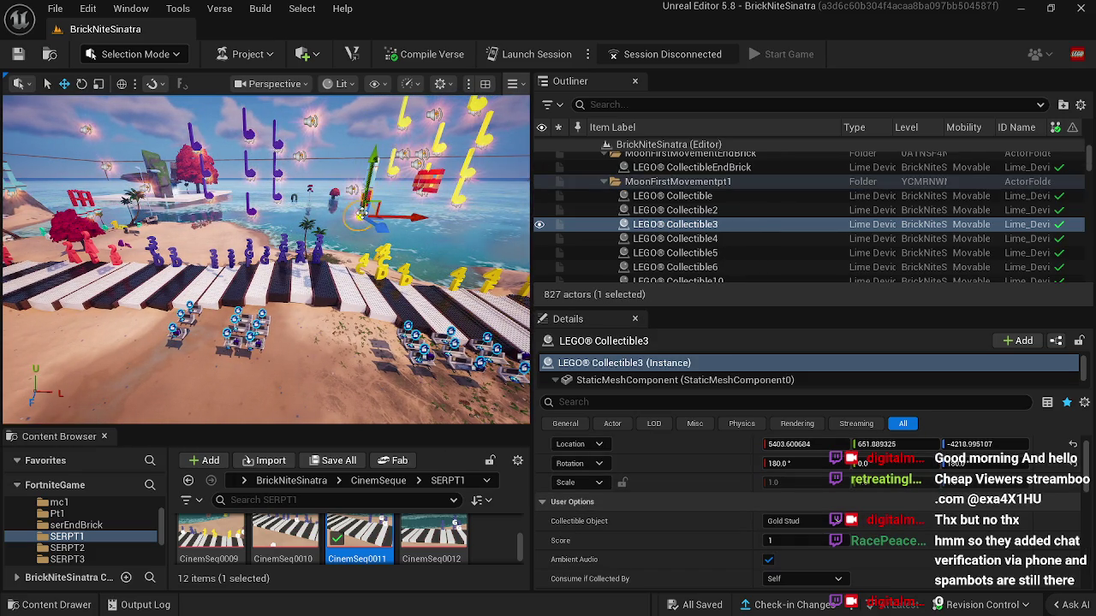
{"action": "left_click", "coordinate": [374, 175], "text": "ctrl"}
{"action": "left_click", "coordinate": [366, 204]}
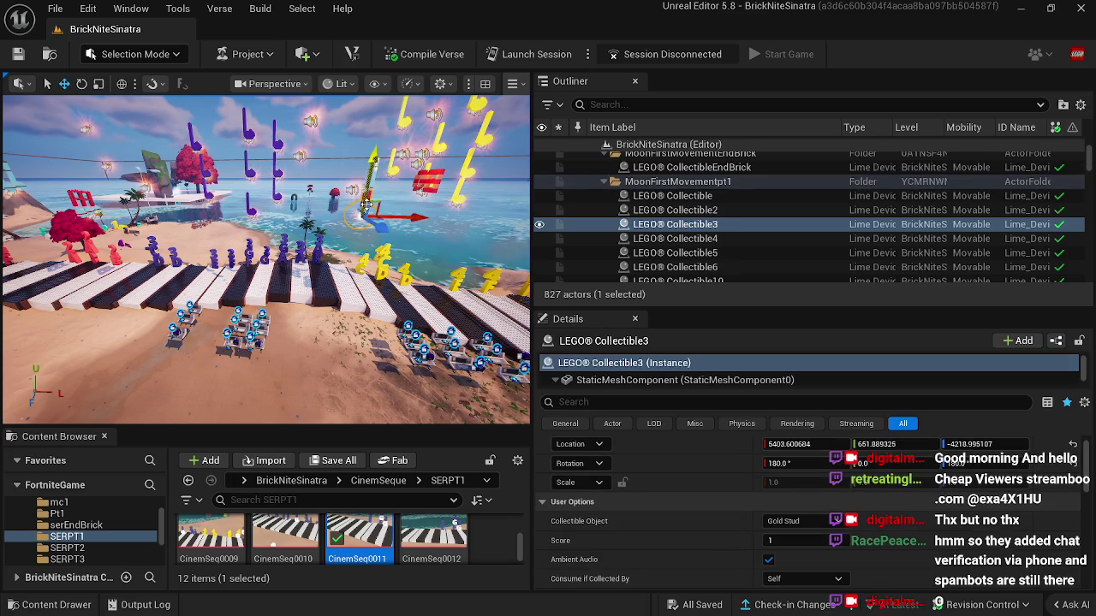
{"action": "left_click_drag", "start_coordinate": [386, 217], "coordinate": [338, 216]}
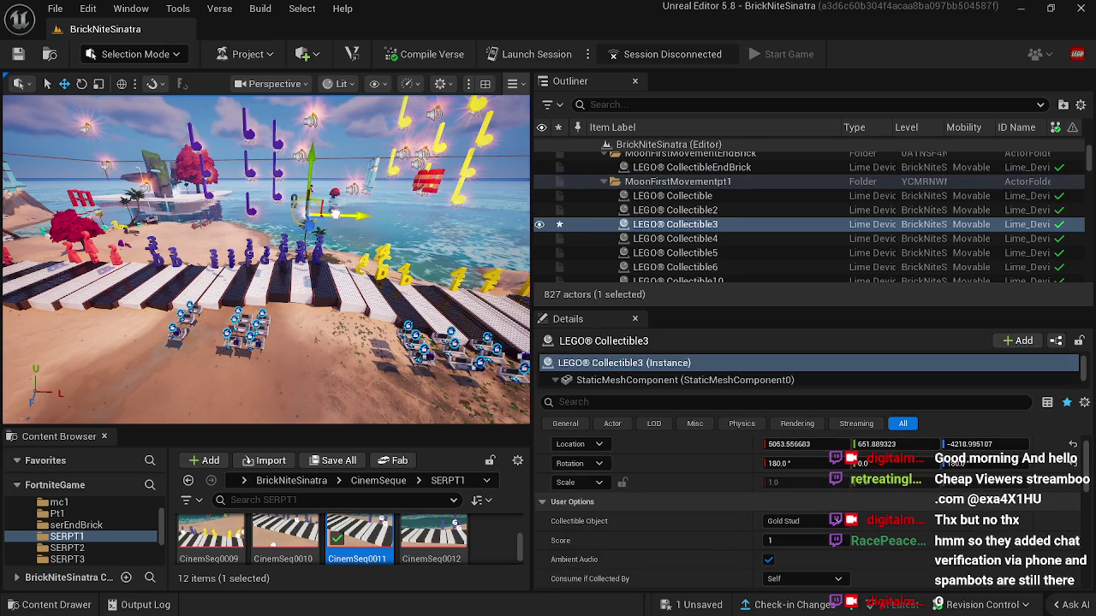
Step: Inspect the midi note handlerCD2CD3GA3 and midi note handlerb1b2ga3 devices
{"action": "left_click", "coordinate": [318, 295]}
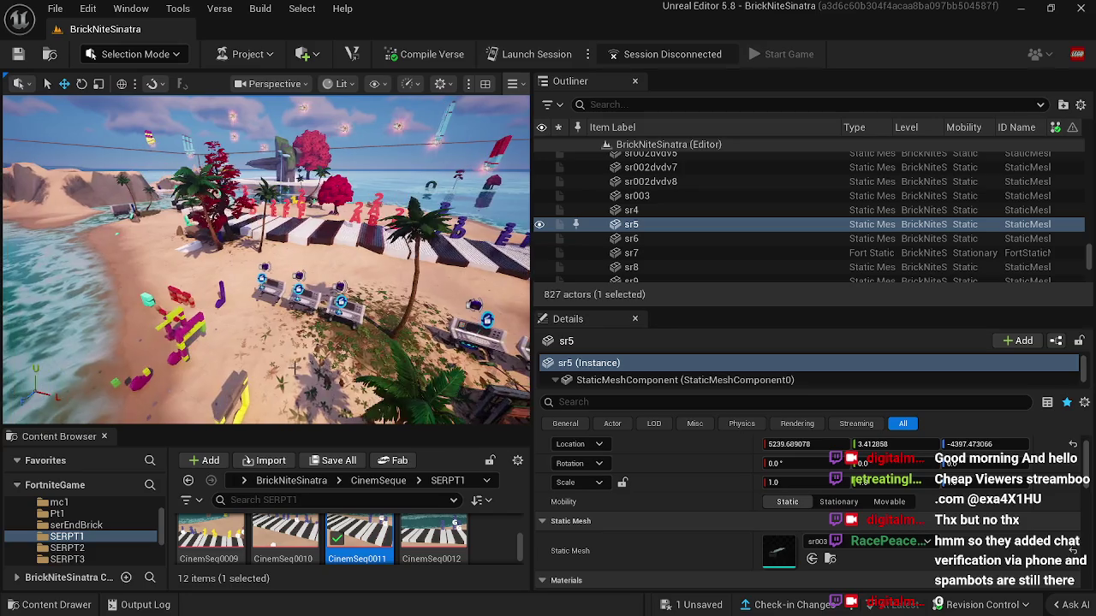
{"action": "left_click", "coordinate": [264, 281]}
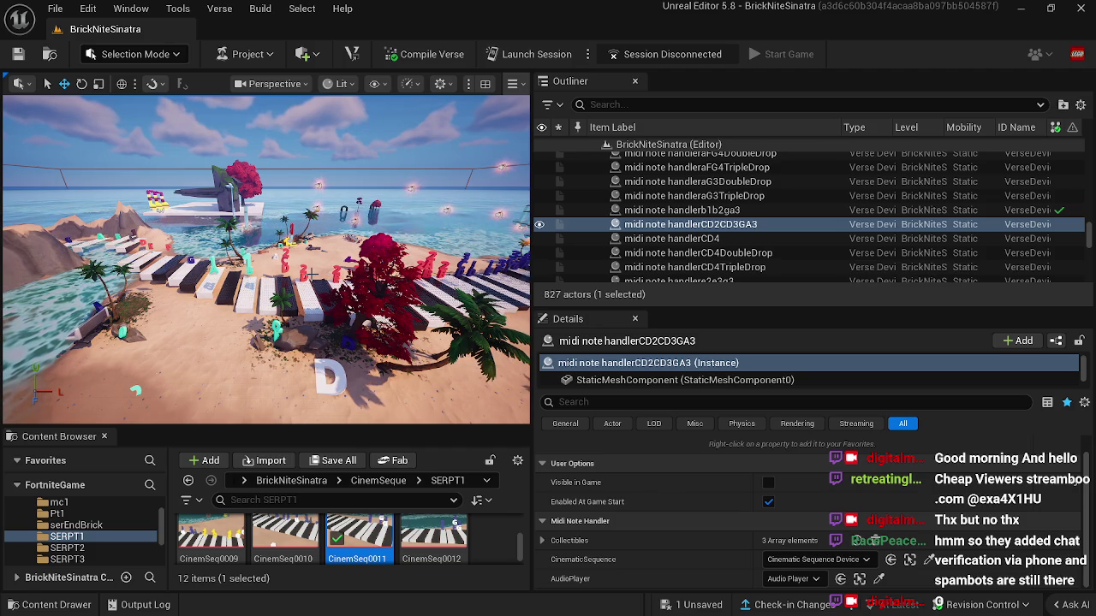
{"action": "left_click", "coordinate": [707, 238]}
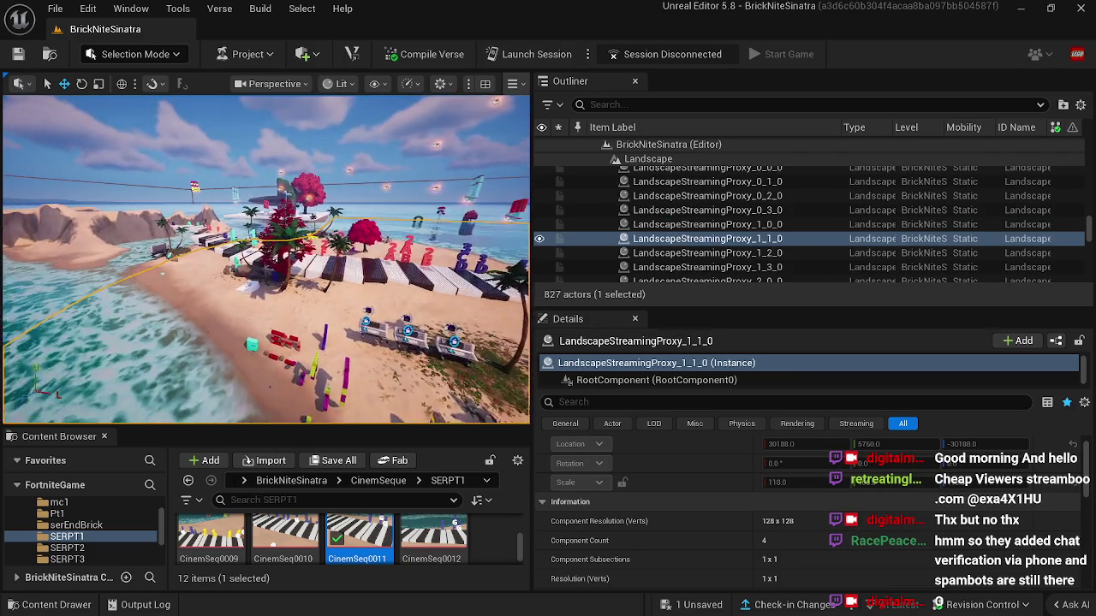
{"action": "left_click", "coordinate": [360, 353]}
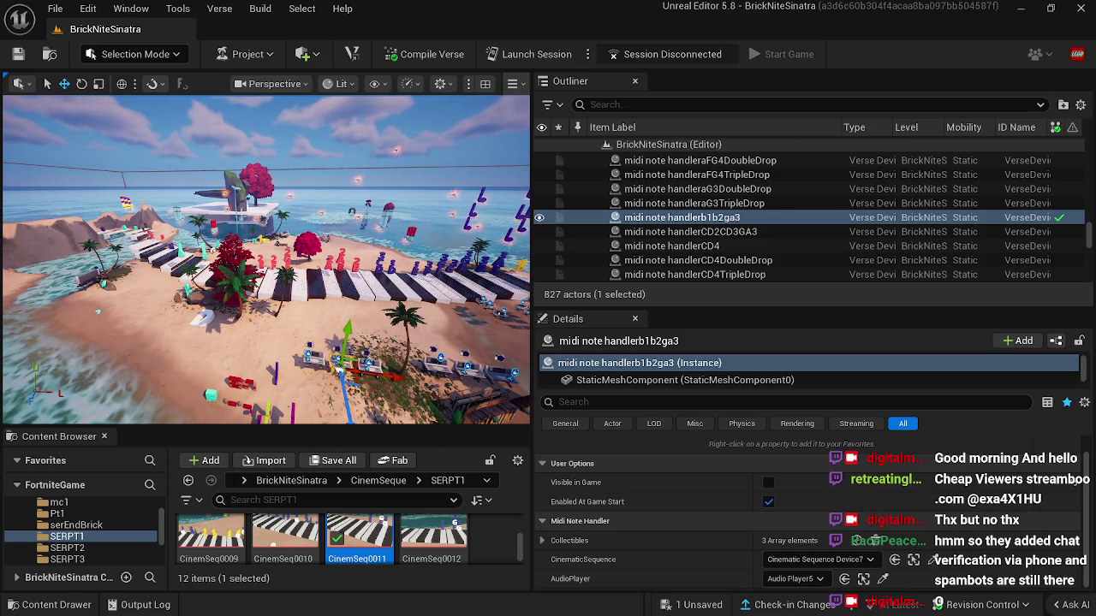
{"action": "right_click", "coordinate": [293, 238]}
{"action": "key", "text": "Escape"}
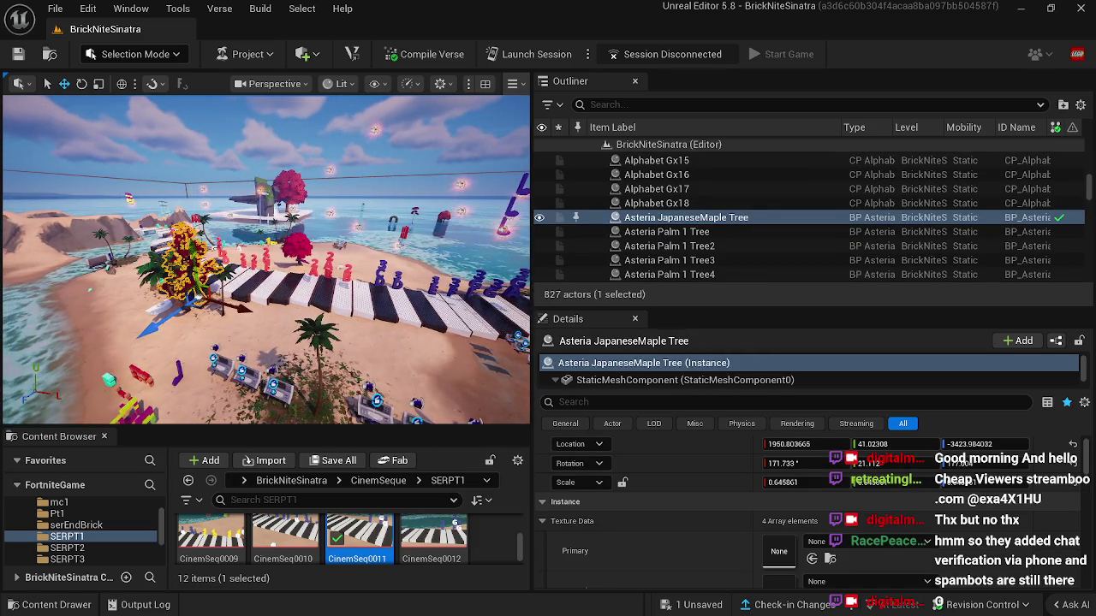
{"action": "left_click", "coordinate": [682, 224]}
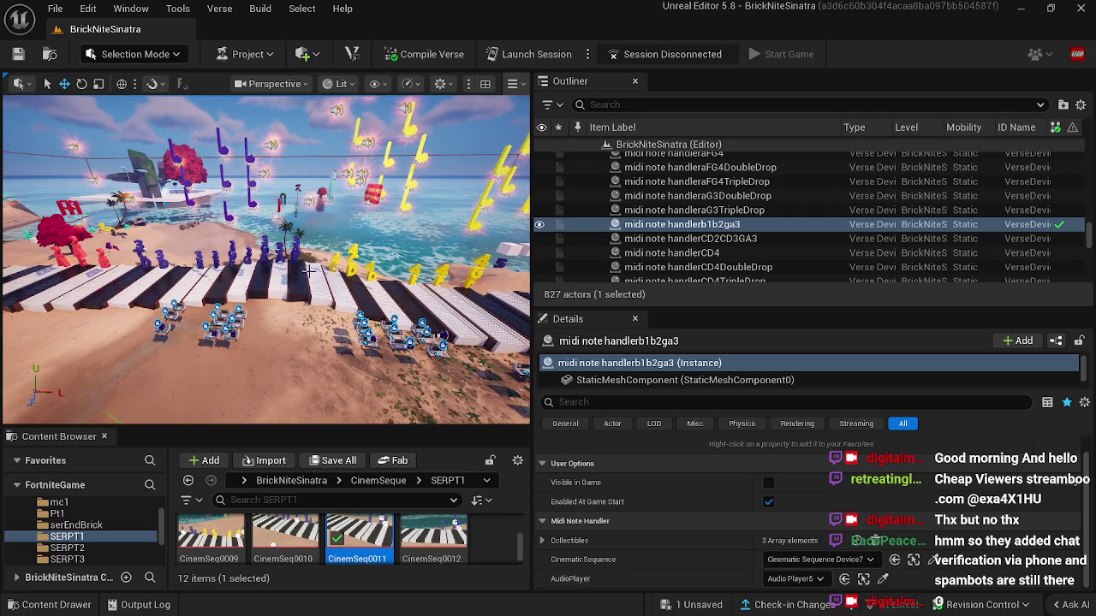
Step: Slide LEGO Collectible20 left along the keys and raise it slightly on Z
{"action": "left_click", "coordinate": [325, 194]}
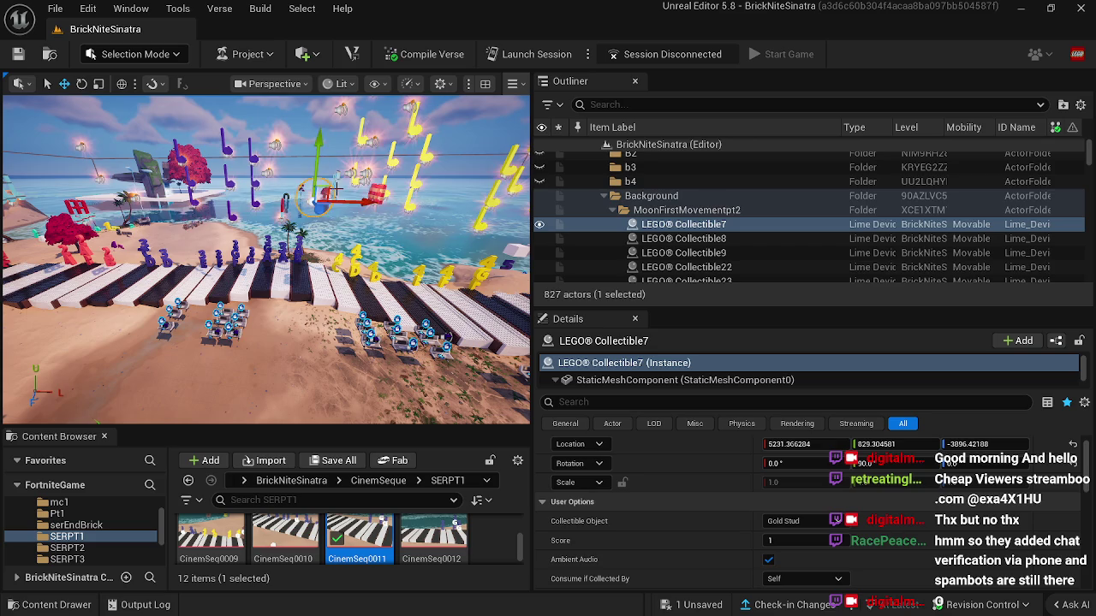
{"action": "left_click", "coordinate": [359, 175]}
{"action": "left_click", "coordinate": [339, 195]}
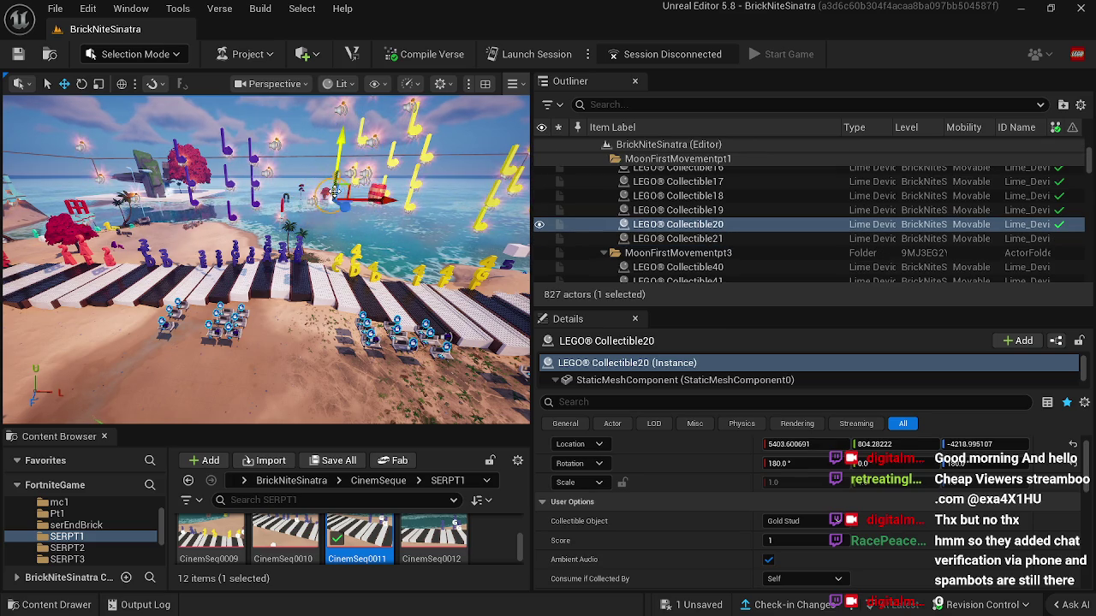
{"action": "left_click_drag", "start_coordinate": [401, 199], "coordinate": [306, 201]}
{"action": "scroll", "coordinate": [305, 200], "scroll_direction": "up", "scroll_amount": 2}
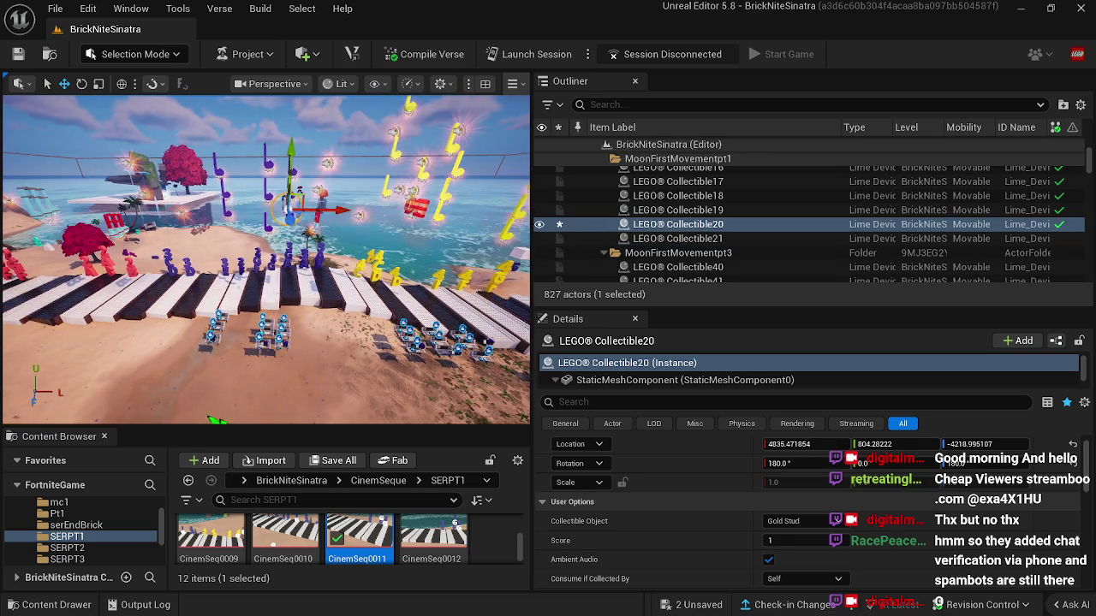
{"action": "left_click_drag", "start_coordinate": [221, 420], "coordinate": [291, 359]}
{"action": "left_click_drag", "start_coordinate": [315, 200], "coordinate": [332, 208]}
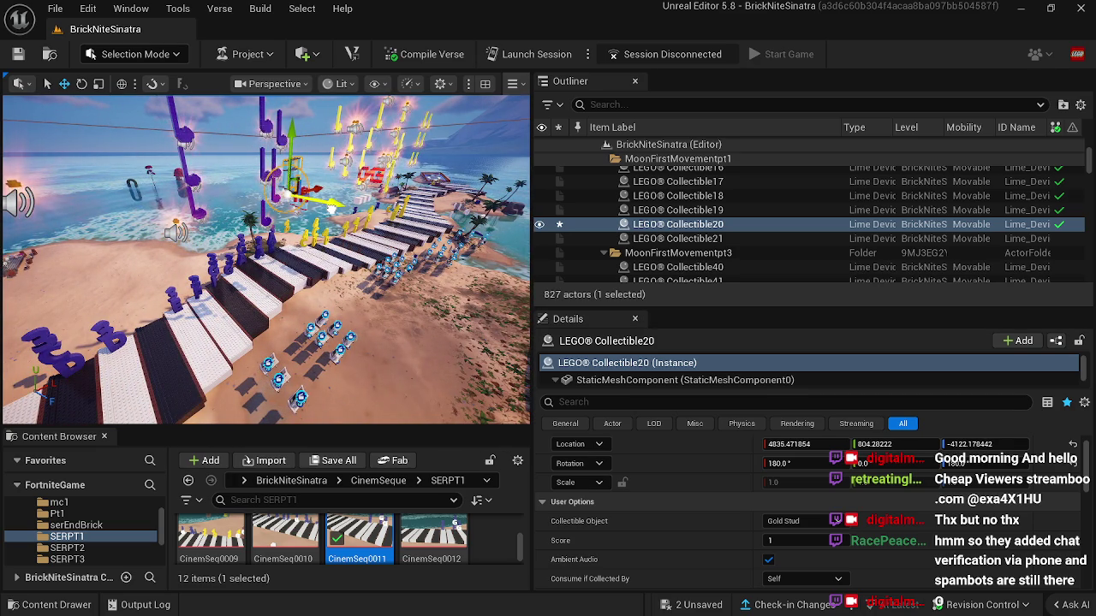
Step: Look over Collectible6, piano key sr0022m4 and the beach from new angles
{"action": "mouse_move", "coordinate": [219, 421]}
{"action": "left_mouse_down"}
{"action": "mouse_move", "coordinate": [136, 418]}
{"action": "mouse_move", "coordinate": [321, 409]}
{"action": "mouse_move", "coordinate": [334, 325]}
{"action": "left_mouse_up"}
{"action": "left_click", "coordinate": [218, 420]}
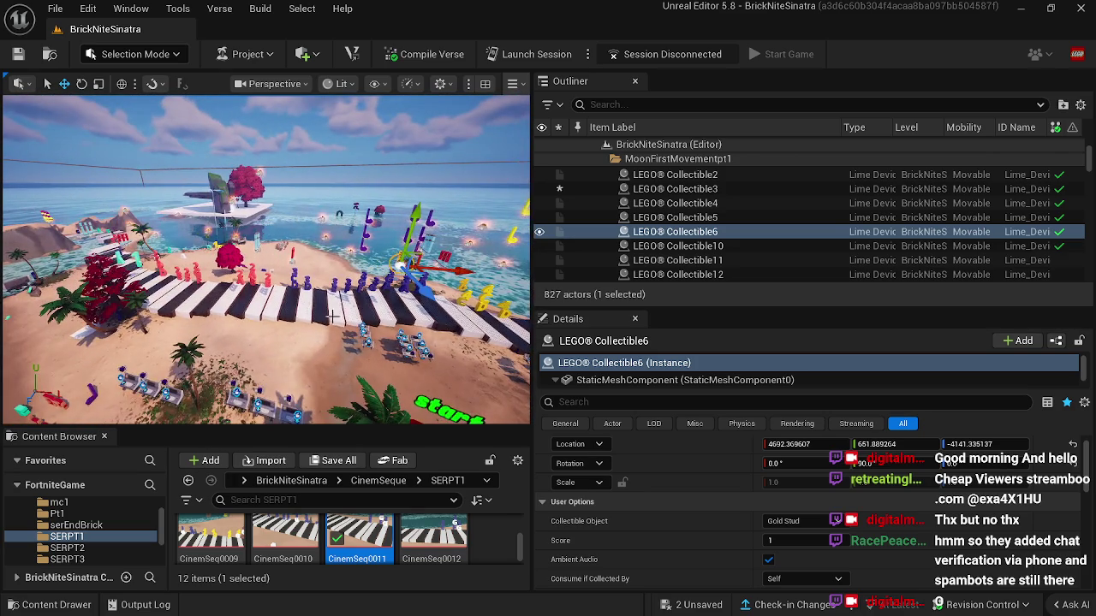
{"action": "left_click", "coordinate": [334, 322]}
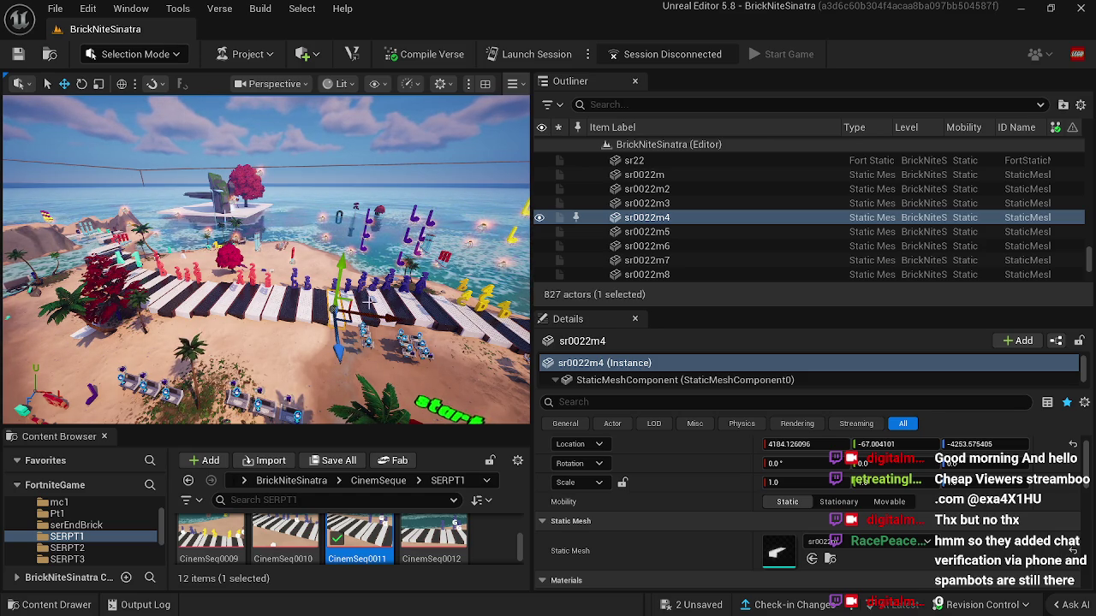
{"action": "left_click", "coordinate": [321, 352]}
{"action": "left_click_drag", "start_coordinate": [320, 352], "coordinate": [273, 335]}
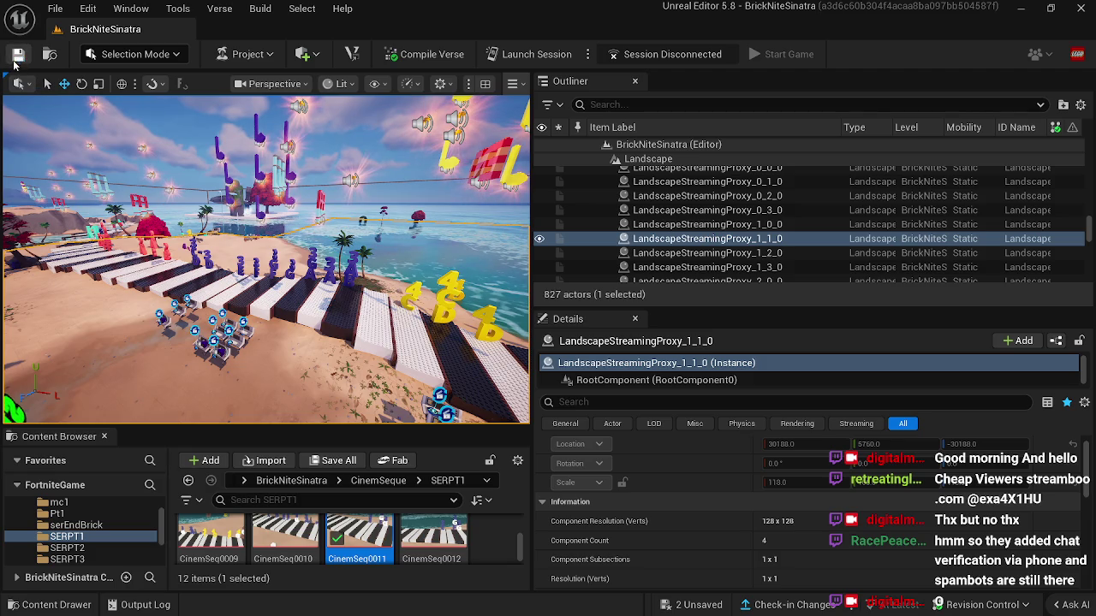
Step: Save the level and check in all changes with the description 'bob'
{"action": "left_click", "coordinate": [18, 54]}
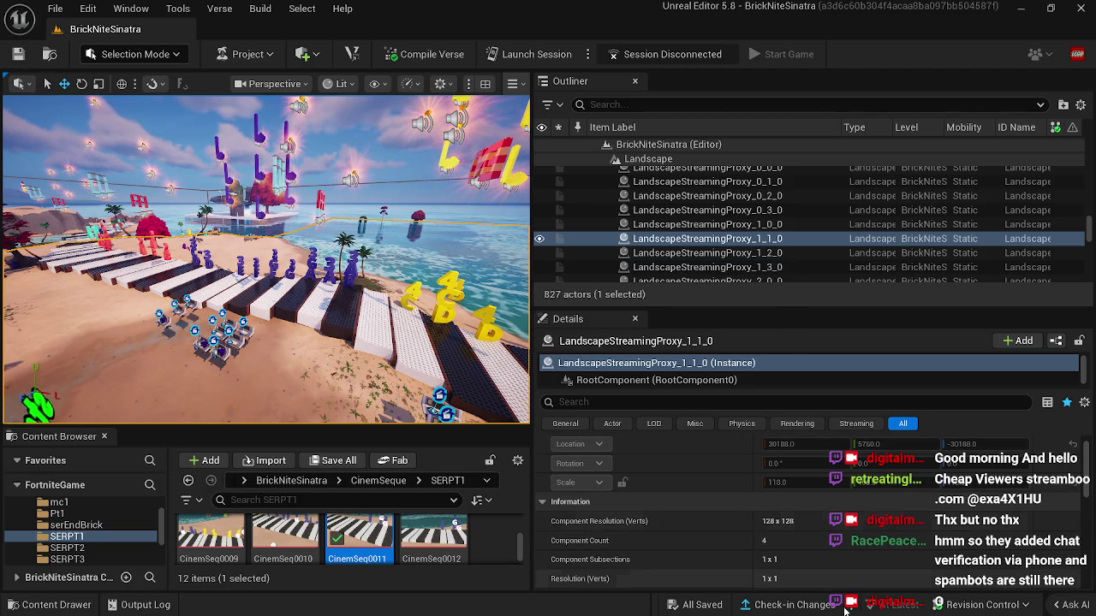
{"action": "left_click", "coordinate": [805, 606]}
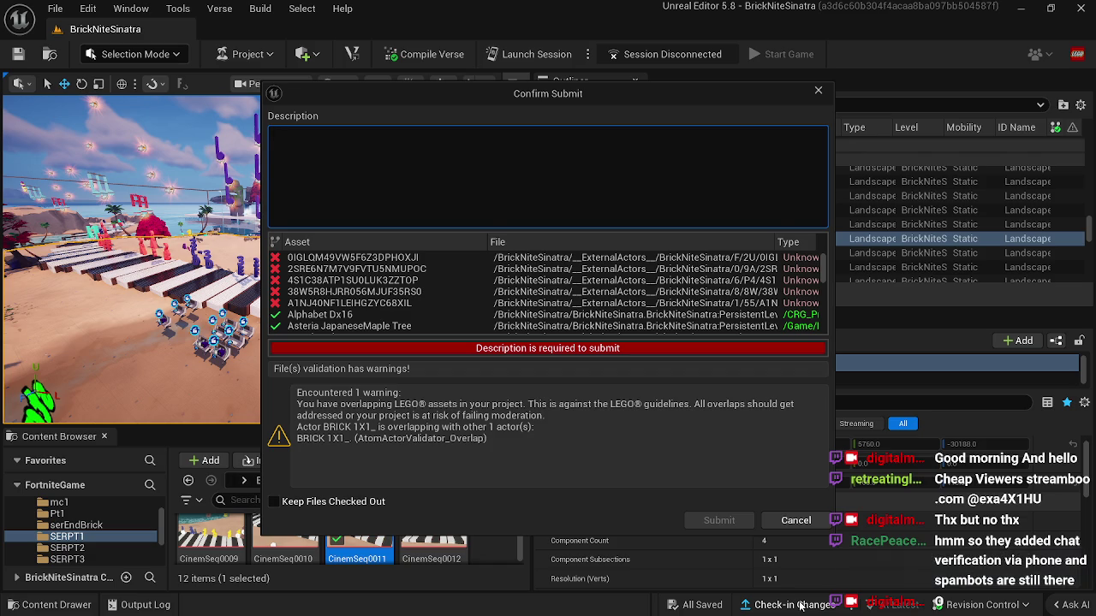
{"action": "type", "text": "bob6"}
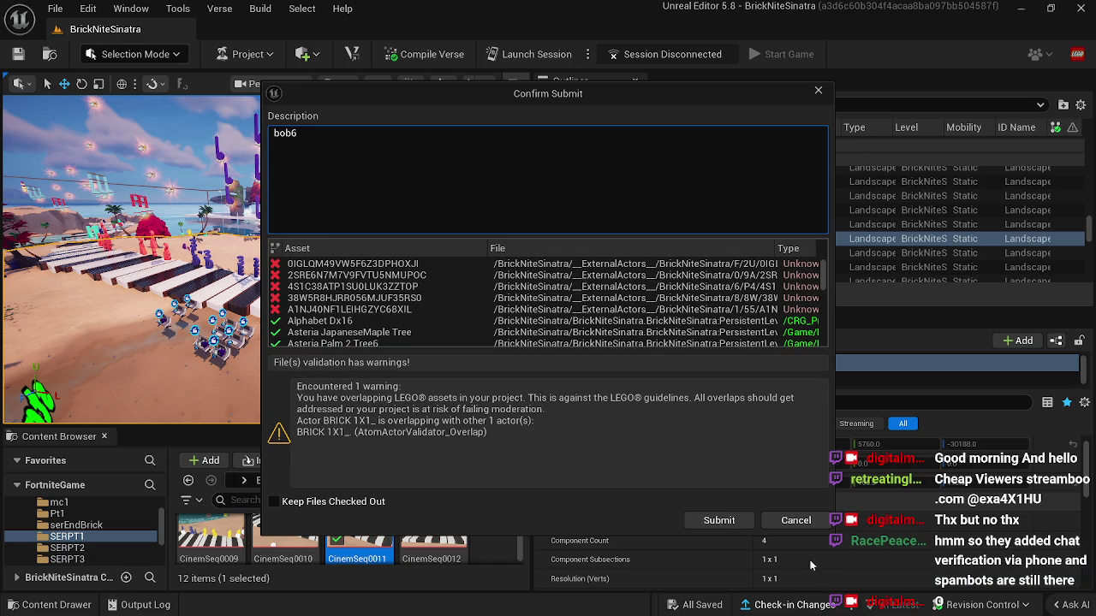
{"action": "left_click", "coordinate": [733, 524]}
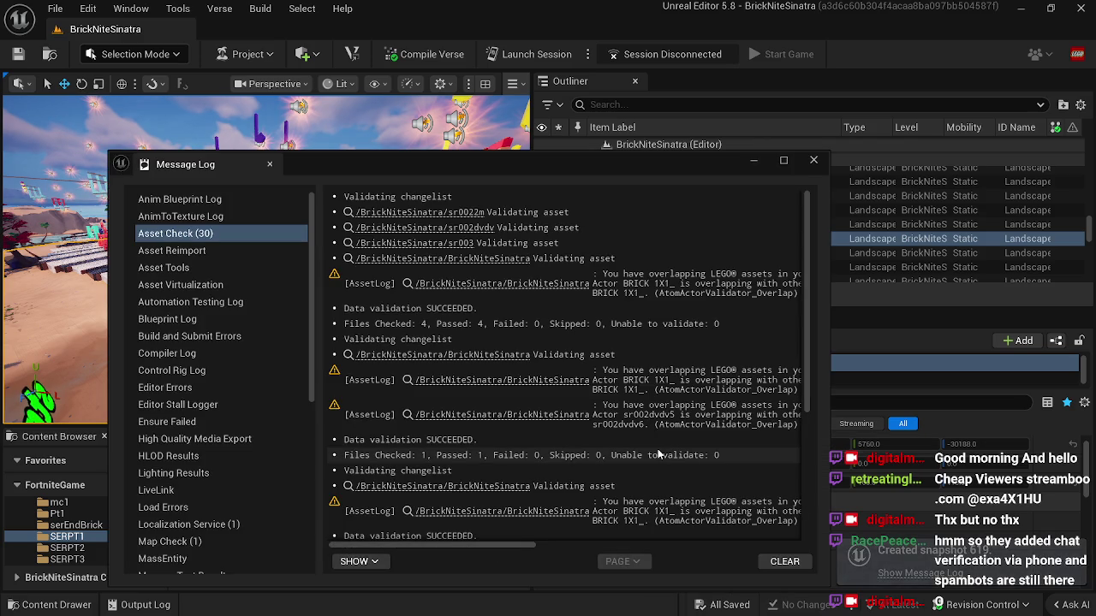
Step: Review the BrickNiteSinatra validation entry and its overlapping LEGO assets warnings, then close the log
{"action": "left_click", "coordinate": [513, 354]}
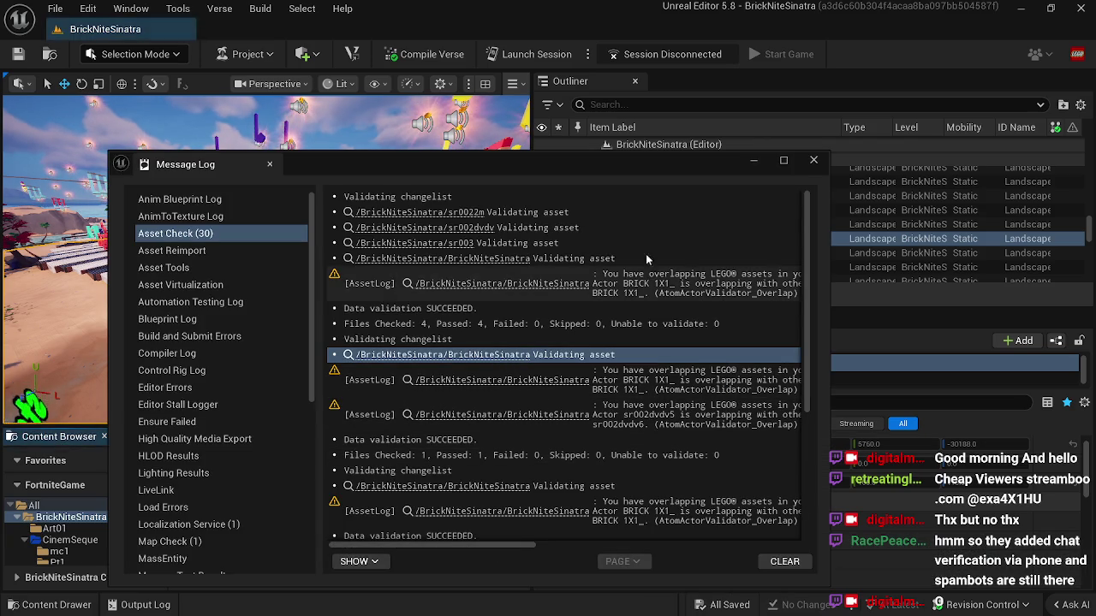
{"action": "mouse_move", "coordinate": [680, 167]}
{"action": "left_mouse_down"}
{"action": "mouse_move", "coordinate": [922, 142]}
{"action": "mouse_move", "coordinate": [873, 166]}
{"action": "mouse_move", "coordinate": [891, 282]}
{"action": "mouse_move", "coordinate": [664, 283]}
{"action": "left_mouse_up"}
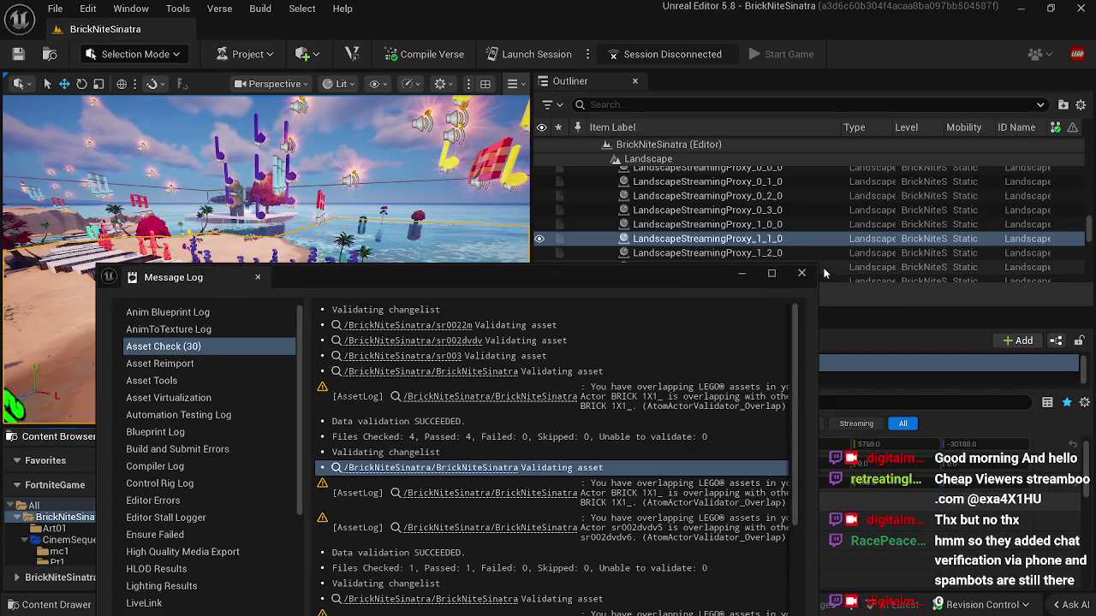
{"action": "left_click", "coordinate": [511, 505]}
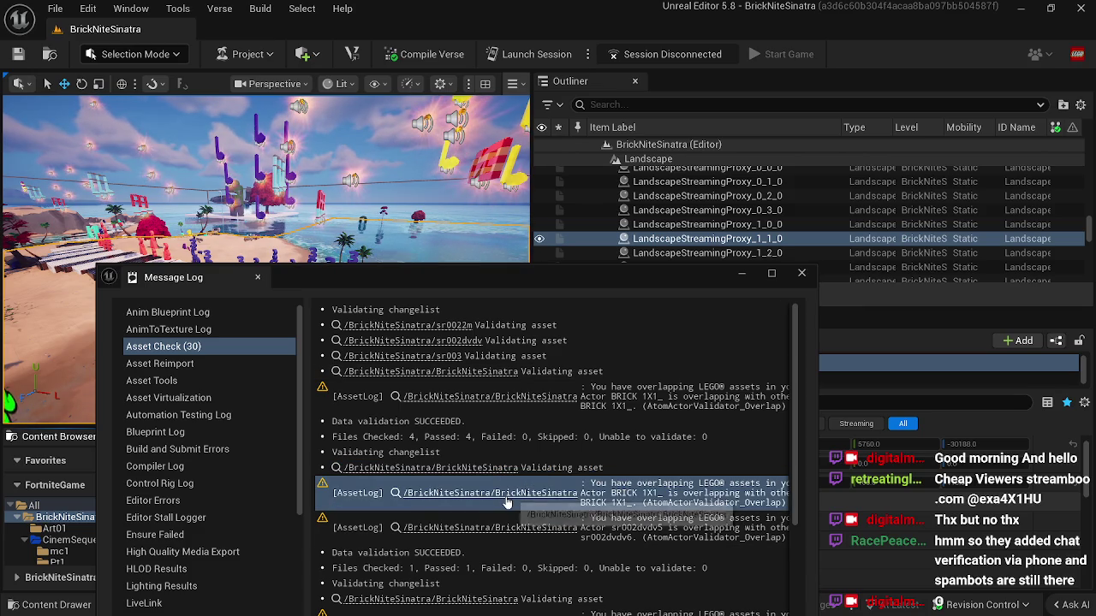
{"action": "left_click", "coordinate": [489, 374]}
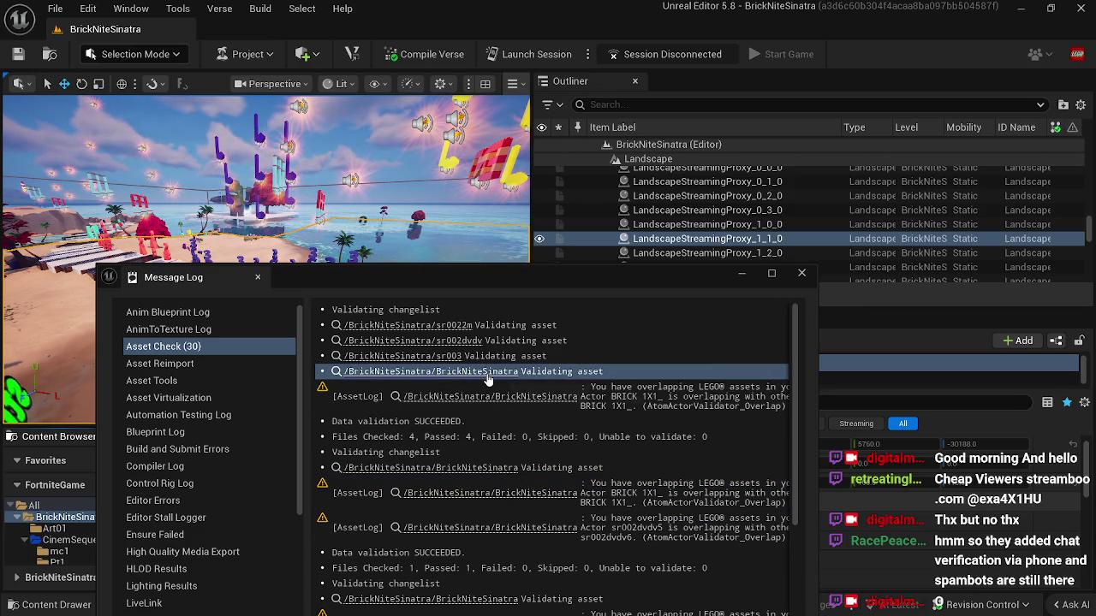
{"action": "left_click", "coordinate": [490, 403]}
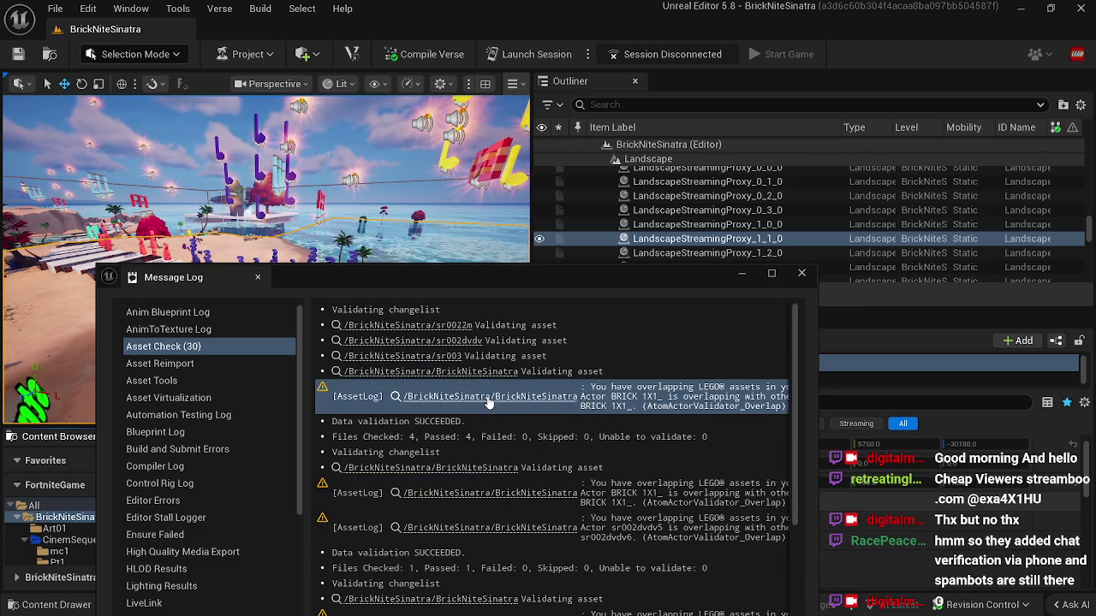
{"action": "left_click", "coordinate": [802, 272]}
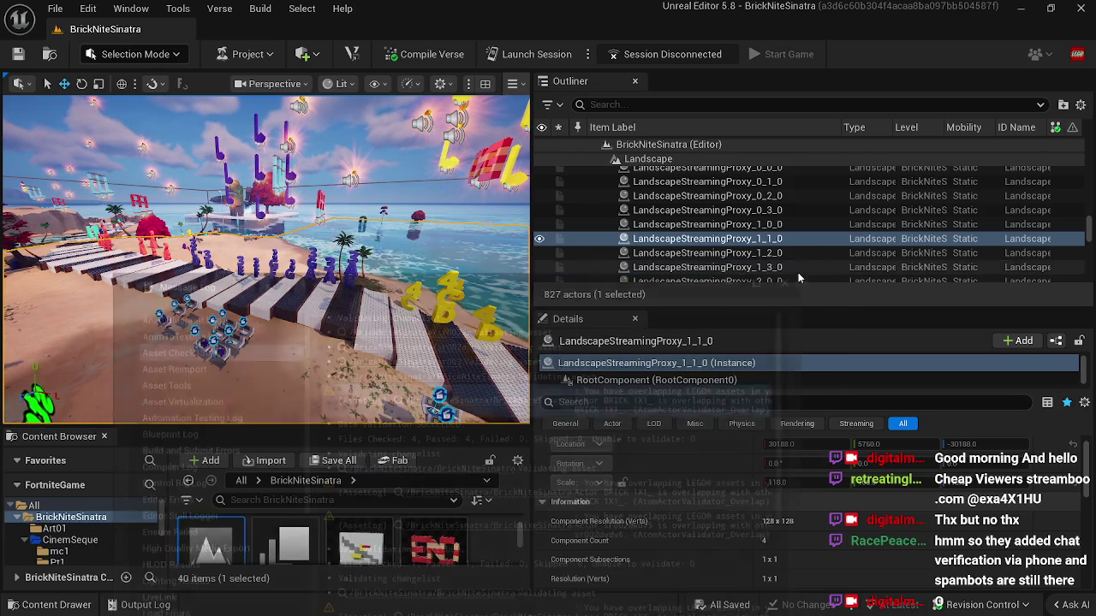
{"action": "left_click_drag", "start_coordinate": [304, 355], "coordinate": [283, 310]}
Step: Save the level, fly over the piano keys, and select Cinematic Sequence Device8 on the console
{"action": "left_click", "coordinate": [17, 54]}
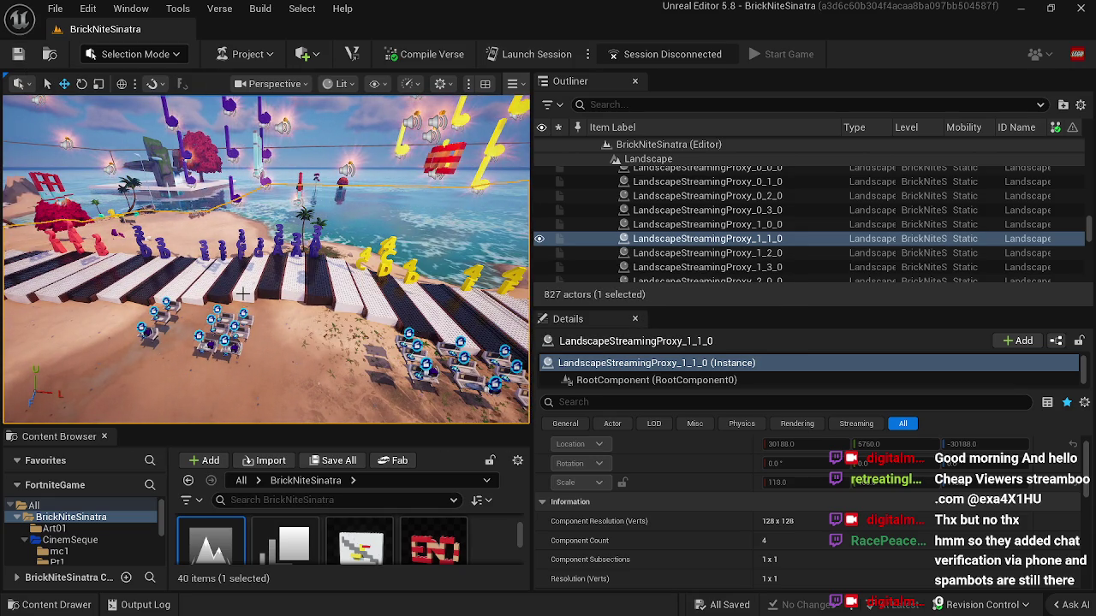
{"action": "left_click_drag", "start_coordinate": [275, 353], "coordinate": [357, 337]}
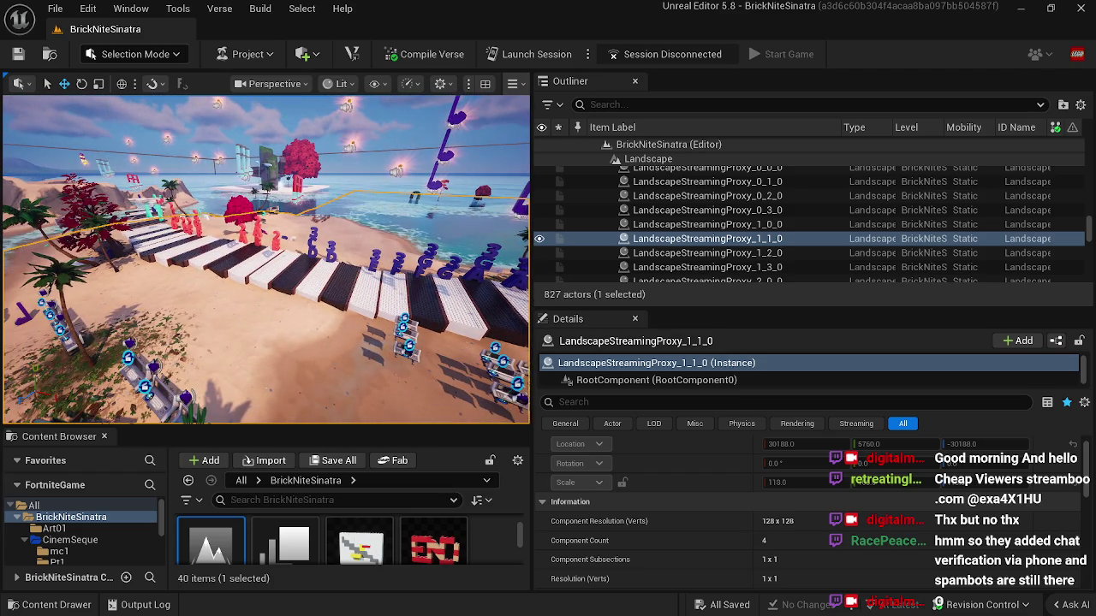
{"action": "left_click_drag", "start_coordinate": [275, 342], "coordinate": [291, 339]}
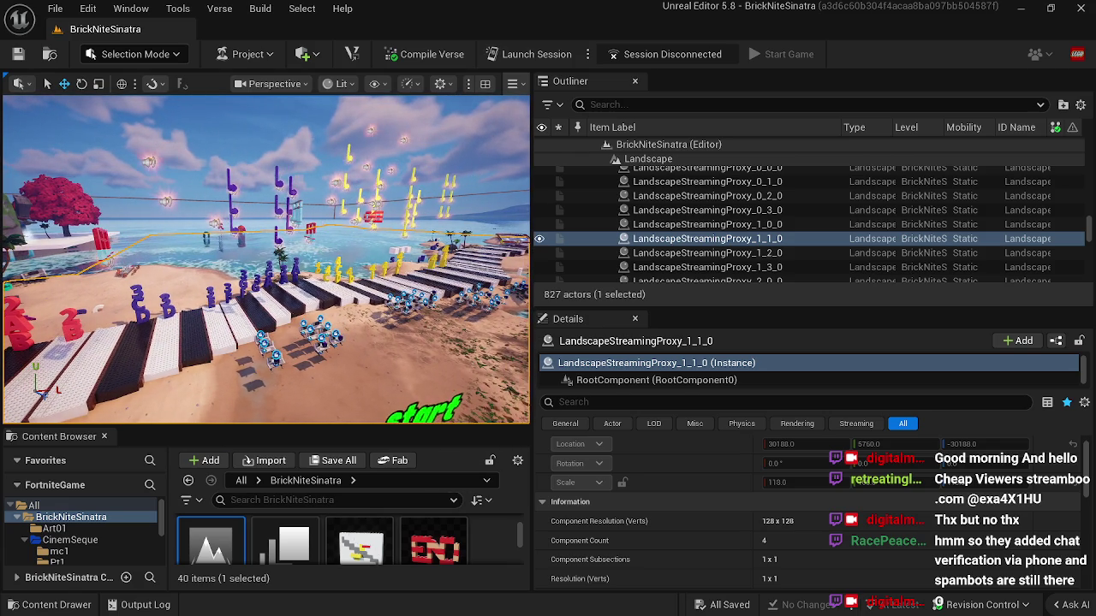
{"action": "left_click_drag", "start_coordinate": [291, 339], "coordinate": [262, 252]}
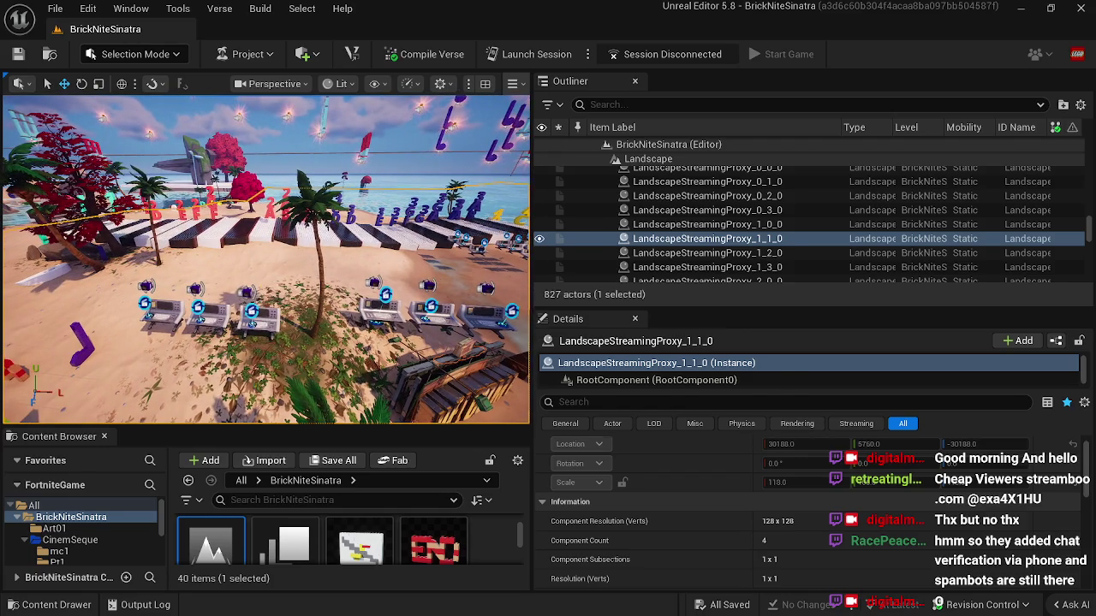
{"action": "left_click", "coordinate": [253, 318]}
{"action": "left_click", "coordinate": [250, 315]}
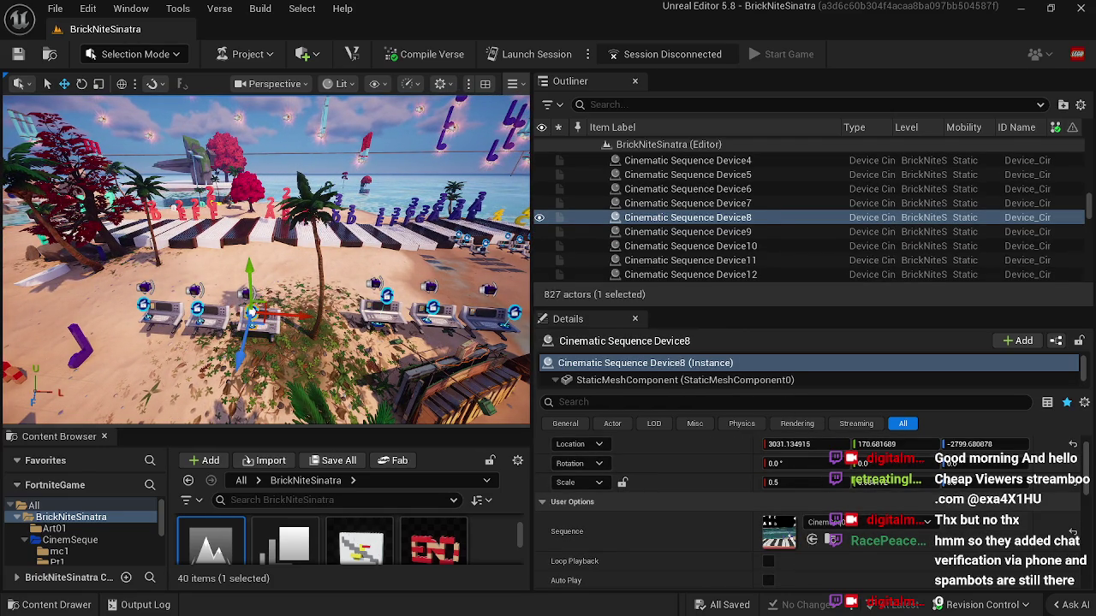
Step: Select the midi note handler devices a1a2ga3 and b1b2ga3 and a cinematic sequence device
{"action": "left_click", "coordinate": [269, 326]}
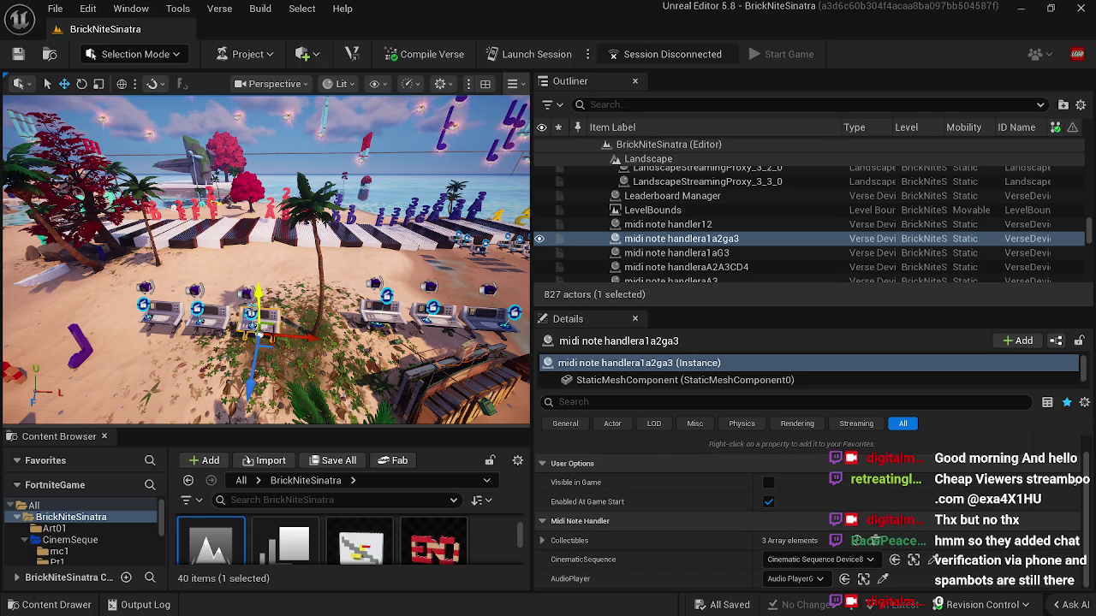
{"action": "left_click", "coordinate": [253, 324]}
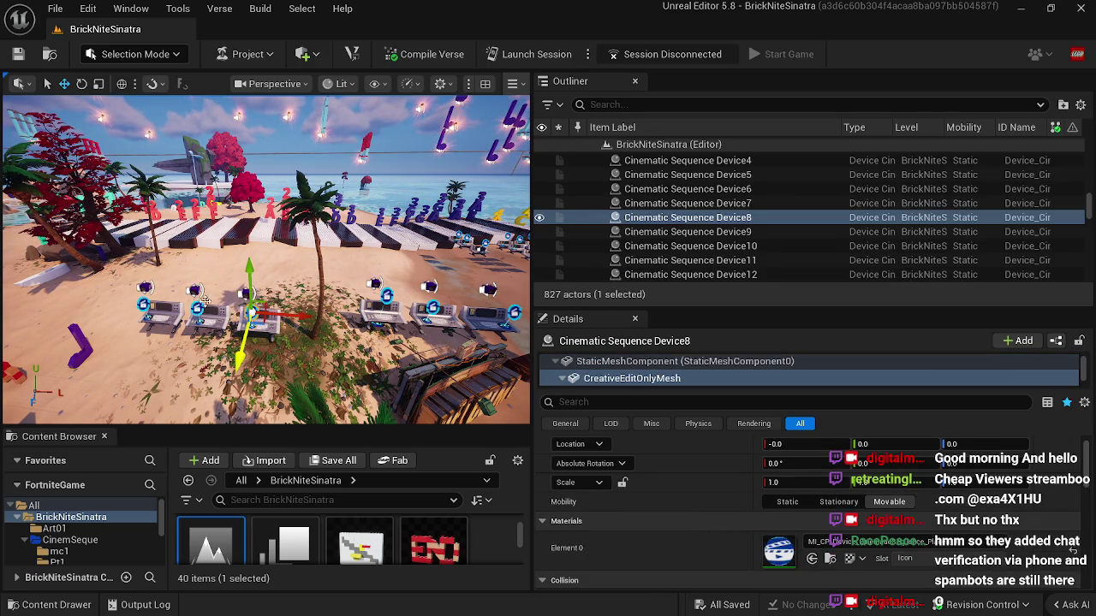
{"action": "left_click", "coordinate": [225, 322]}
Step: Drag the yellow-purple ye4fgfsddsd brick mesh from the Content Browser onto the beach
{"action": "scroll", "coordinate": [359, 538], "scroll_direction": "down", "scroll_amount": 3}
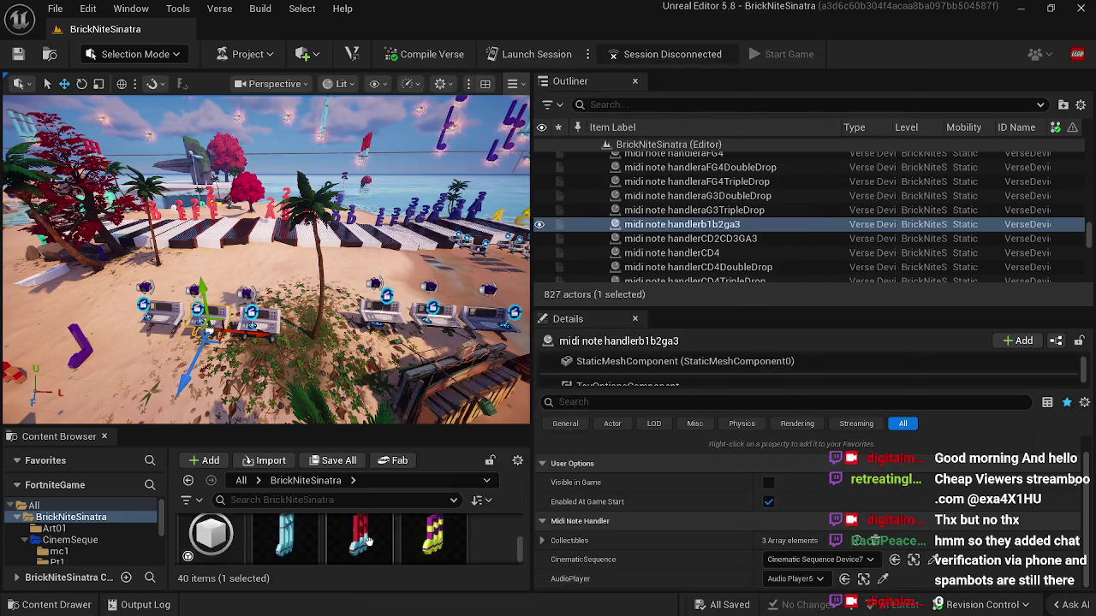
{"action": "mouse_move", "coordinate": [385, 547]}
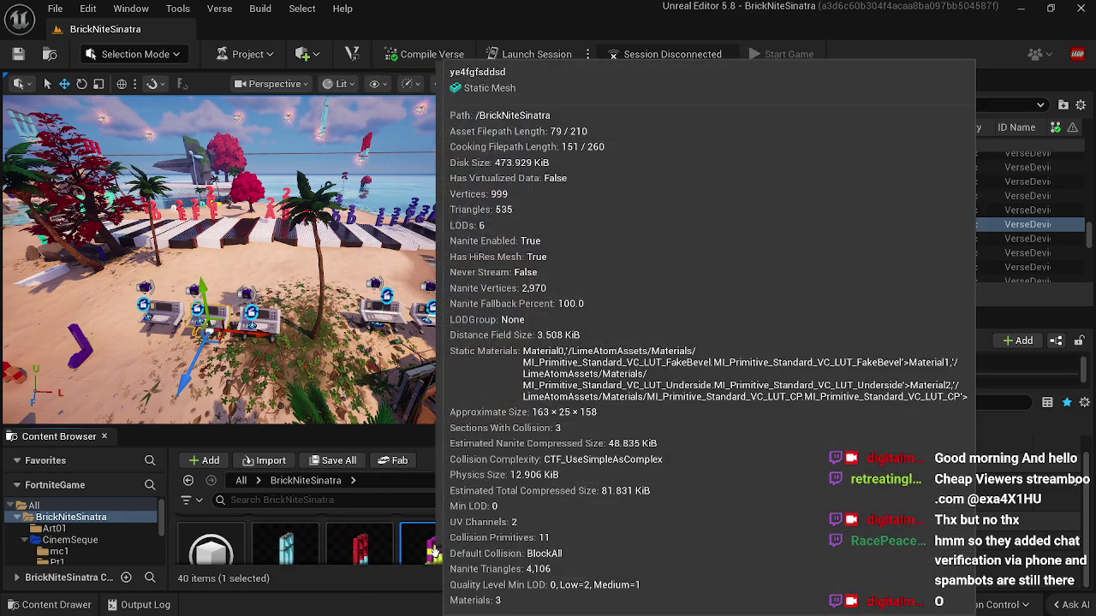
{"action": "right_click", "coordinate": [435, 548]}
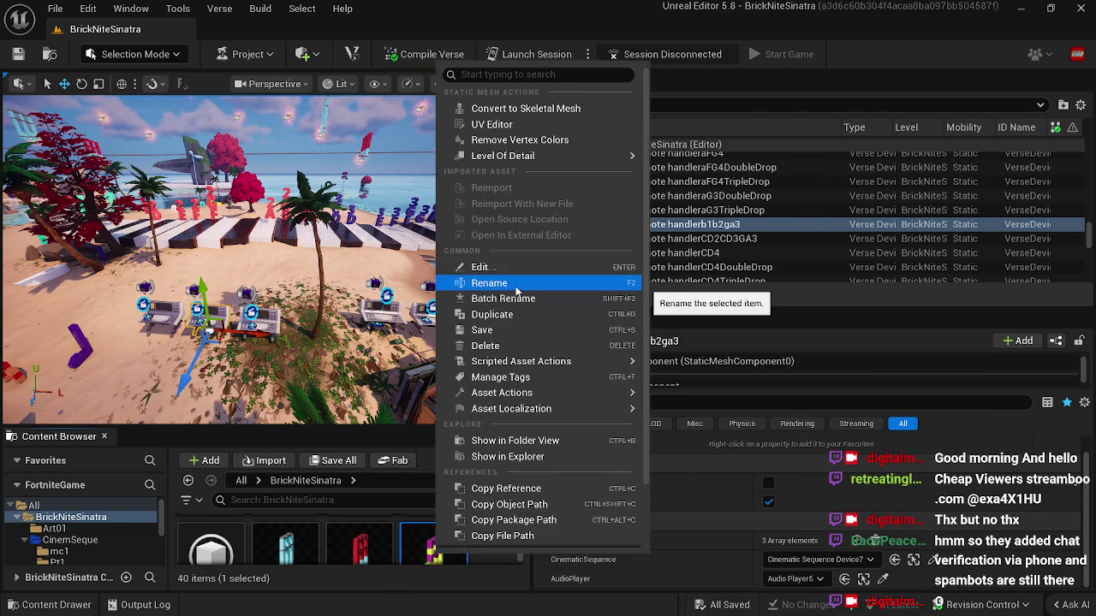
{"action": "left_click", "coordinate": [500, 560]}
{"action": "mouse_move", "coordinate": [265, 257]}
{"action": "left_mouse_down"}
{"action": "mouse_move", "coordinate": [279, 249]}
{"action": "mouse_move", "coordinate": [247, 204]}
{"action": "mouse_move", "coordinate": [279, 199]}
{"action": "left_mouse_up"}
{"action": "left_click", "coordinate": [435, 552]}
{"action": "left_click_drag", "start_coordinate": [435, 552], "coordinate": [244, 272]}
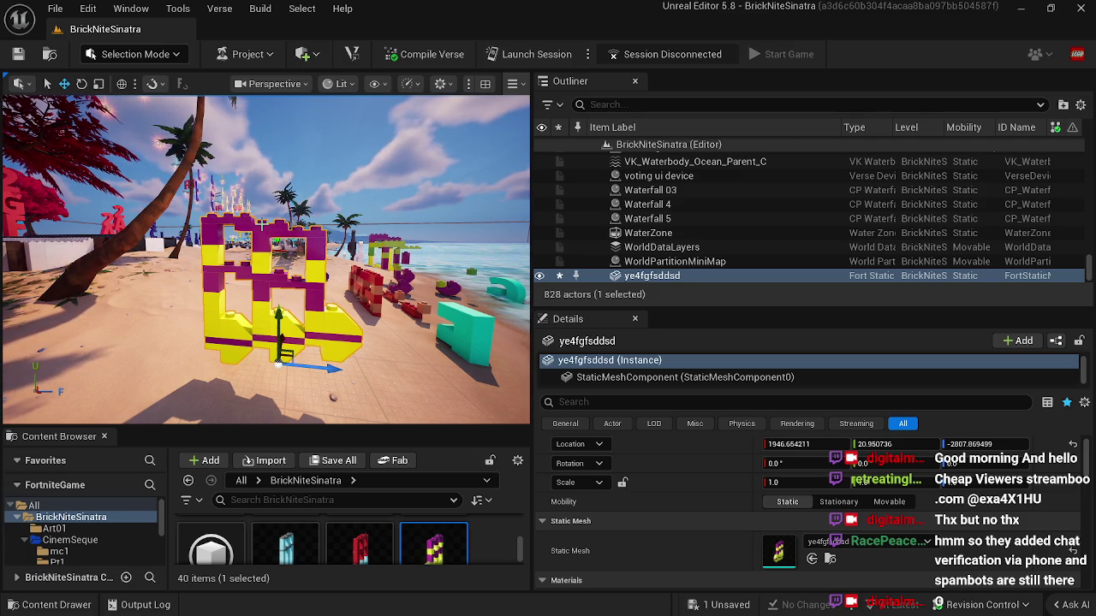
{"action": "left_click", "coordinate": [133, 55]}
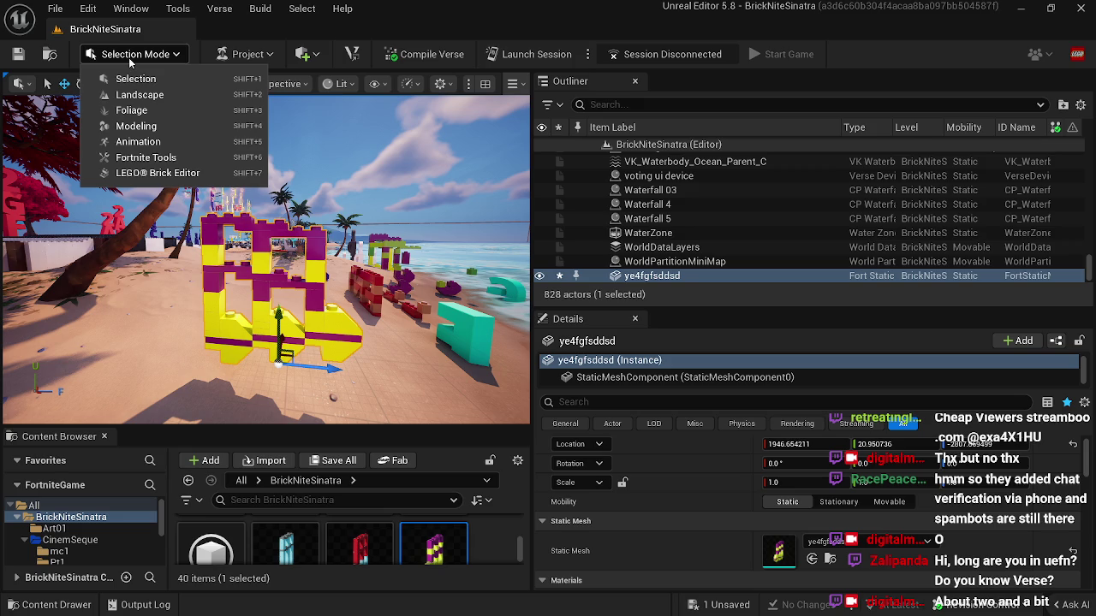
{"action": "left_click", "coordinate": [147, 321]}
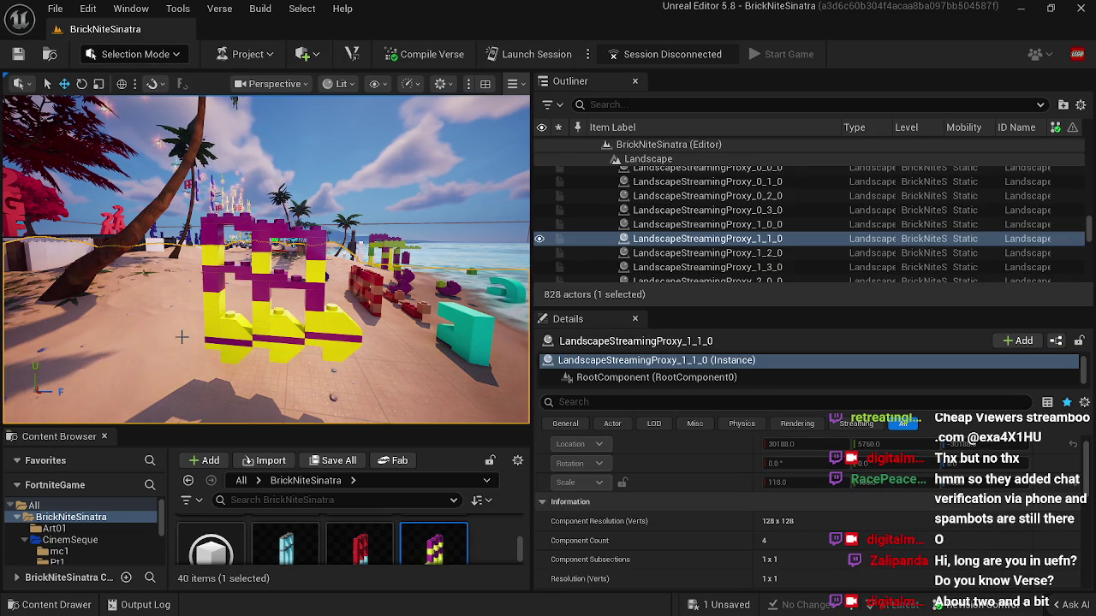
{"action": "left_click", "coordinate": [279, 338]}
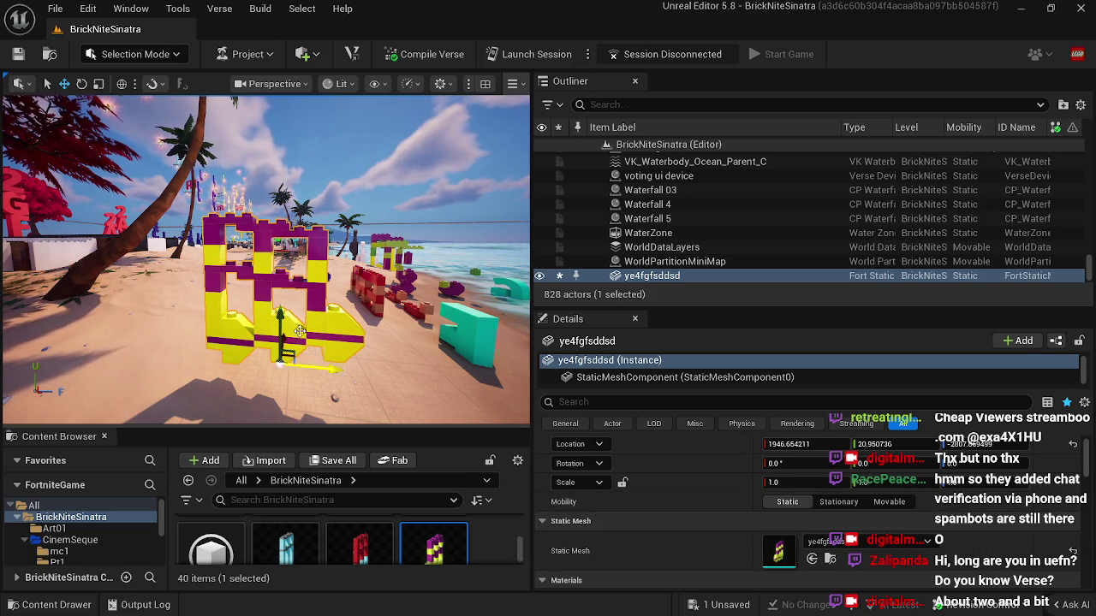
{"action": "left_click", "coordinate": [132, 56]}
Step: In LEGO brick editing mode, choose White as brick colour and separate the build into individual bricks
{"action": "left_click", "coordinate": [141, 173]}
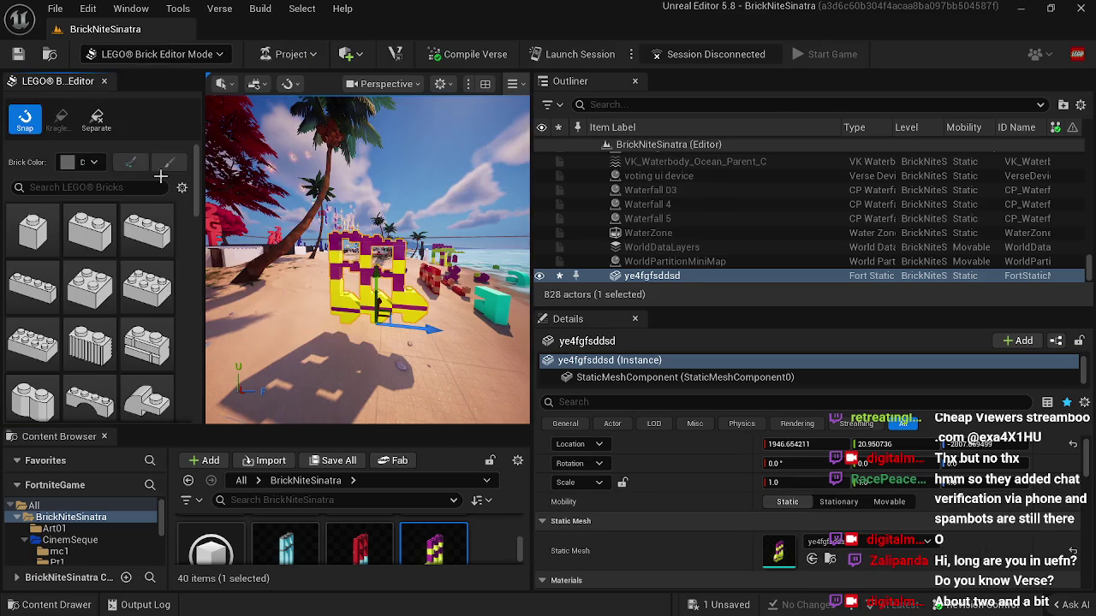
{"action": "left_click", "coordinate": [88, 162]}
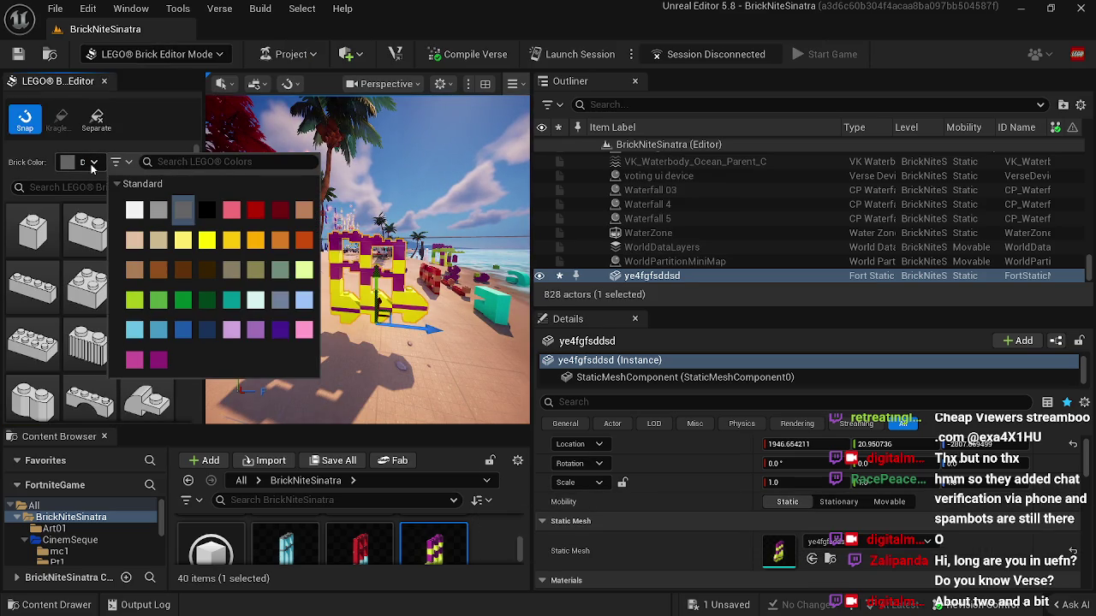
{"action": "left_click", "coordinate": [134, 210]}
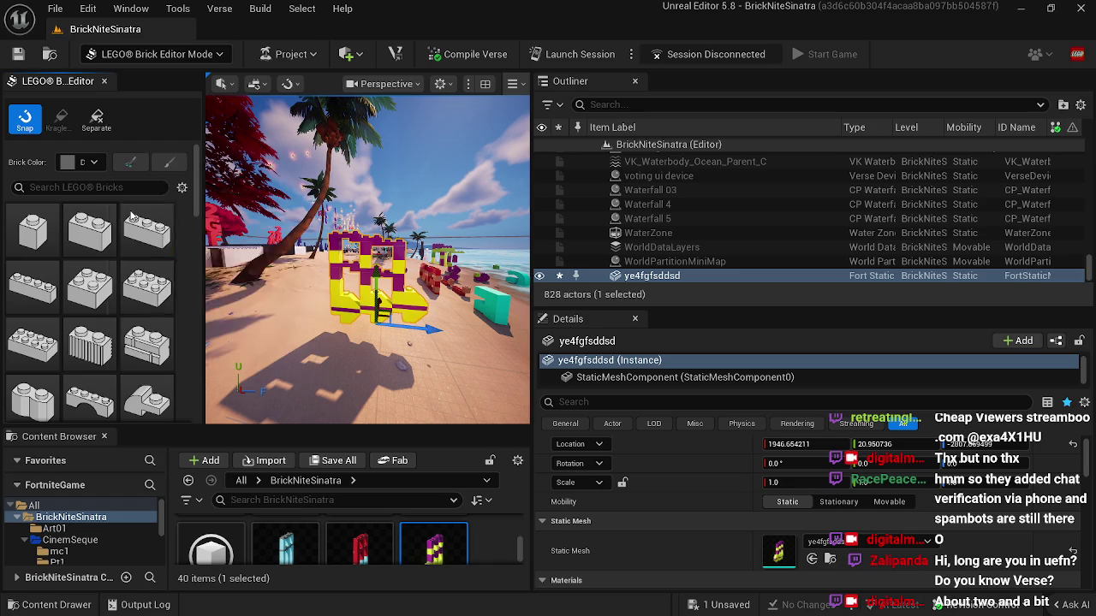
{"action": "key", "text": "f"}
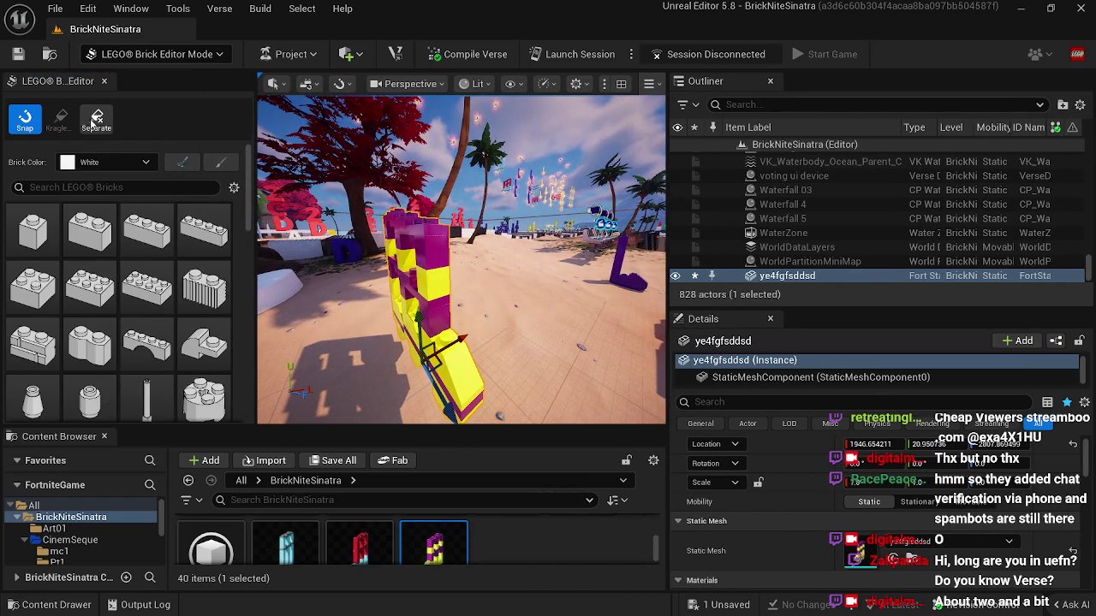
{"action": "left_click", "coordinate": [96, 120]}
{"action": "key", "text": "f"}
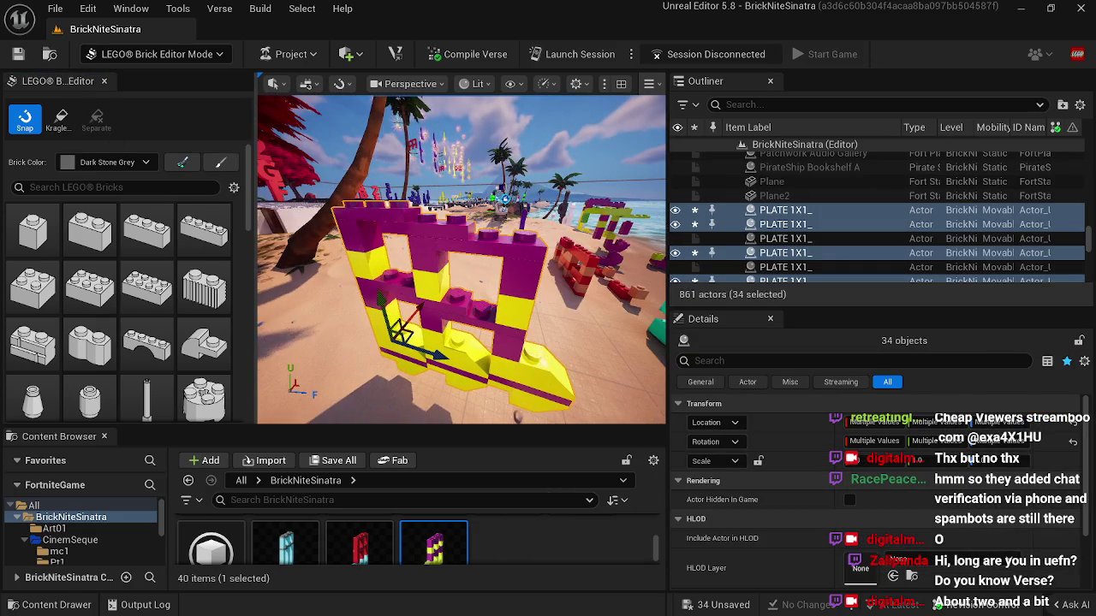
Step: Move a 1x3 plate to the build's back right and paint a 1x1 brick white
{"action": "left_click", "coordinate": [417, 229]}
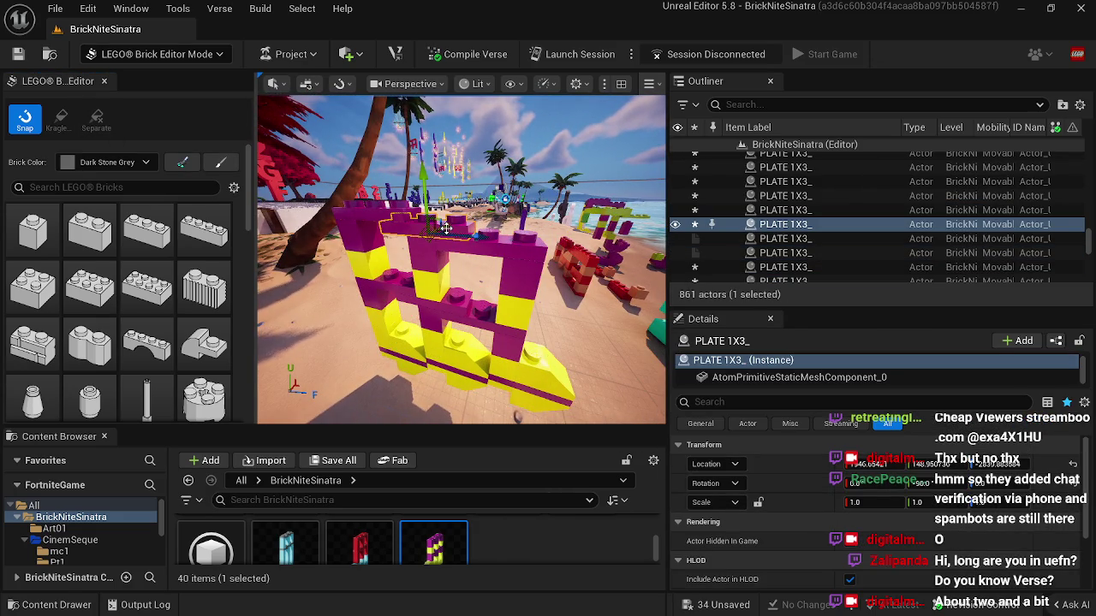
{"action": "mouse_move", "coordinate": [449, 228]}
{"action": "left_mouse_down"}
{"action": "mouse_move", "coordinate": [481, 216]}
{"action": "mouse_move", "coordinate": [450, 241]}
{"action": "left_mouse_up"}
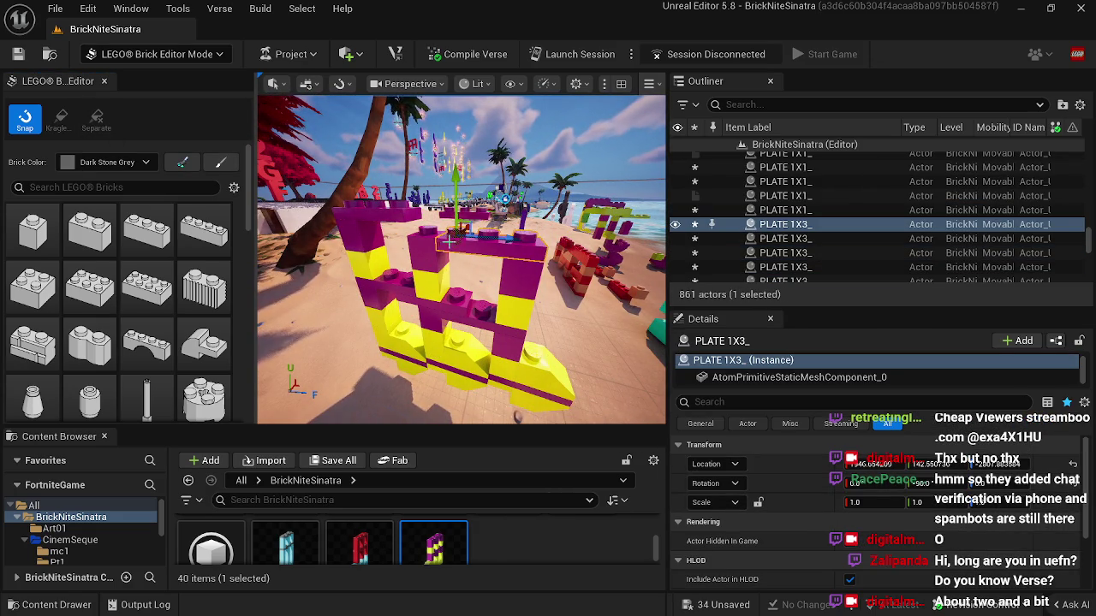
{"action": "left_click", "coordinate": [435, 242]}
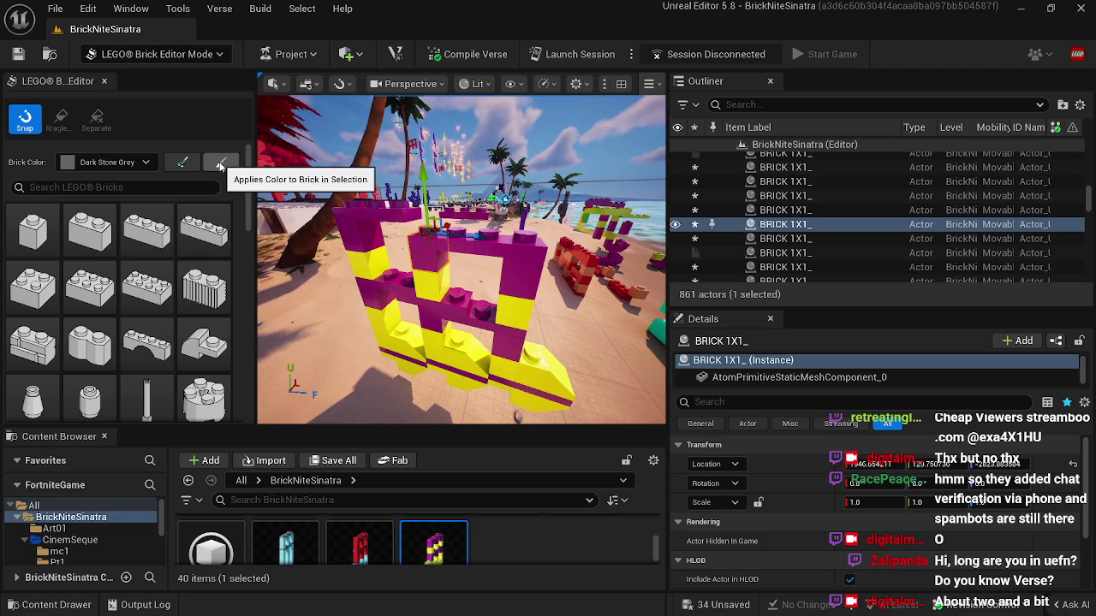
{"action": "left_click", "coordinate": [147, 162]}
{"action": "left_click", "coordinate": [186, 210]}
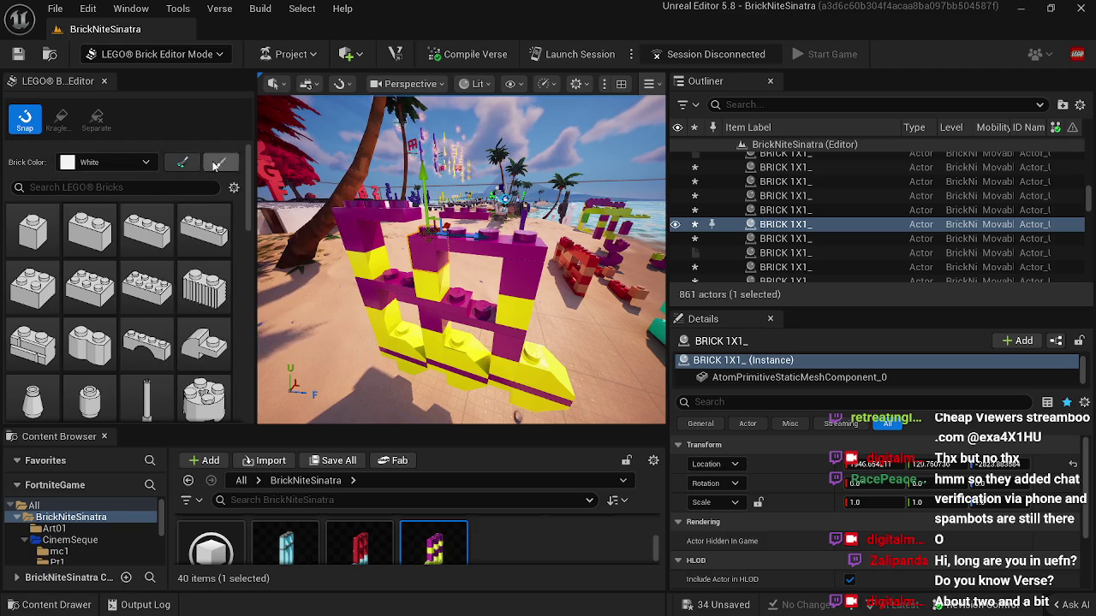
Step: Delete the stray 1x3 plate and apply Bright Red to the magenta 1x3 plate
{"action": "left_click", "coordinate": [428, 289]}
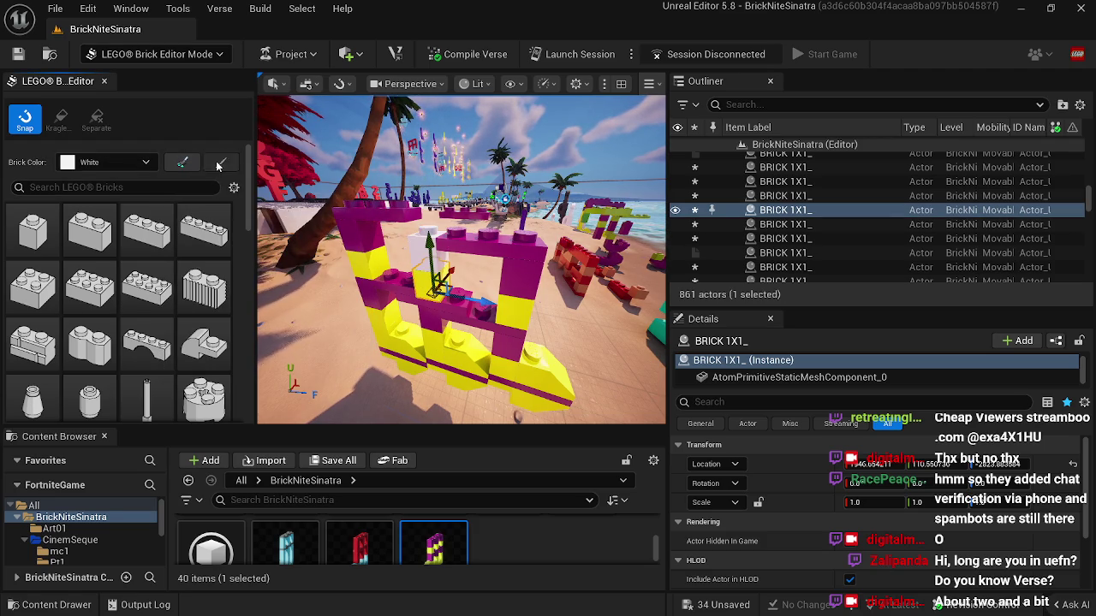
{"action": "left_click", "coordinate": [433, 307]}
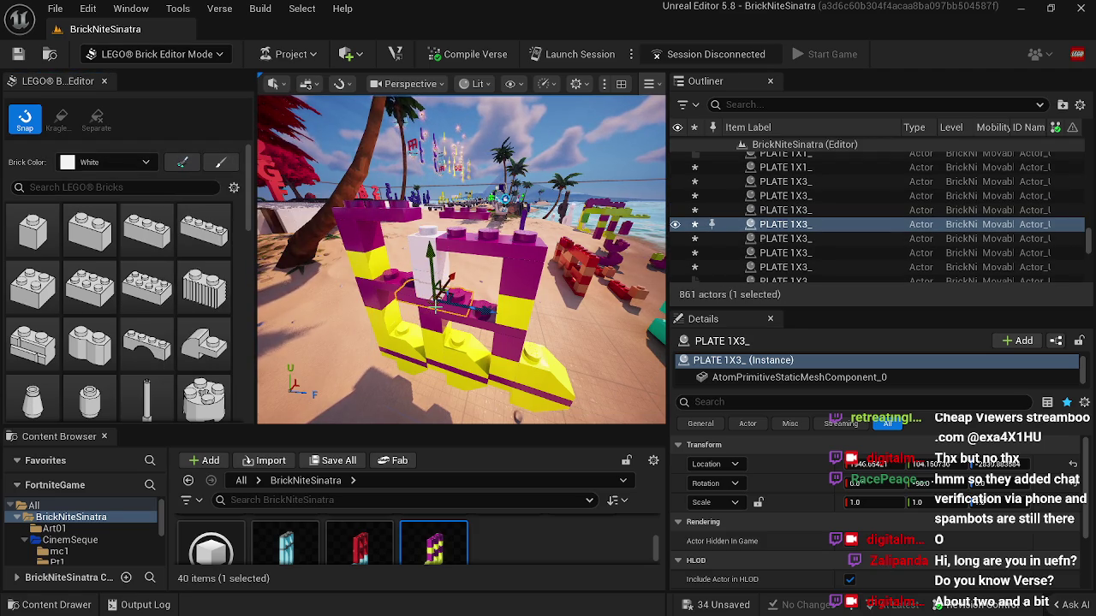
{"action": "key", "text": "Delete"}
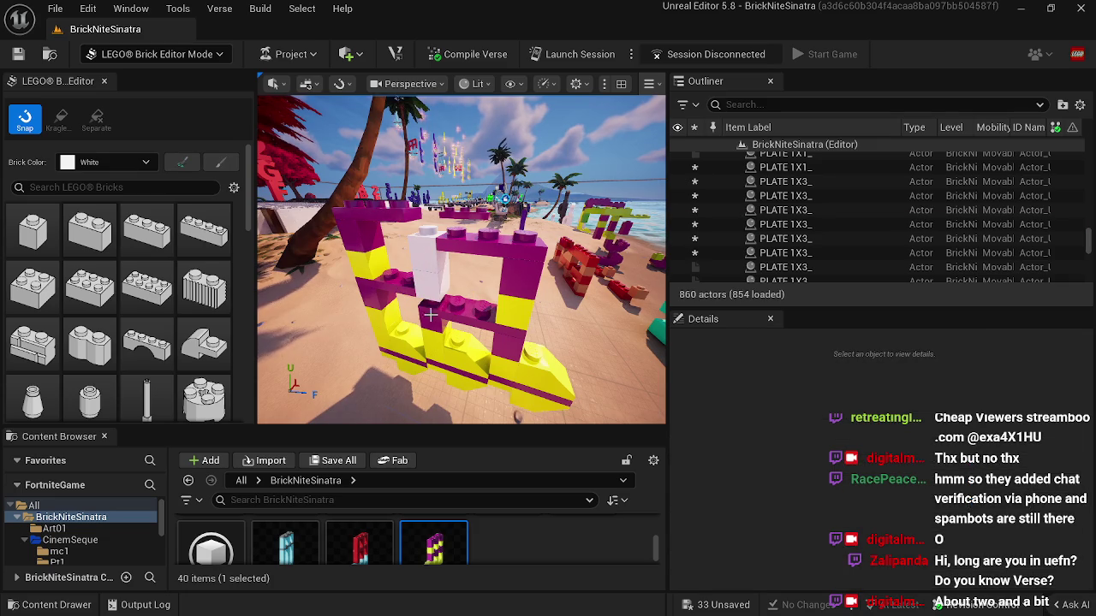
{"action": "left_click", "coordinate": [434, 324]}
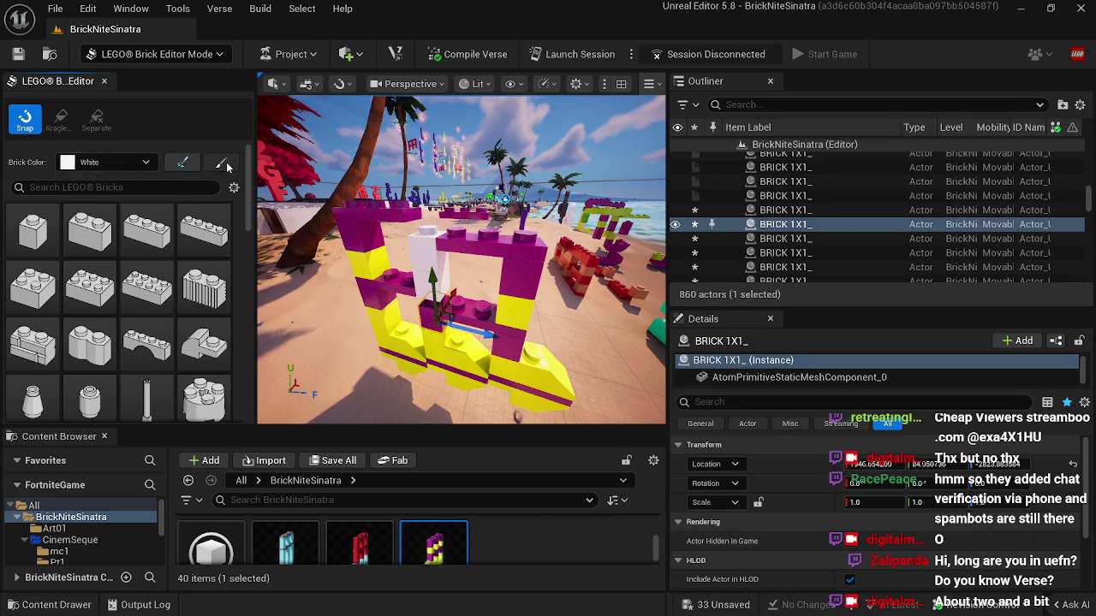
{"action": "left_click", "coordinate": [437, 344]}
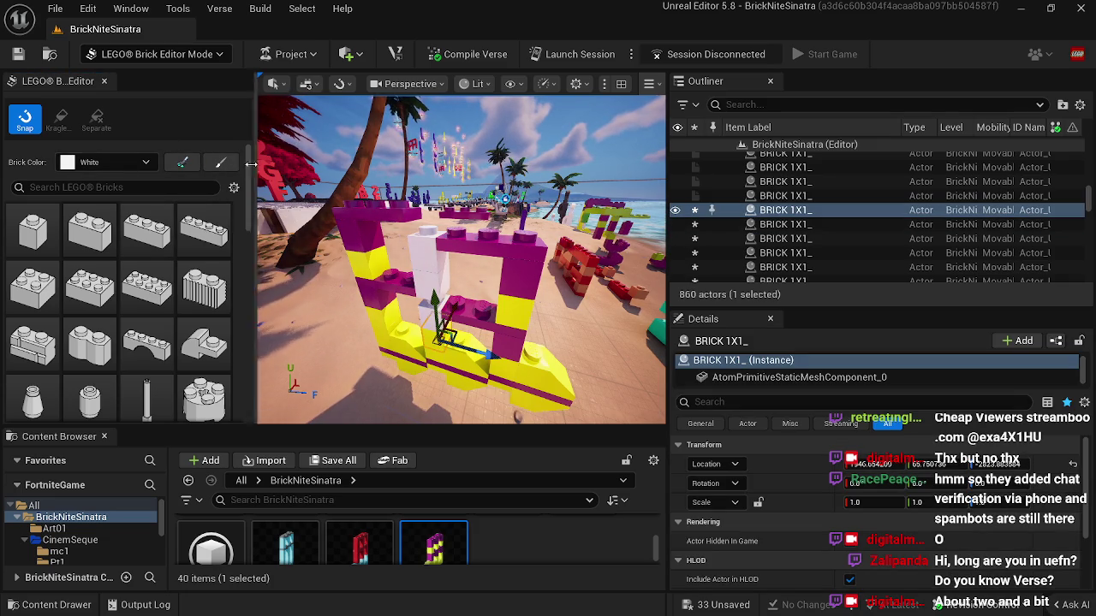
{"action": "left_click", "coordinate": [439, 358]}
{"action": "left_click", "coordinate": [476, 317]}
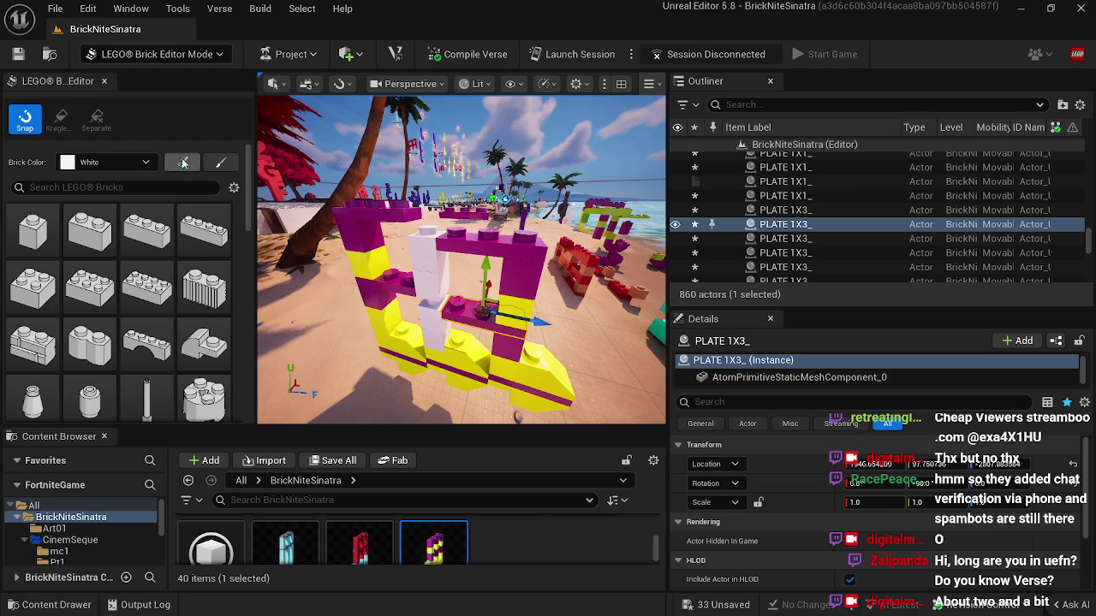
{"action": "left_click", "coordinate": [147, 162]}
Step: Paint the selected plate Bright Red, then pick pillar bricks and top 1x3 plates
{"action": "left_click", "coordinate": [336, 202]}
{"action": "left_click", "coordinate": [224, 165]}
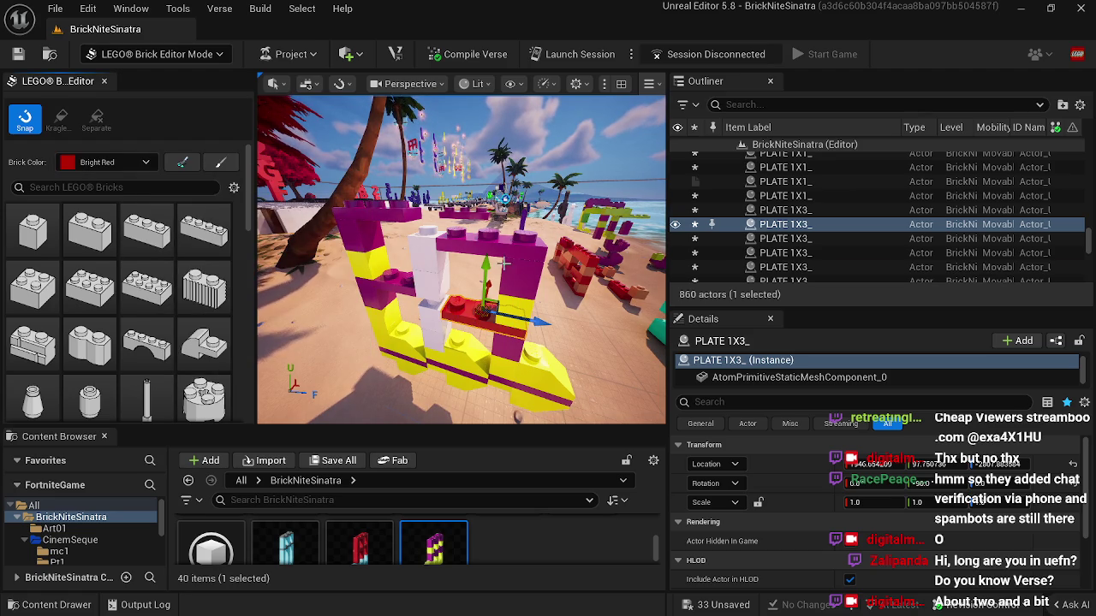
{"action": "left_click", "coordinate": [521, 288]}
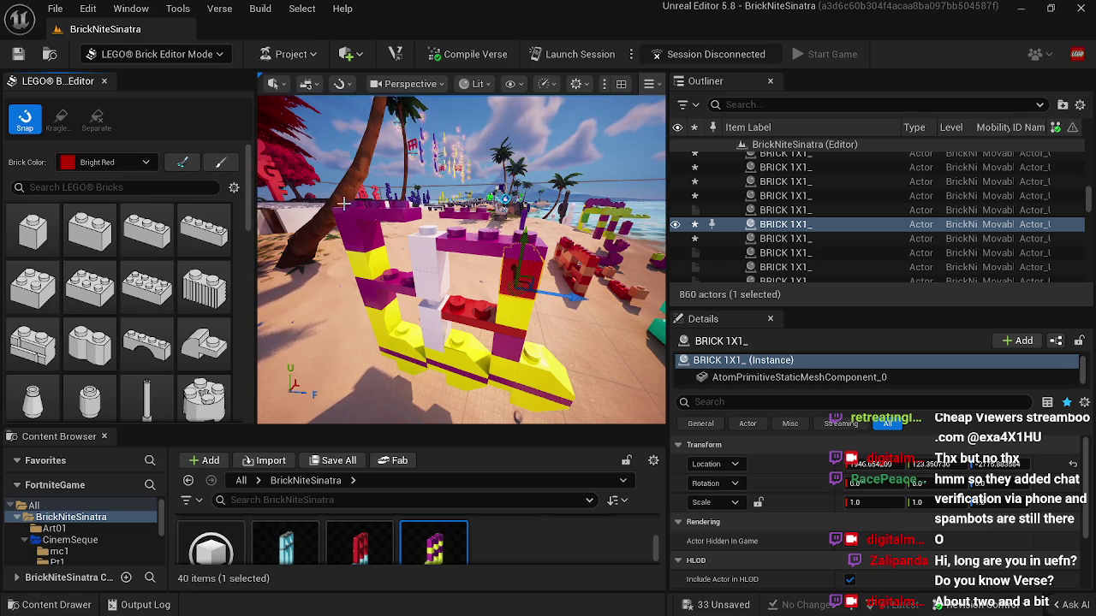
{"action": "left_click", "coordinate": [469, 242]}
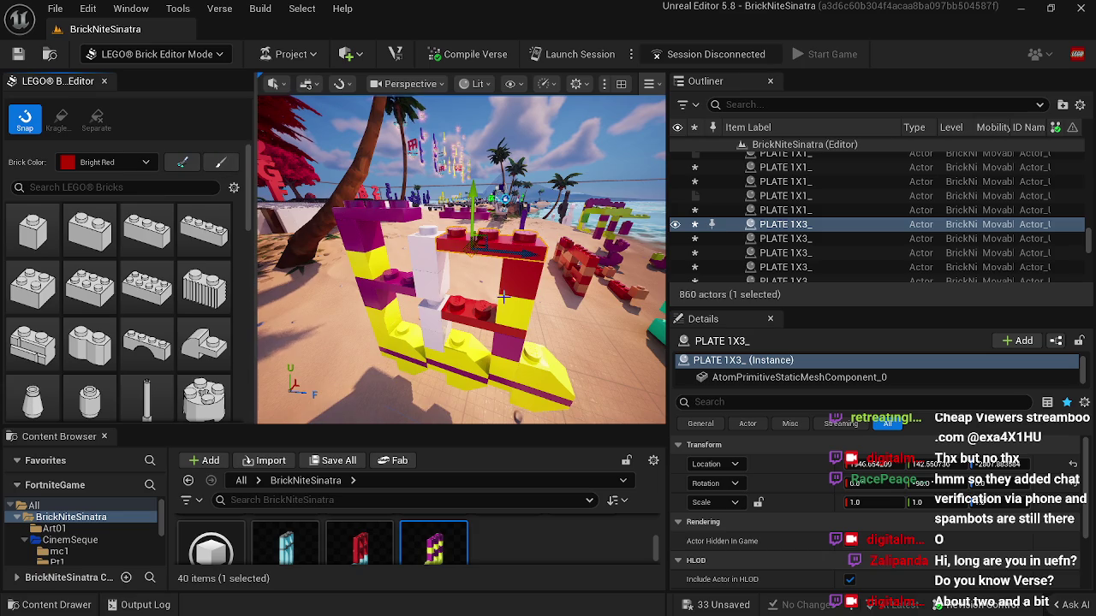
{"action": "left_click", "coordinate": [507, 315]}
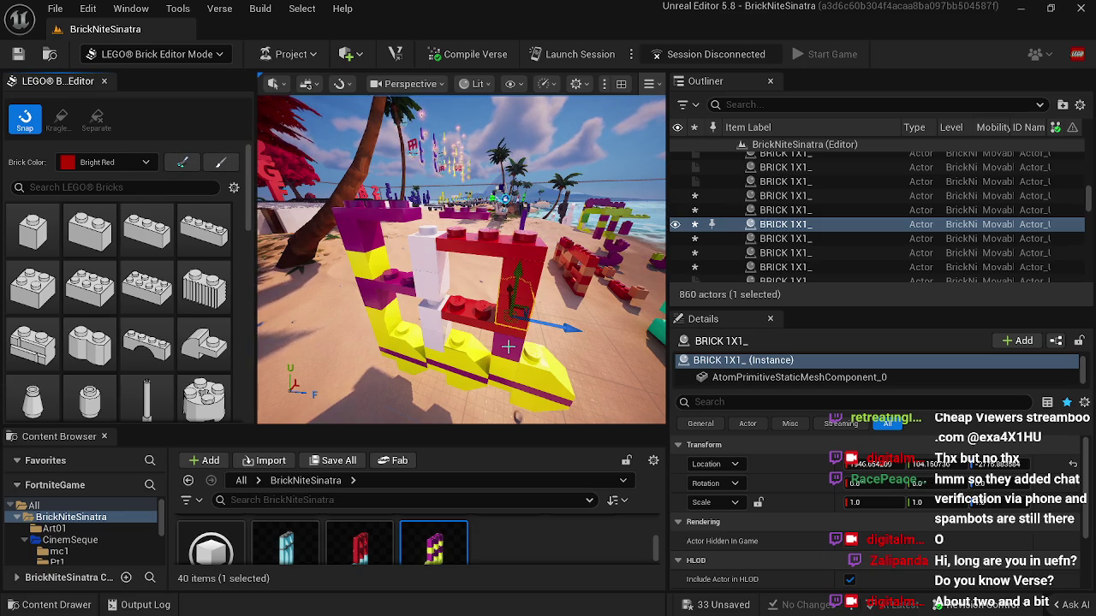
{"action": "left_click", "coordinate": [511, 353]}
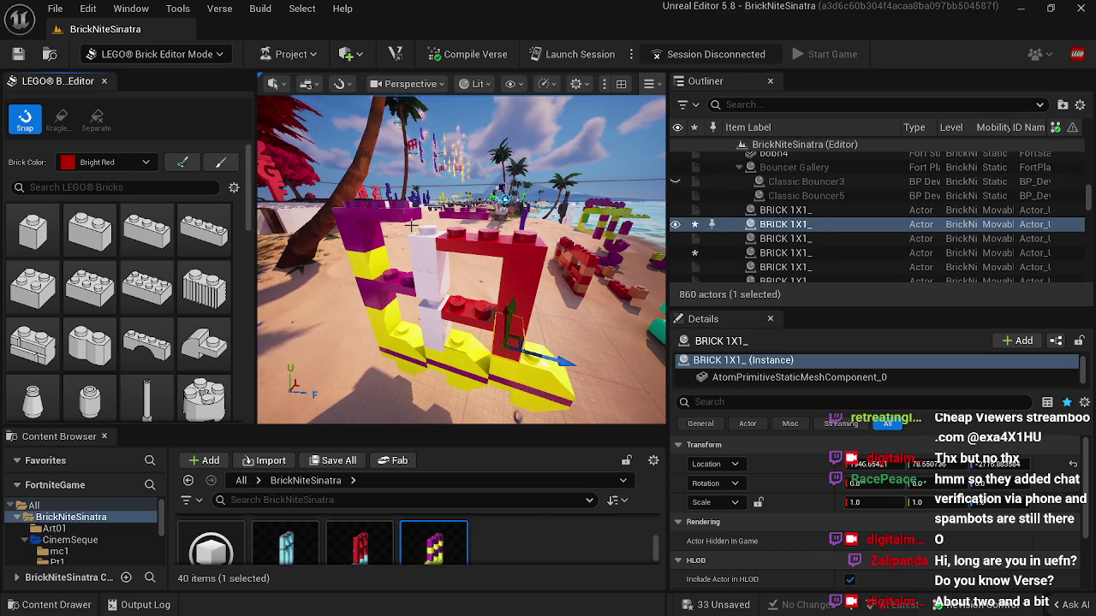
{"action": "left_click", "coordinate": [387, 218]}
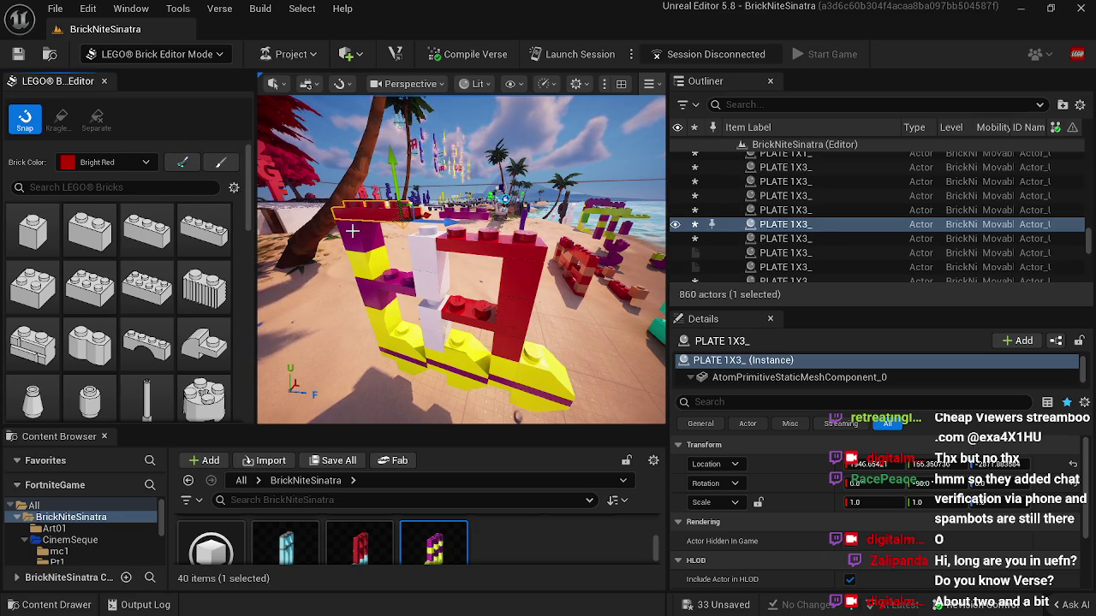
{"action": "key", "text": "ctrl+z"}
Step: Paint the yellow 45-degree roof tile in the left pillar Bright Red
{"action": "left_click", "coordinate": [367, 266]}
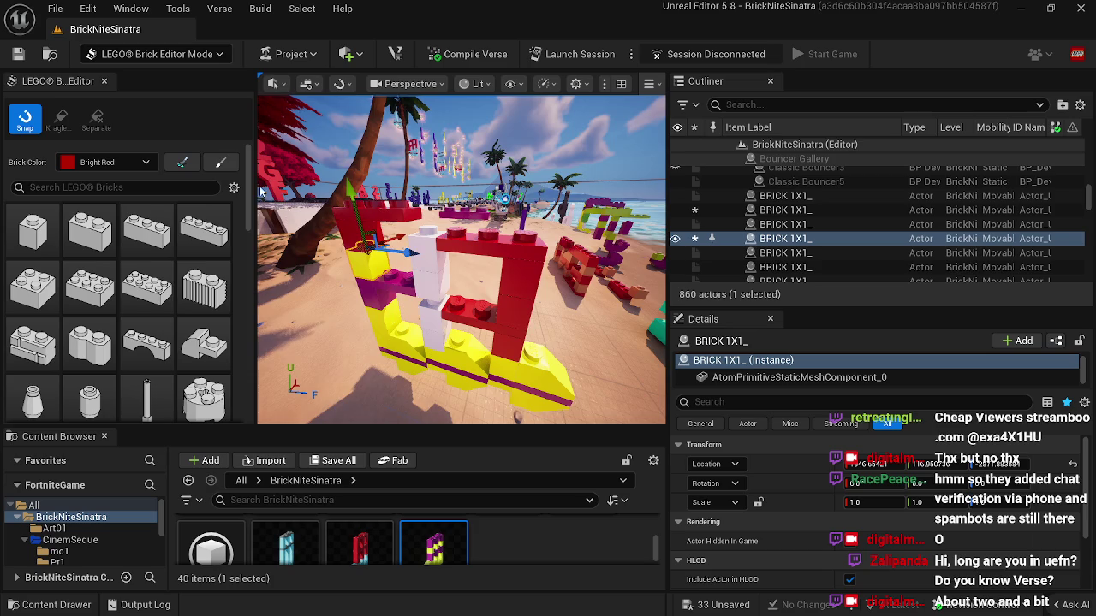
{"action": "left_click", "coordinate": [376, 294]}
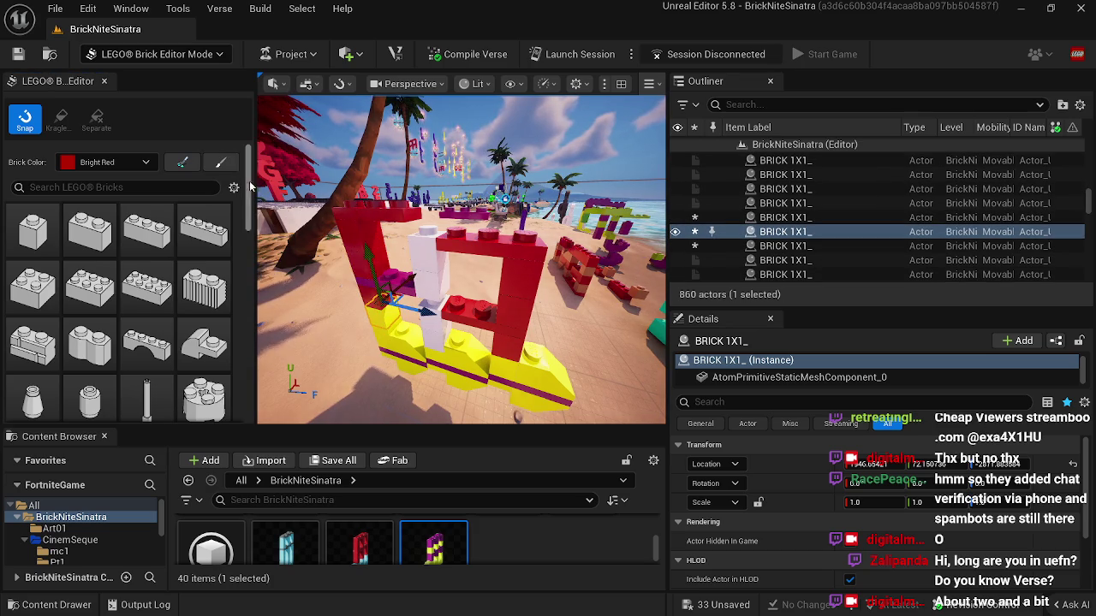
{"action": "left_click", "coordinate": [410, 328]}
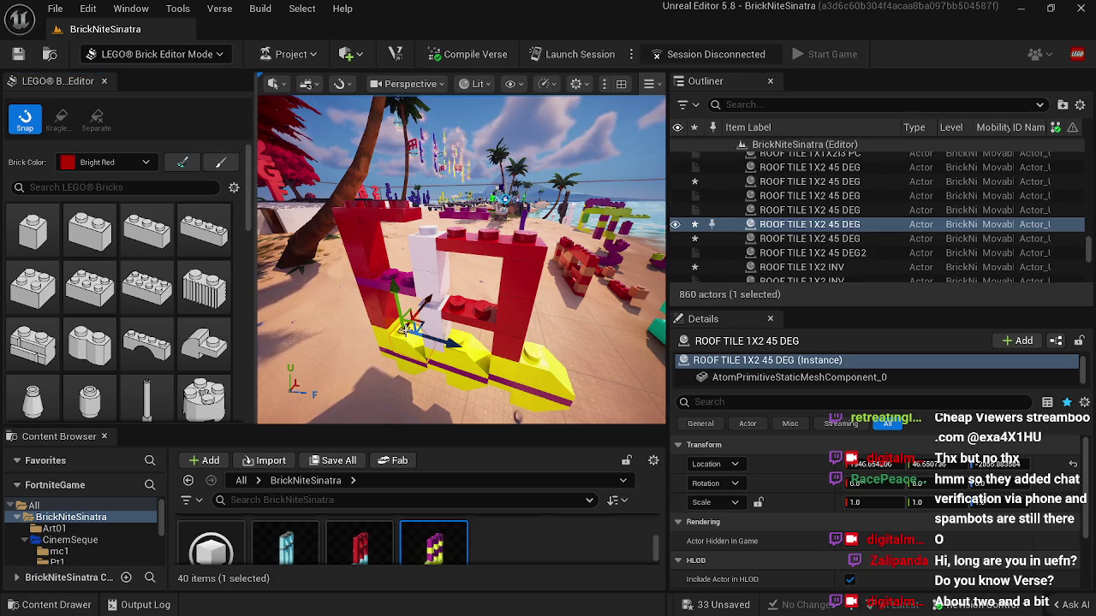
{"action": "left_click", "coordinate": [221, 166]}
Step: Paint an inverted roof tile among the lower plates and roof tiles Bright Red
{"action": "left_click", "coordinate": [411, 359]}
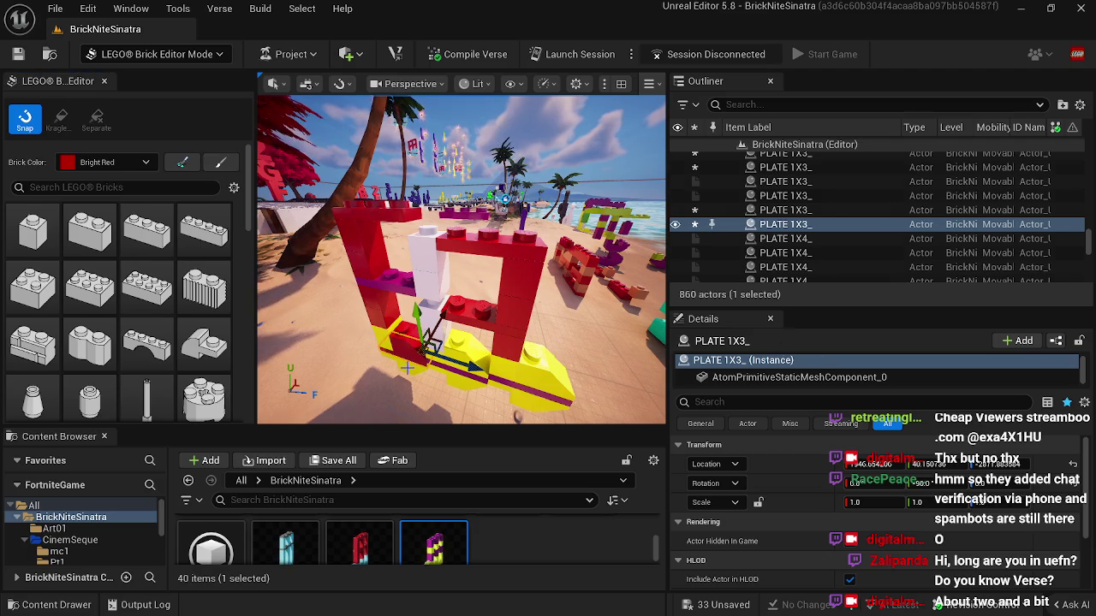
{"action": "left_click", "coordinate": [401, 363]}
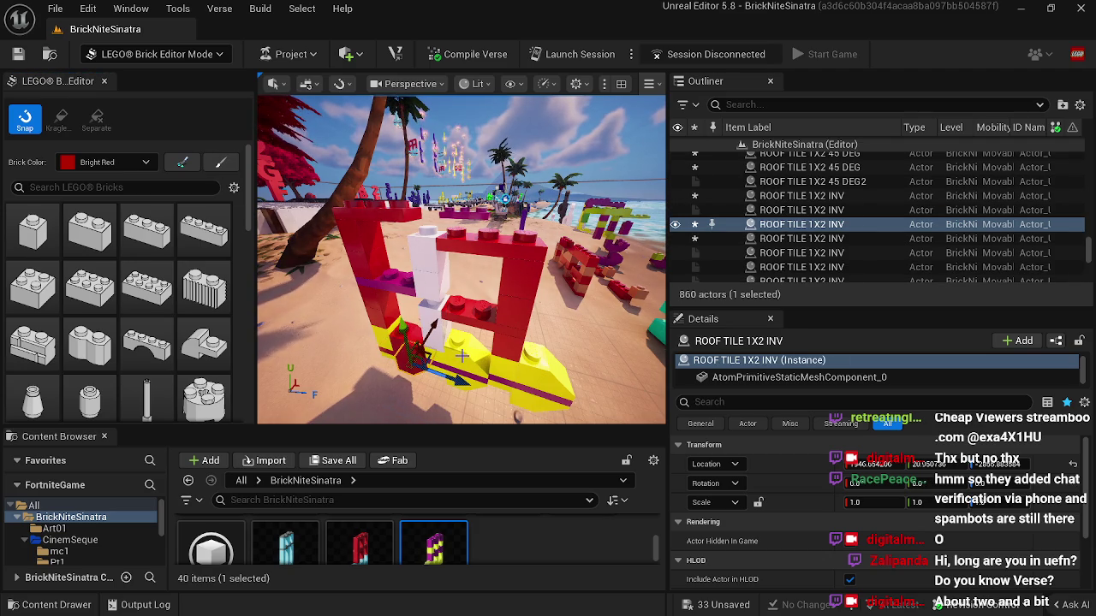
{"action": "left_click", "coordinate": [460, 353]}
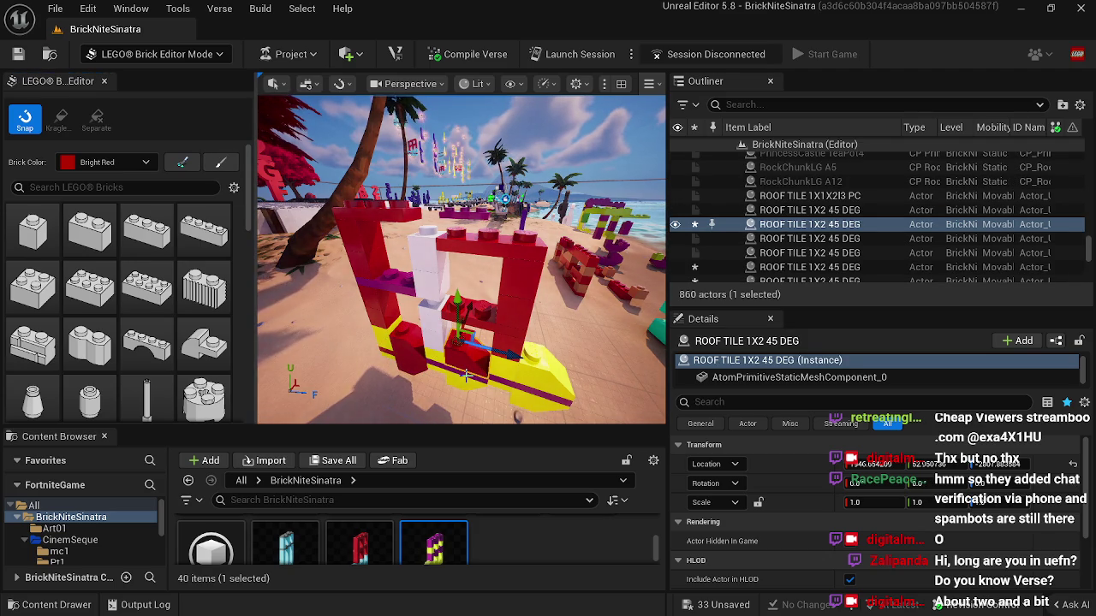
{"action": "left_click", "coordinate": [469, 374]}
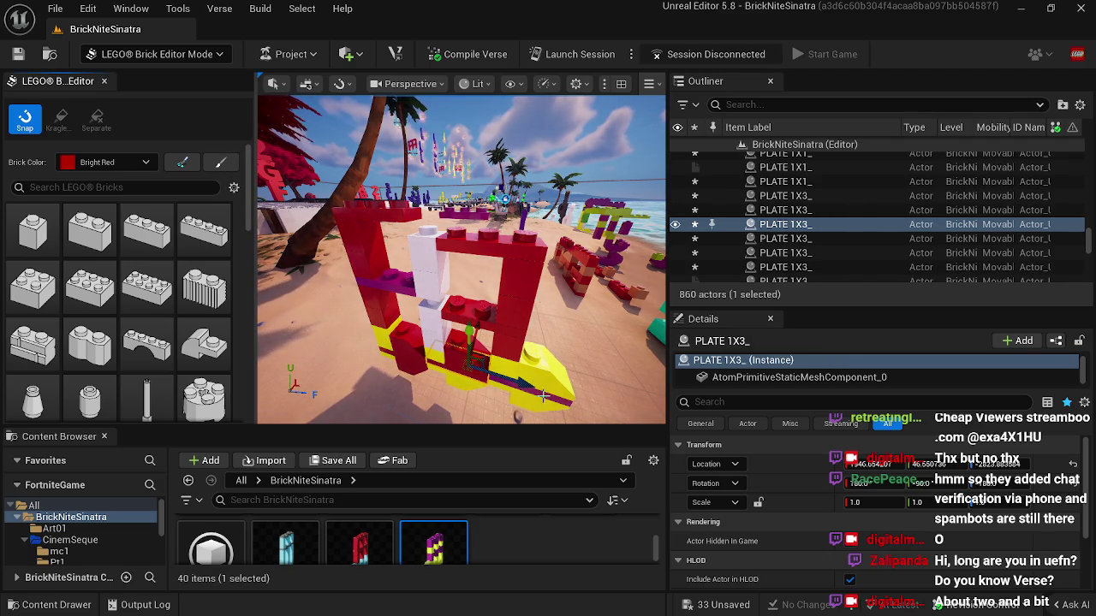
{"action": "left_click", "coordinate": [548, 385]}
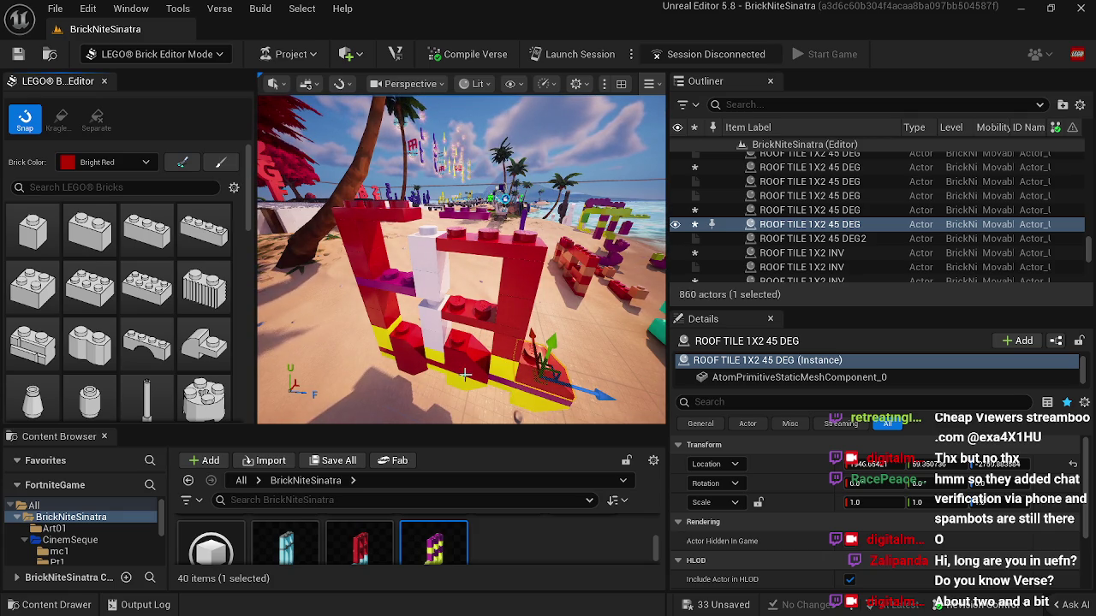
{"action": "left_click", "coordinate": [461, 380]}
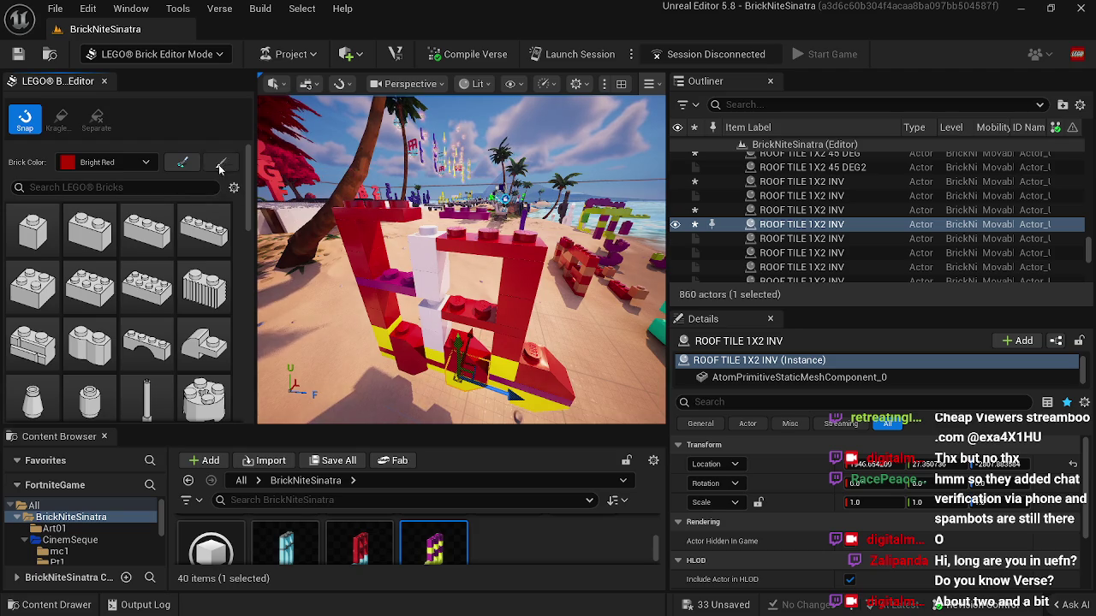
{"action": "left_click", "coordinate": [221, 165]}
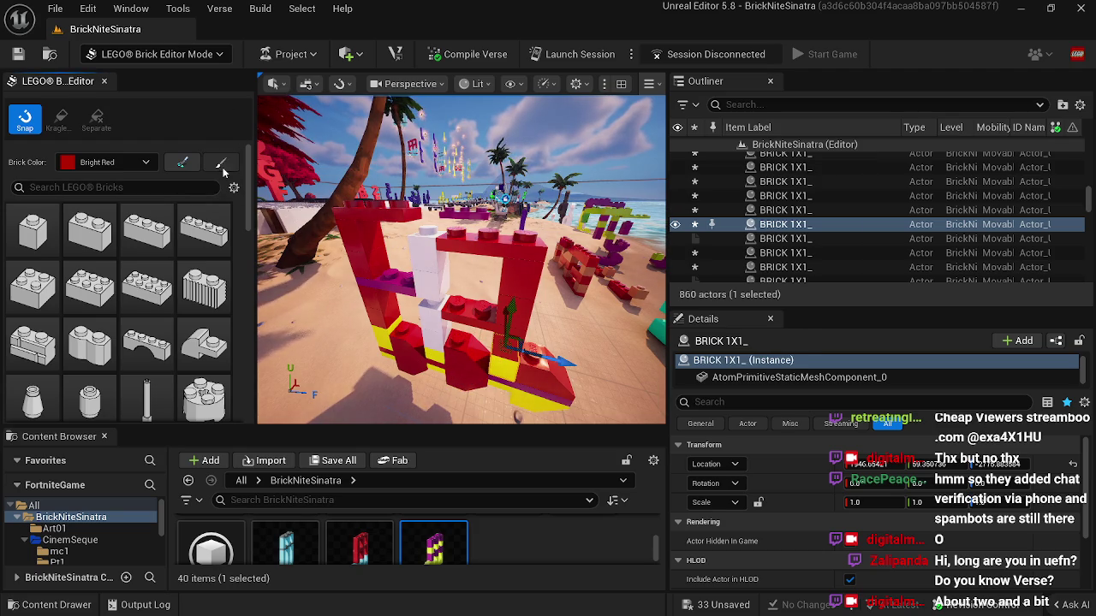
Step: Work through the remaining 1x1 plates and inverted roof tile, ending on the purple ledge plate
{"action": "left_click", "coordinate": [383, 338]}
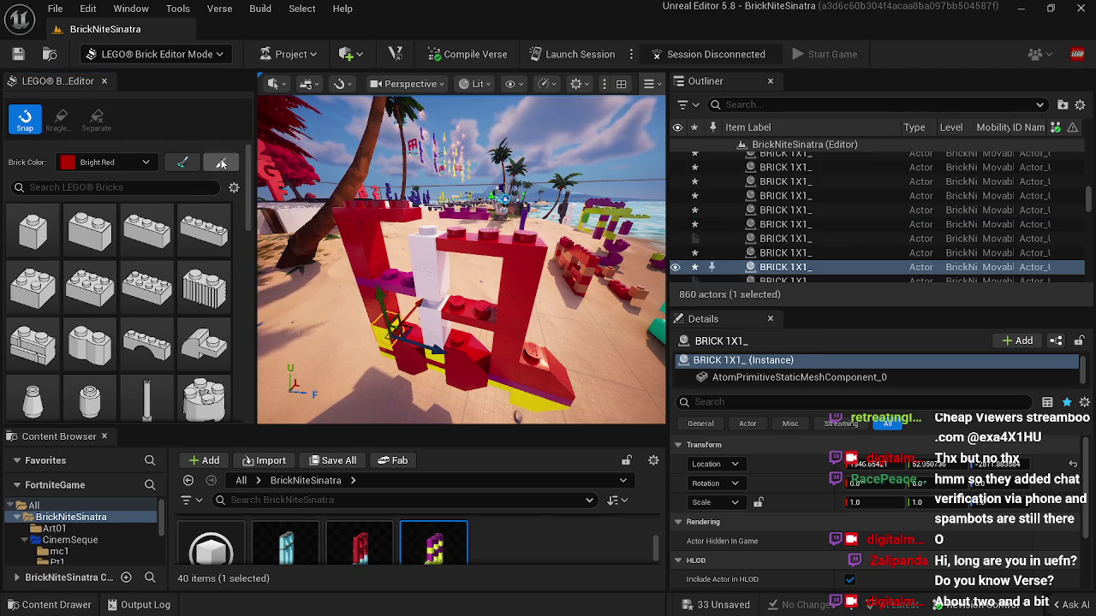
{"action": "left_click", "coordinate": [437, 359]}
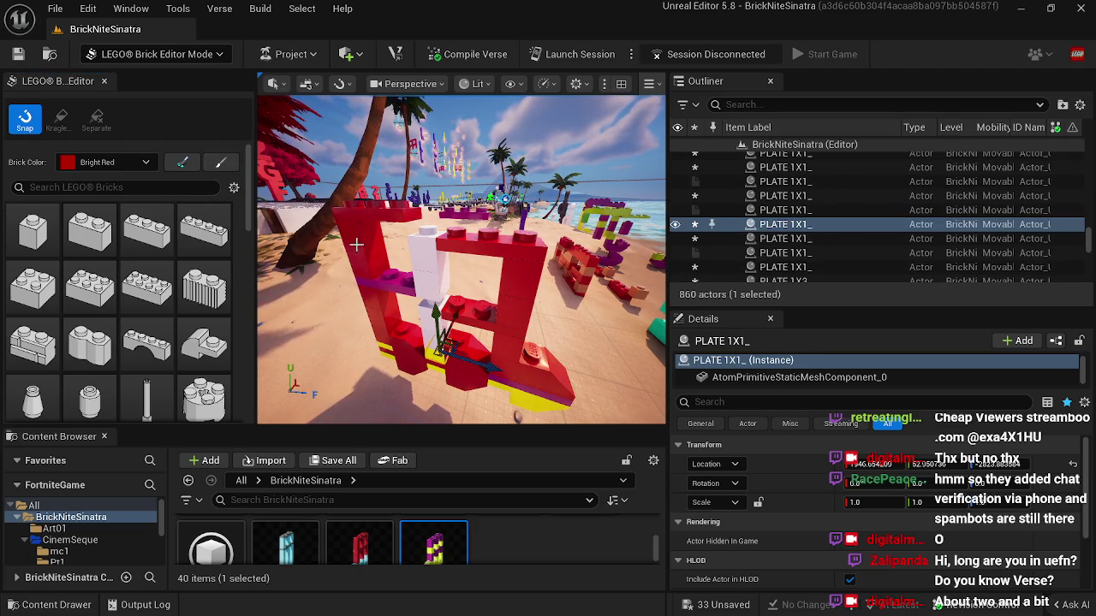
{"action": "left_click", "coordinate": [536, 406]}
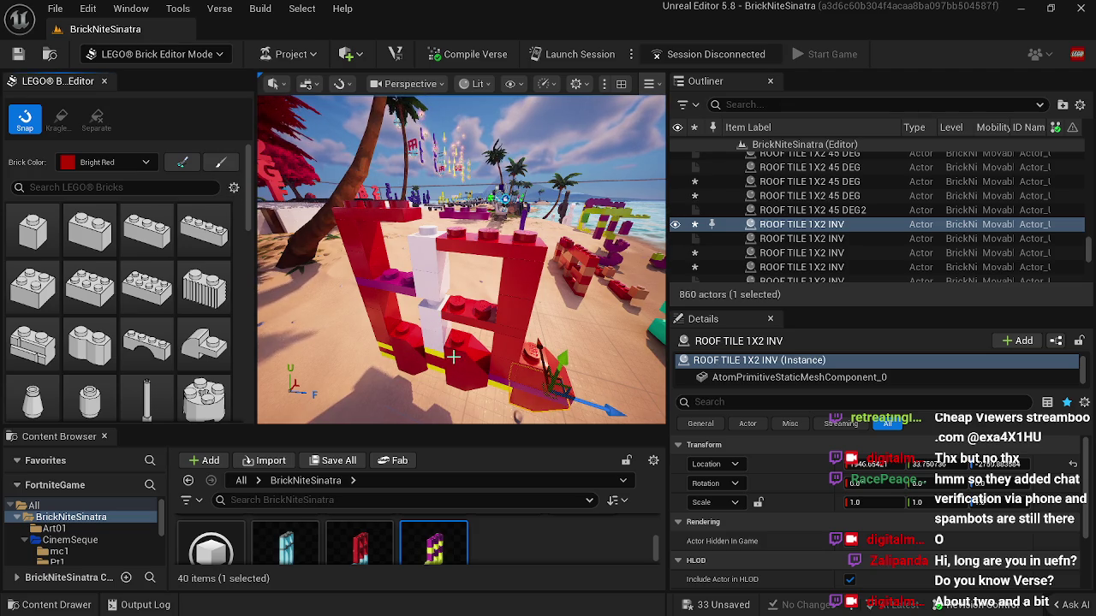
{"action": "left_click", "coordinate": [497, 385]}
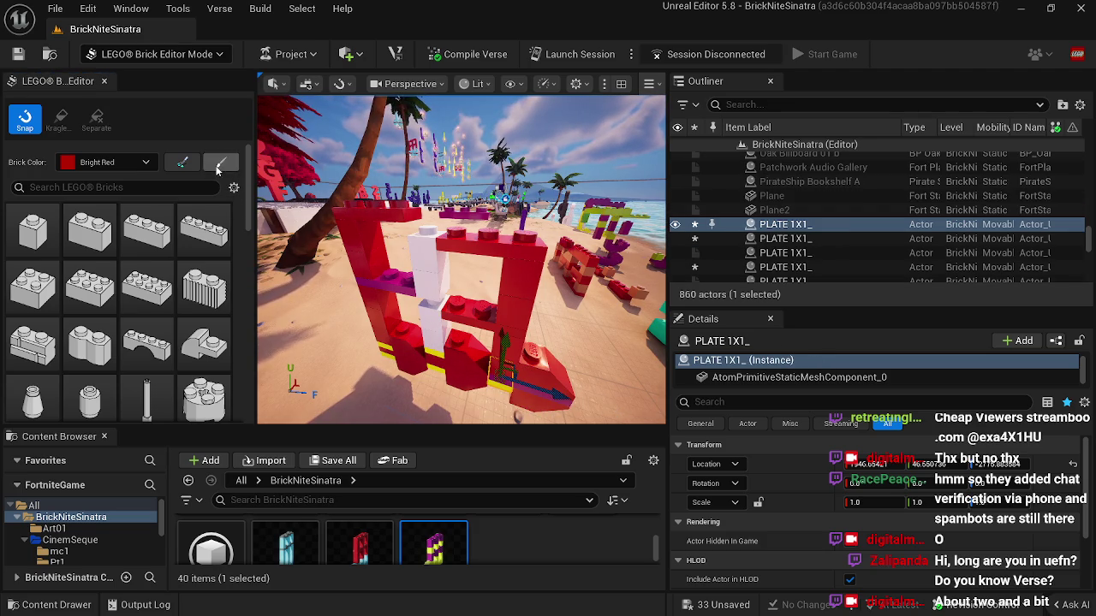
{"action": "left_click", "coordinate": [386, 345]}
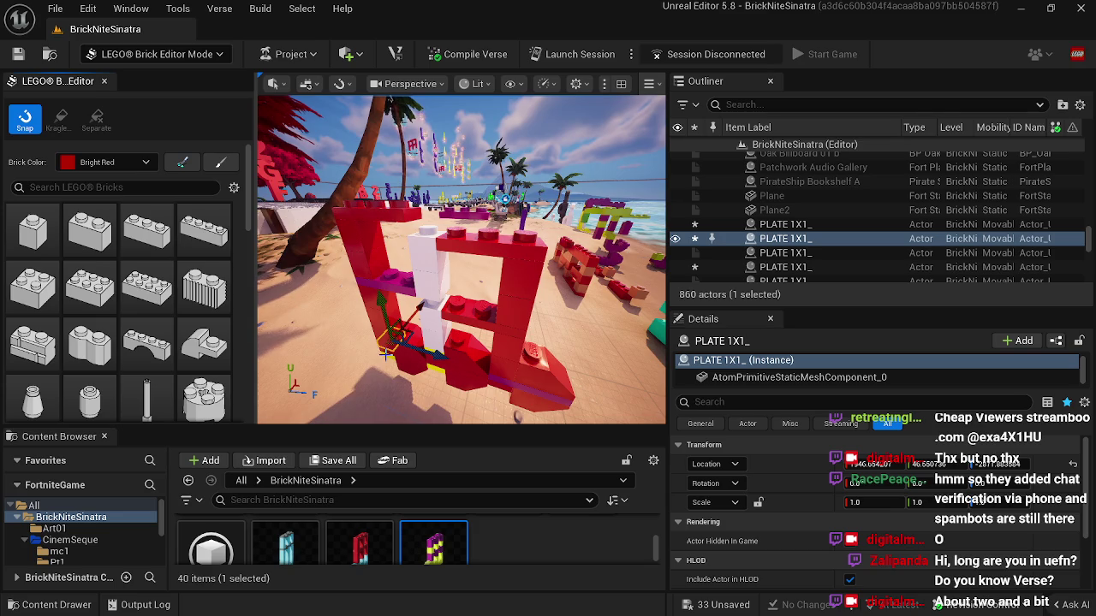
{"action": "left_click", "coordinate": [380, 344]}
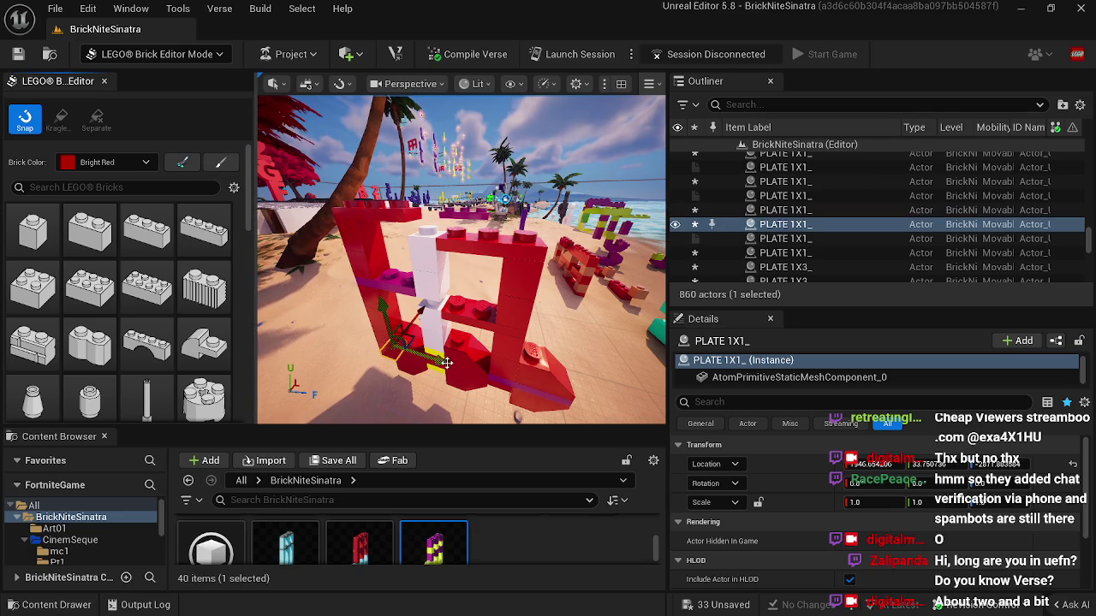
{"action": "left_click", "coordinate": [434, 357]}
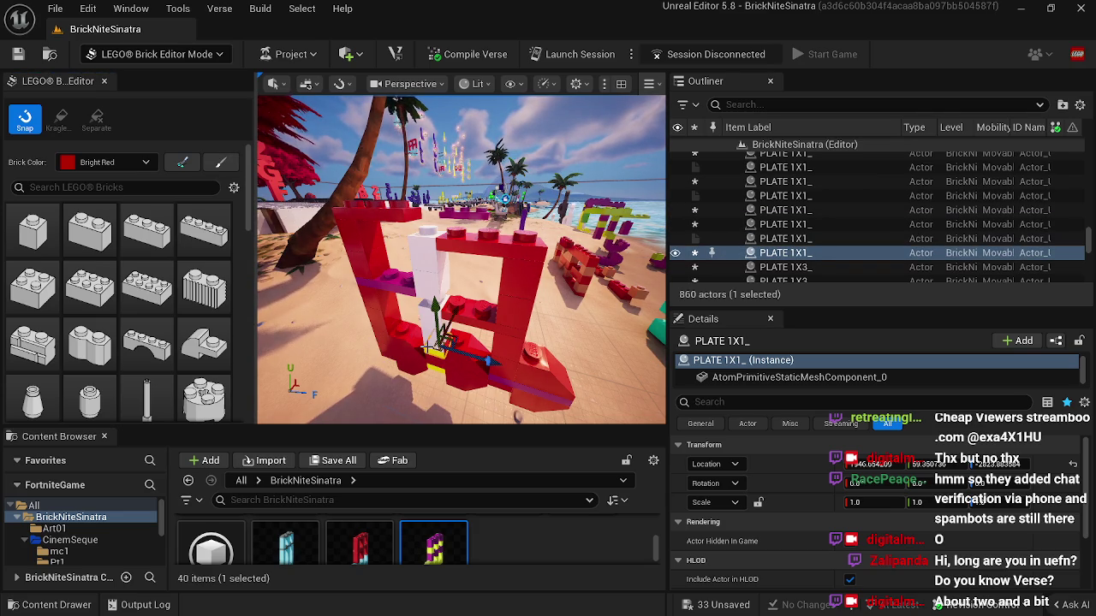
{"action": "left_click", "coordinate": [403, 284]}
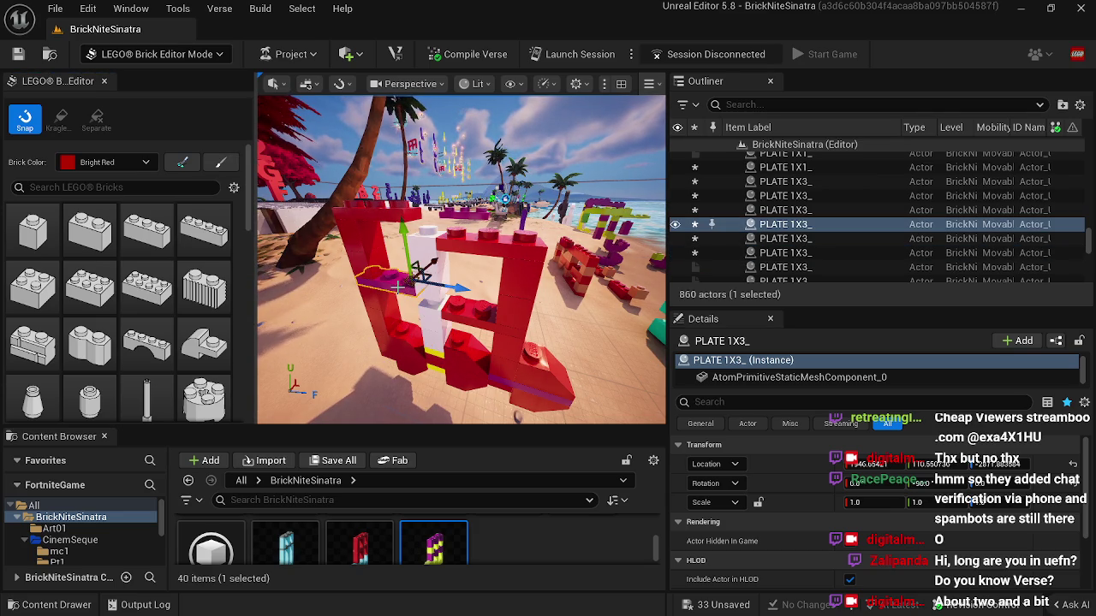
Step: Set the brick colour to White and paint two 1x3 plates of the frame white
{"action": "left_click", "coordinate": [144, 163]}
{"action": "left_click", "coordinate": [186, 210]}
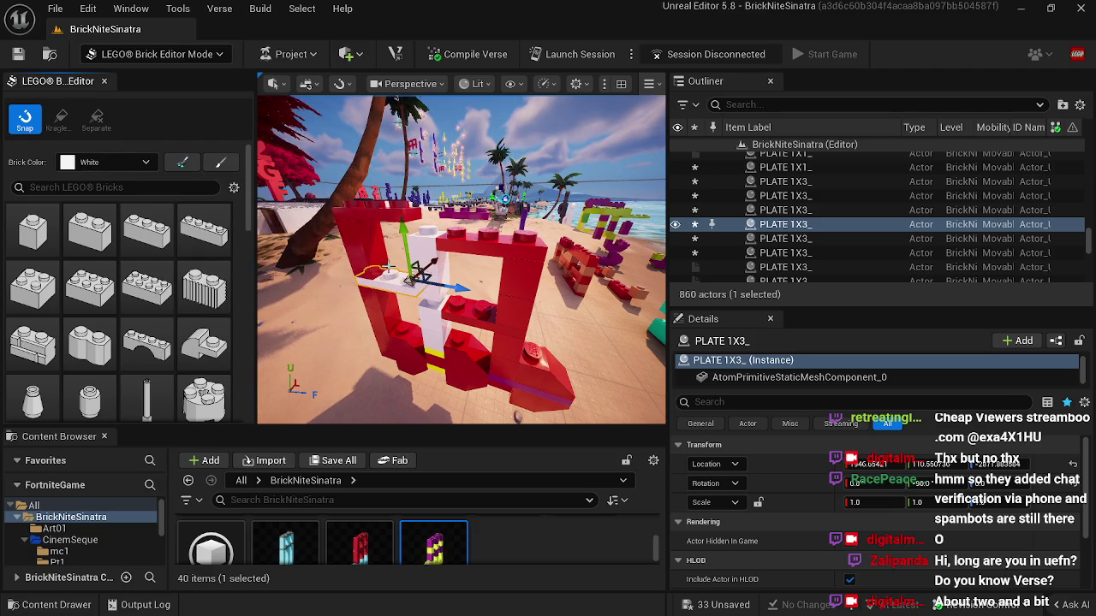
{"action": "left_click", "coordinate": [452, 309]}
{"action": "left_click", "coordinate": [220, 165]}
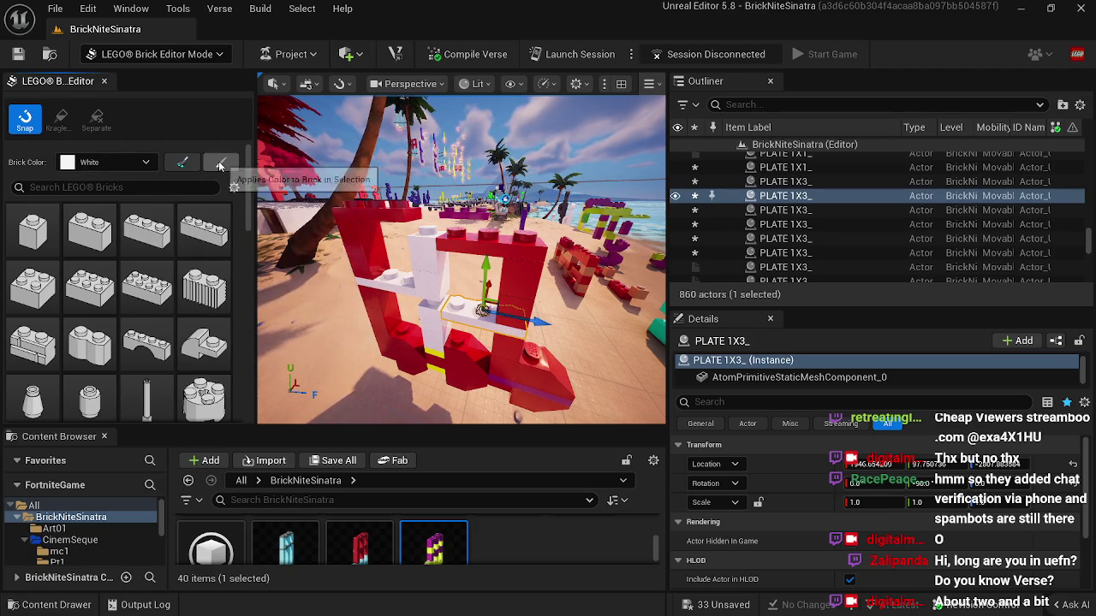
{"action": "left_click_drag", "start_coordinate": [385, 342], "coordinate": [436, 342]}
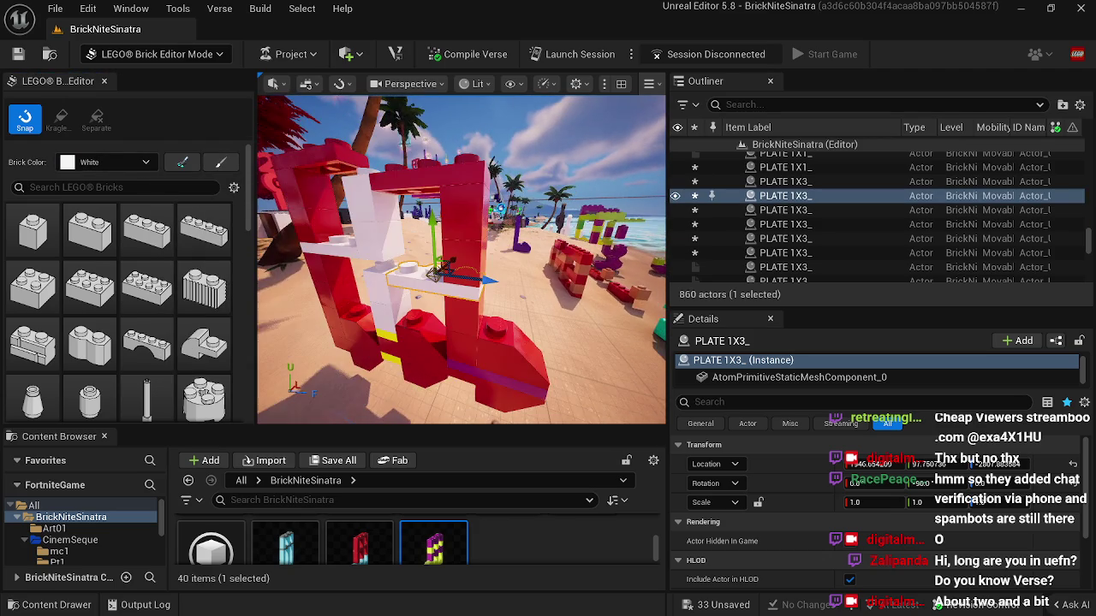
Step: Paint a 1x1 plate in the red frame white
{"action": "left_click", "coordinate": [391, 334]}
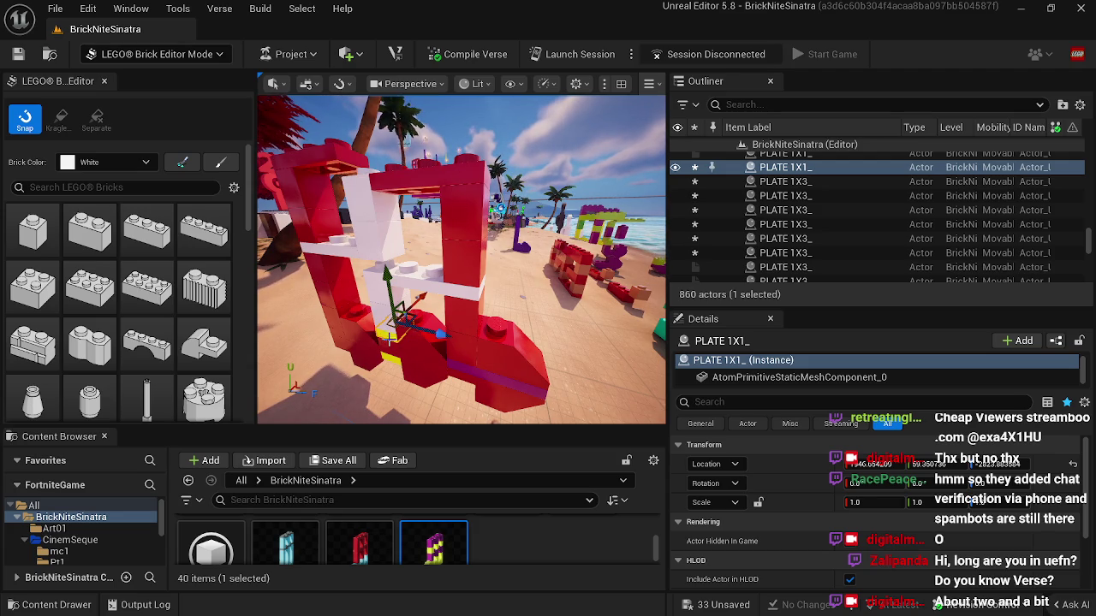
{"action": "left_click", "coordinate": [390, 347]}
{"action": "left_click", "coordinate": [387, 342]}
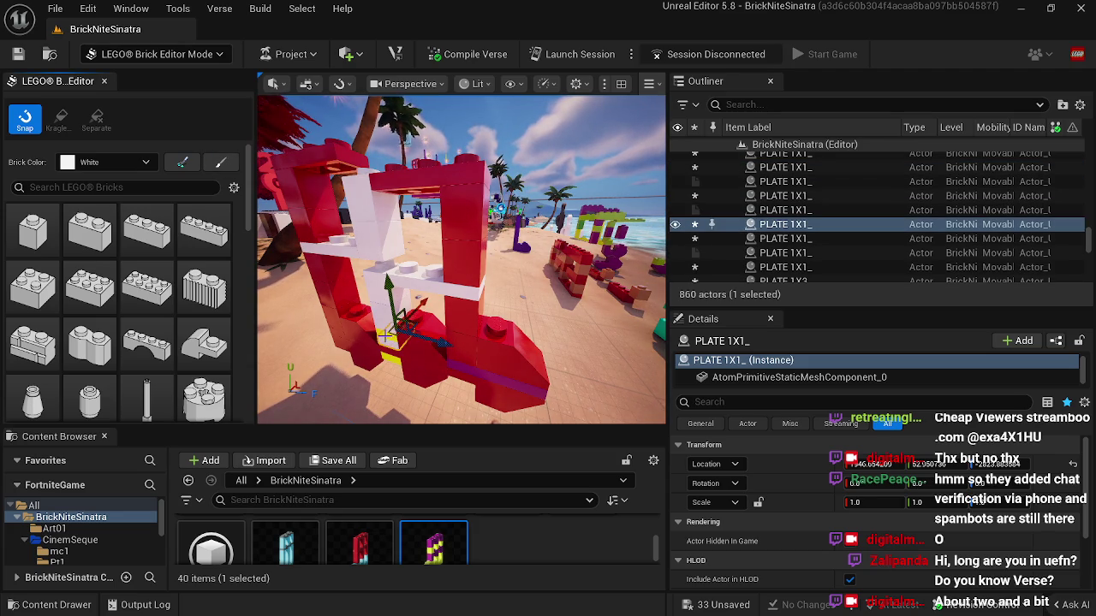
{"action": "left_click", "coordinate": [389, 336]}
{"action": "left_click", "coordinate": [221, 166]}
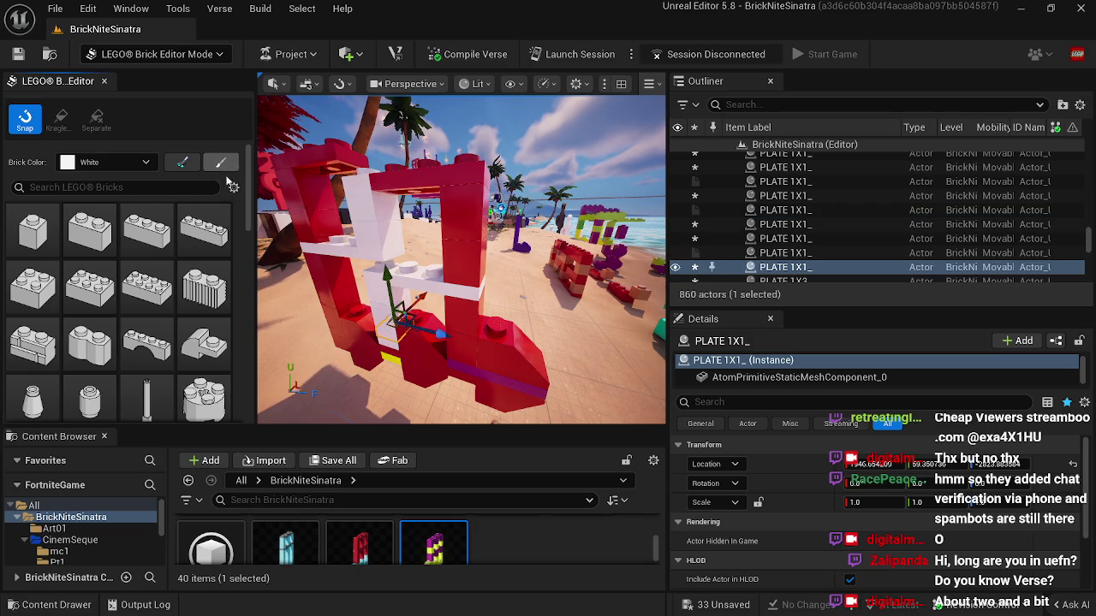
{"action": "left_click", "coordinate": [387, 356]}
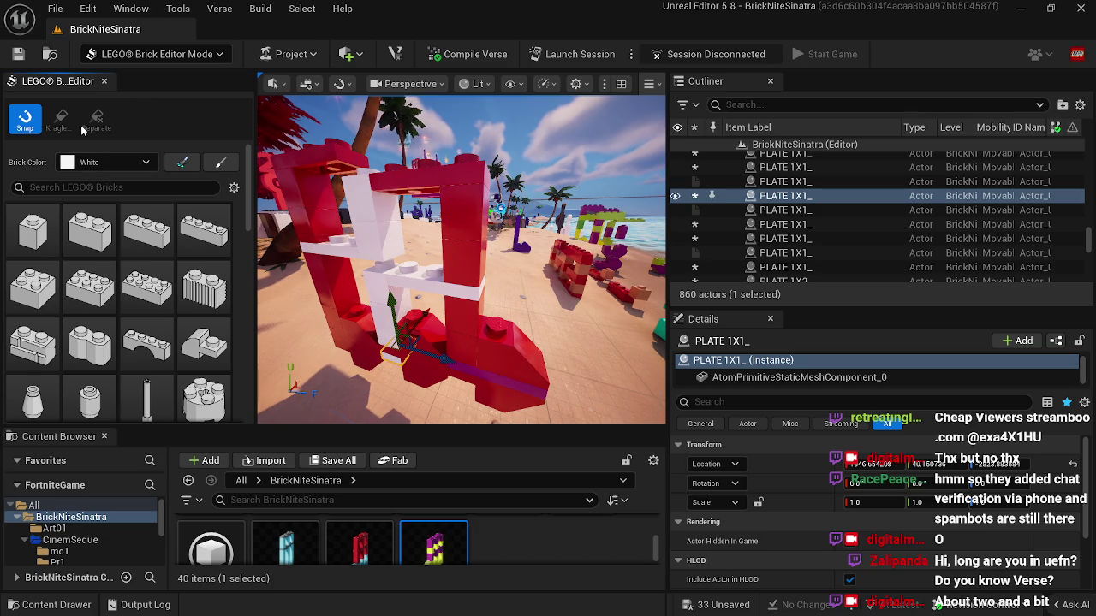
Step: Alt-drag a copy of a white 1x3 plate to its left as another crossbar
{"action": "left_click", "coordinate": [407, 268]}
{"action": "mouse_move", "coordinate": [391, 273]}
{"action": "left_mouse_down"}
{"action": "mouse_move", "coordinate": [368, 261]}
{"action": "mouse_move", "coordinate": [348, 273]}
{"action": "mouse_move", "coordinate": [347, 257]}
{"action": "mouse_move", "coordinate": [377, 262]}
{"action": "left_mouse_up"}
{"action": "left_click", "coordinate": [418, 343]}
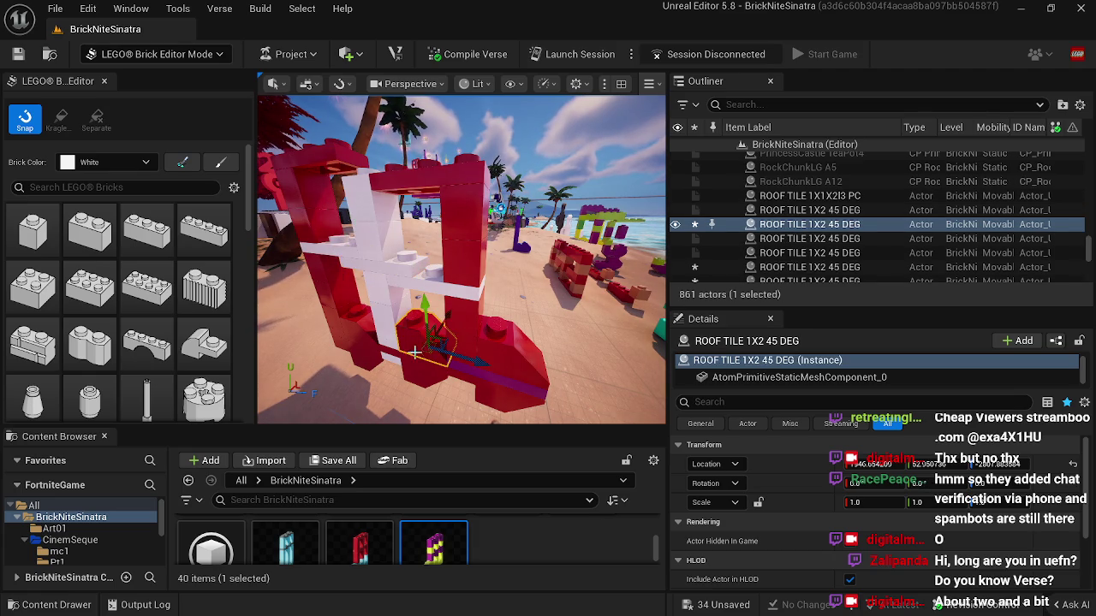
{"action": "scroll", "coordinate": [414, 374], "scroll_direction": "up", "scroll_amount": 2}
{"action": "mouse_move", "coordinate": [495, 417]}
{"action": "left_mouse_down"}
{"action": "mouse_move", "coordinate": [420, 409]}
{"action": "mouse_move", "coordinate": [411, 364]}
{"action": "left_mouse_up"}
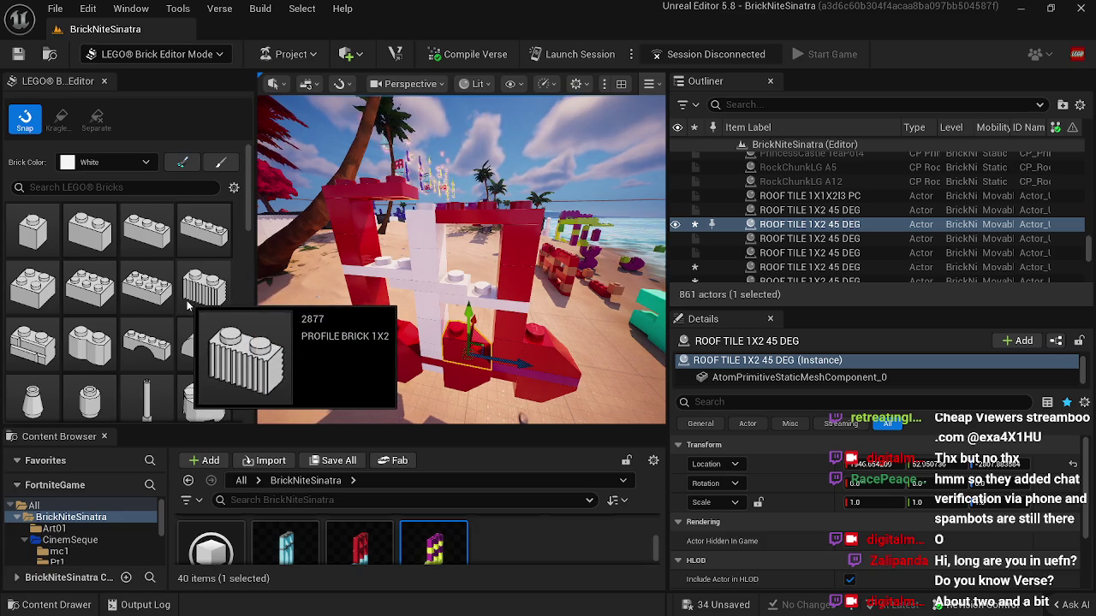
Step: Place a 1x1 plate from the LEGO palette on top of the white column
{"action": "scroll", "coordinate": [190, 312], "scroll_direction": "down", "scroll_amount": 1}
{"action": "scroll", "coordinate": [190, 306], "scroll_direction": "down", "scroll_amount": 2}
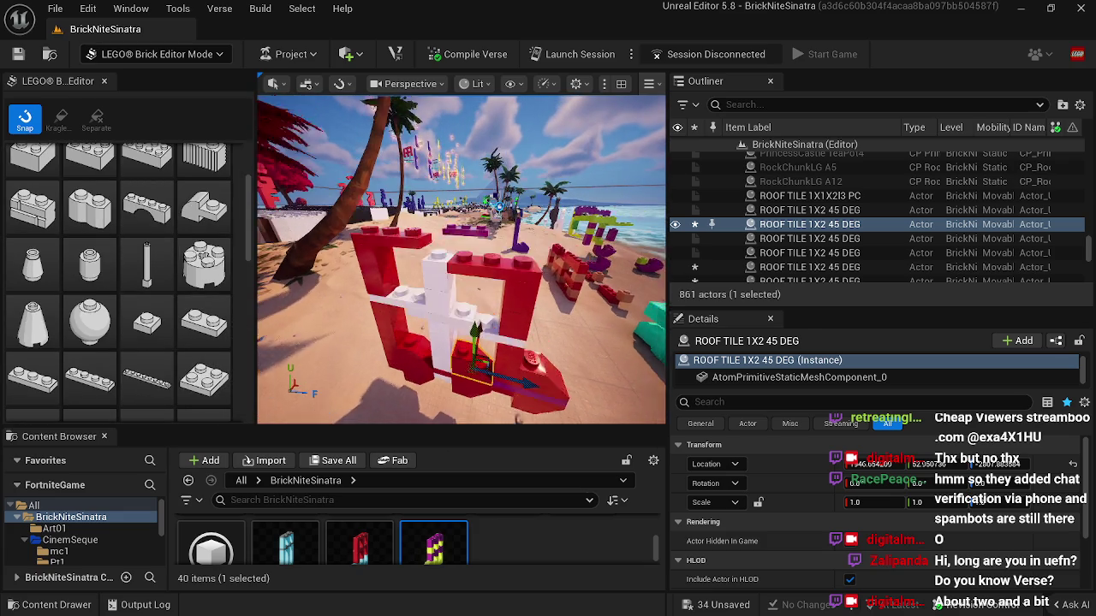
{"action": "left_click", "coordinate": [147, 321]}
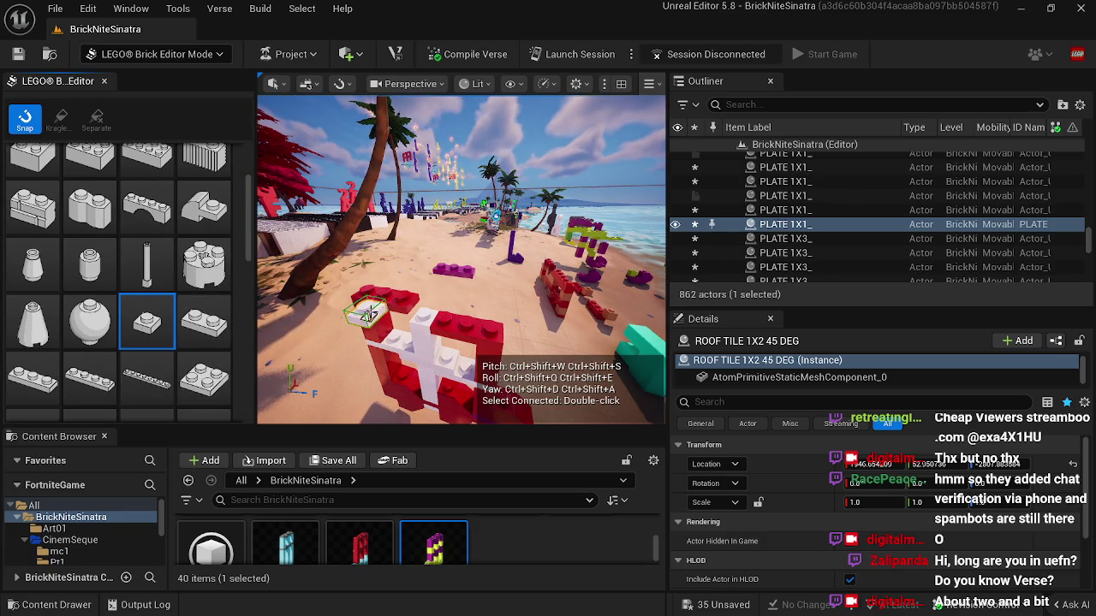
{"action": "left_click", "coordinate": [423, 308]}
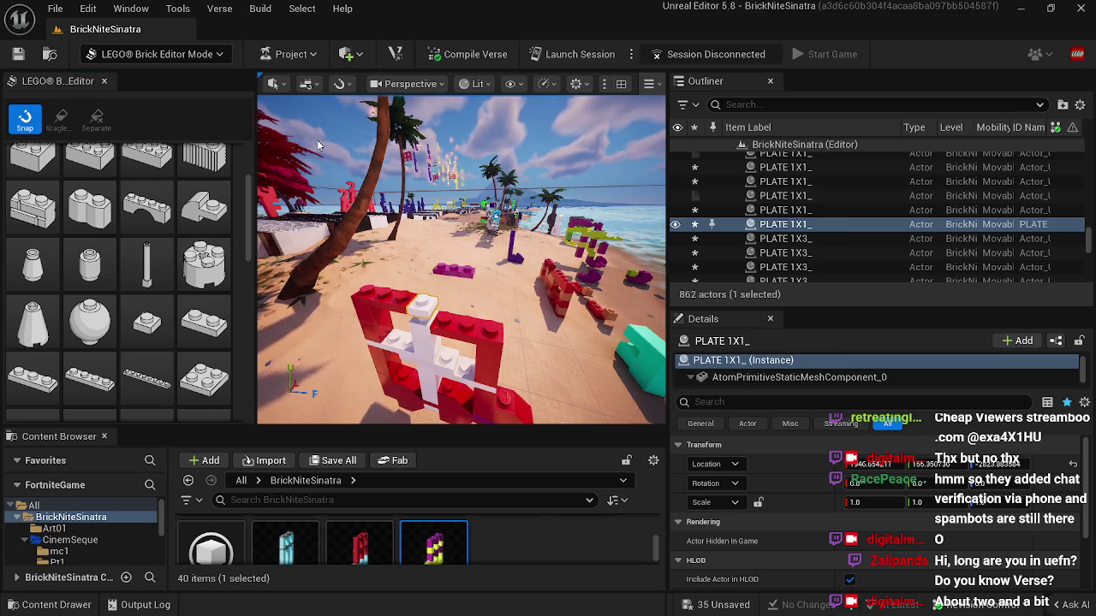
Step: Widen the viewport, switch to the Translate tool and select a red 1x3 plate
{"action": "left_click_drag", "start_coordinate": [667, 171], "coordinate": [718, 171]}
{"action": "left_click", "coordinate": [347, 83]}
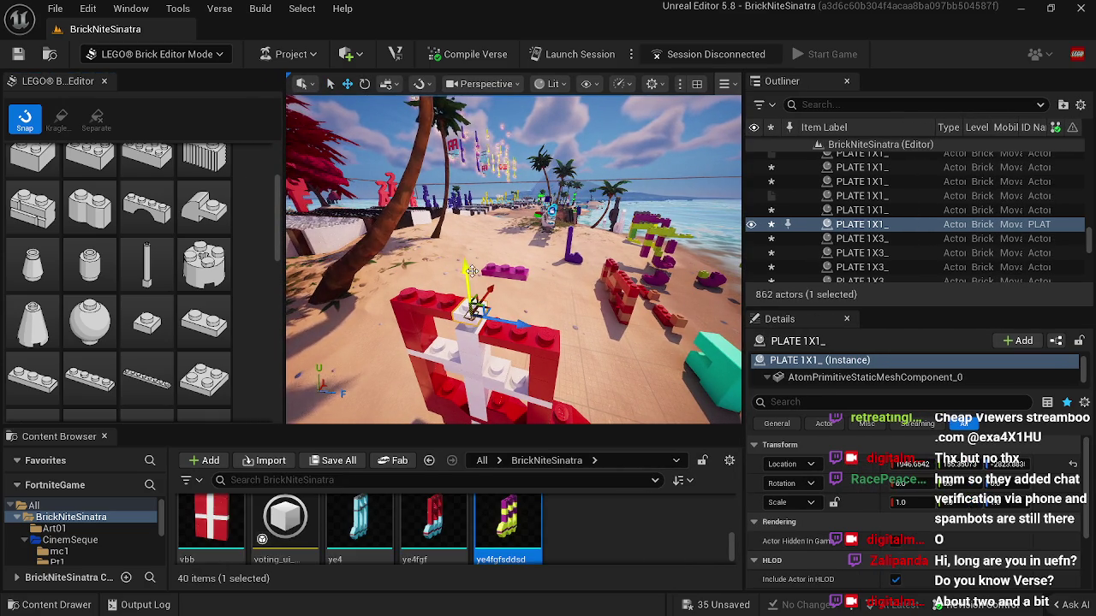
{"action": "scroll", "coordinate": [514, 256], "scroll_direction": "down", "scroll_amount": 2}
{"action": "scroll", "coordinate": [514, 257], "scroll_direction": "up", "scroll_amount": 3}
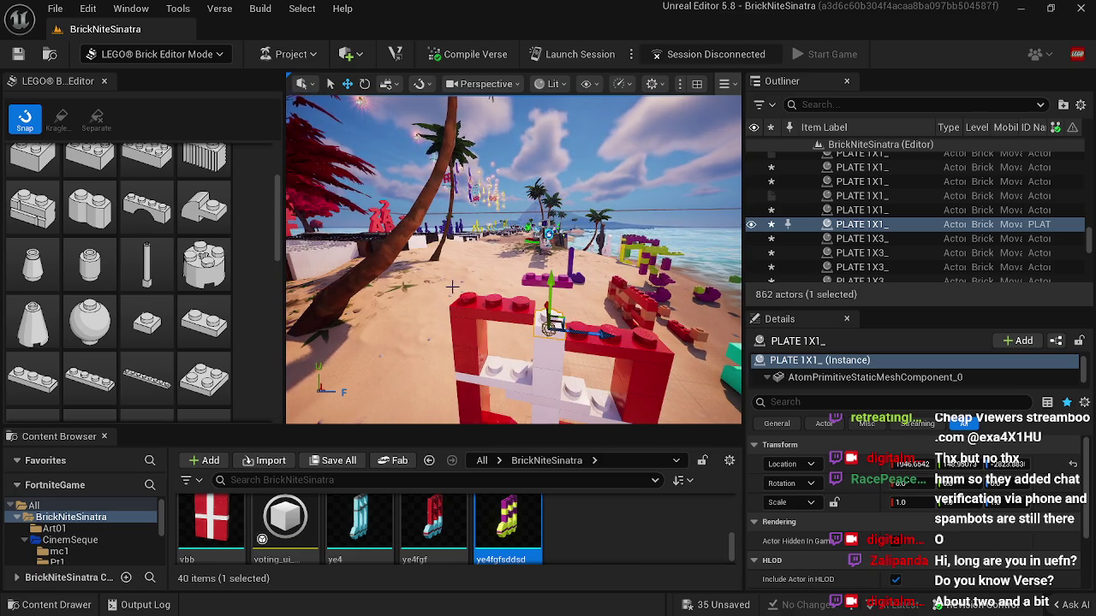
{"action": "mouse_move", "coordinate": [492, 337]}
{"action": "left_mouse_down"}
{"action": "mouse_move", "coordinate": [469, 325]}
{"action": "mouse_move", "coordinate": [492, 337]}
{"action": "left_mouse_up"}
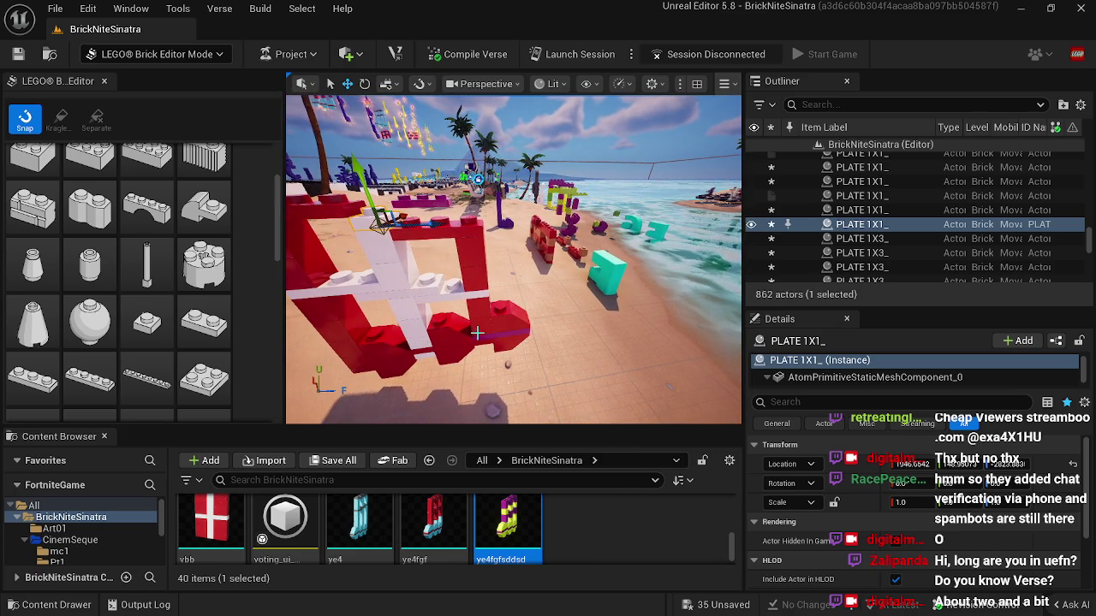
{"action": "left_click", "coordinate": [493, 336]}
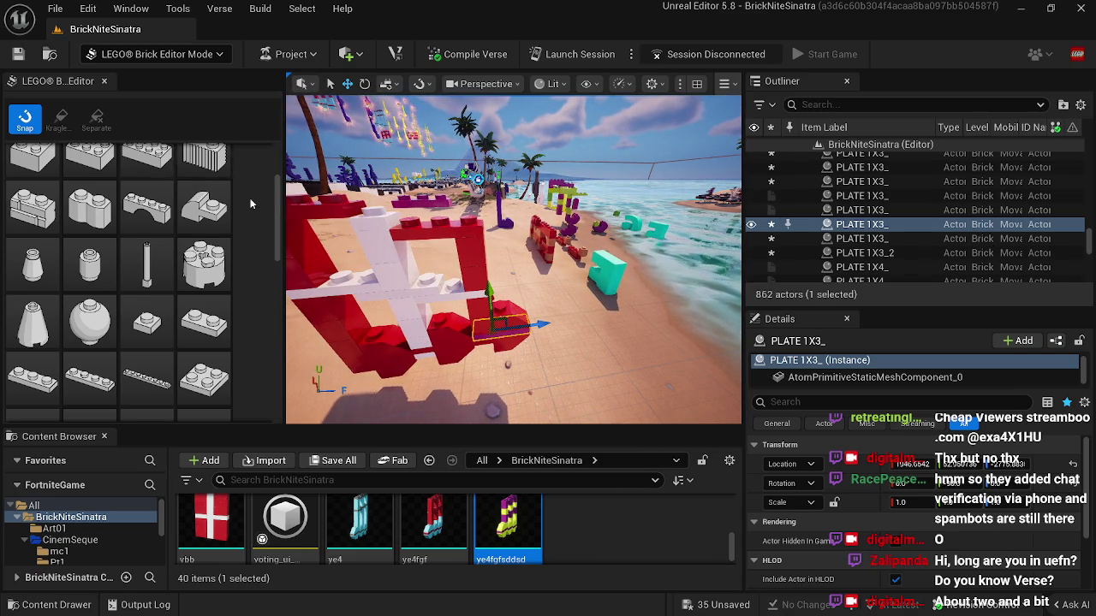
{"action": "scroll", "coordinate": [255, 206], "scroll_direction": "up", "scroll_amount": 3}
{"action": "scroll", "coordinate": [254, 202], "scroll_direction": "up", "scroll_amount": 1}
{"action": "left_click", "coordinate": [174, 162]}
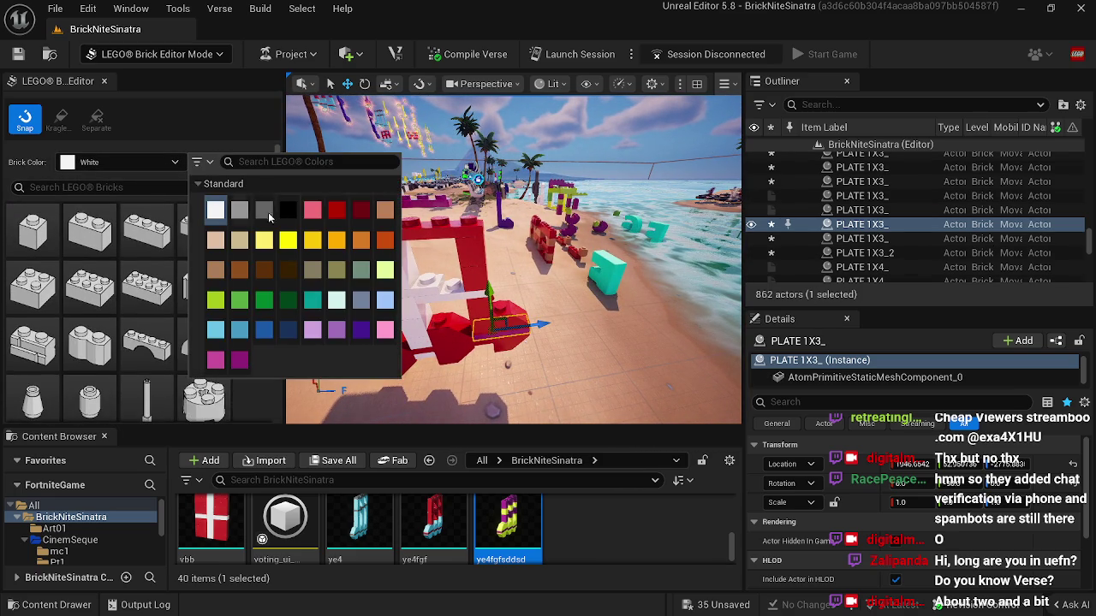
Step: Set Bright Red as the brick colour and delete the selected 1x3 plate
{"action": "left_click", "coordinate": [336, 214]}
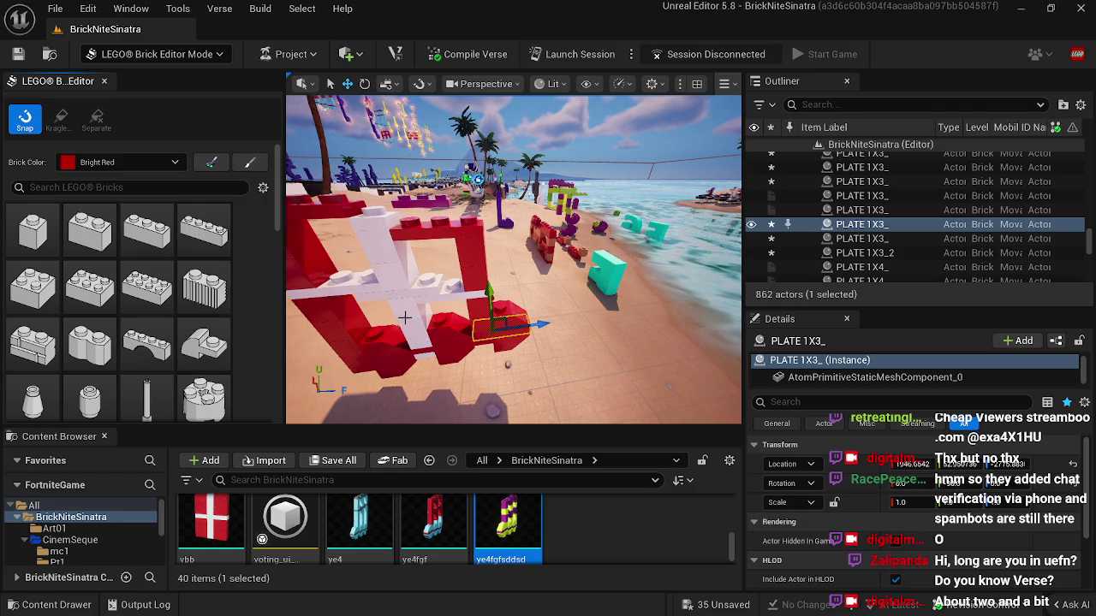
{"action": "left_click_drag", "start_coordinate": [397, 345], "coordinate": [377, 336]}
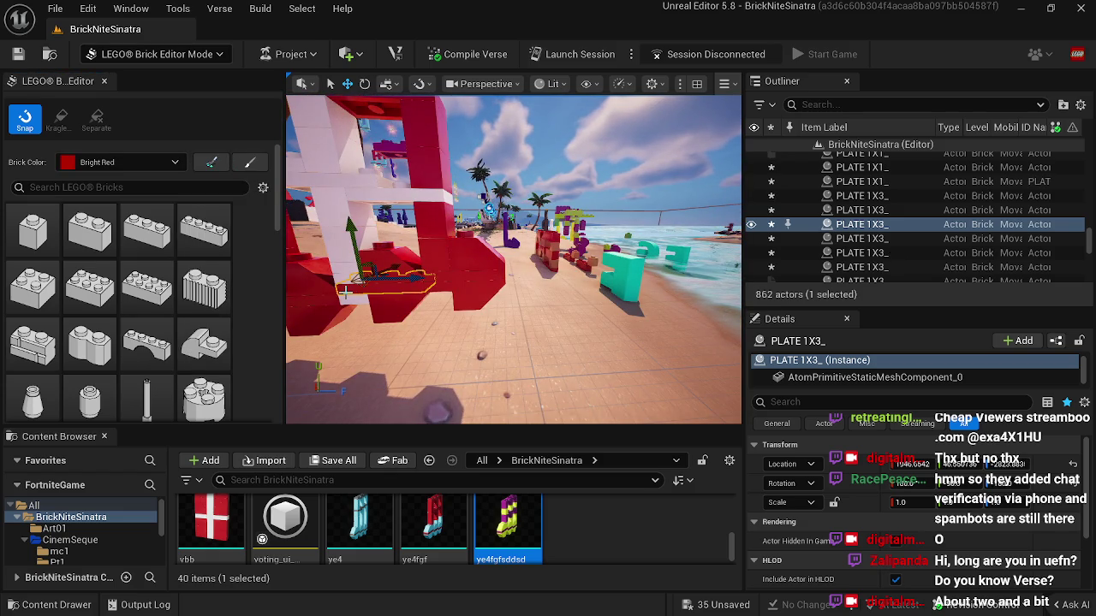
{"action": "key", "text": "Delete"}
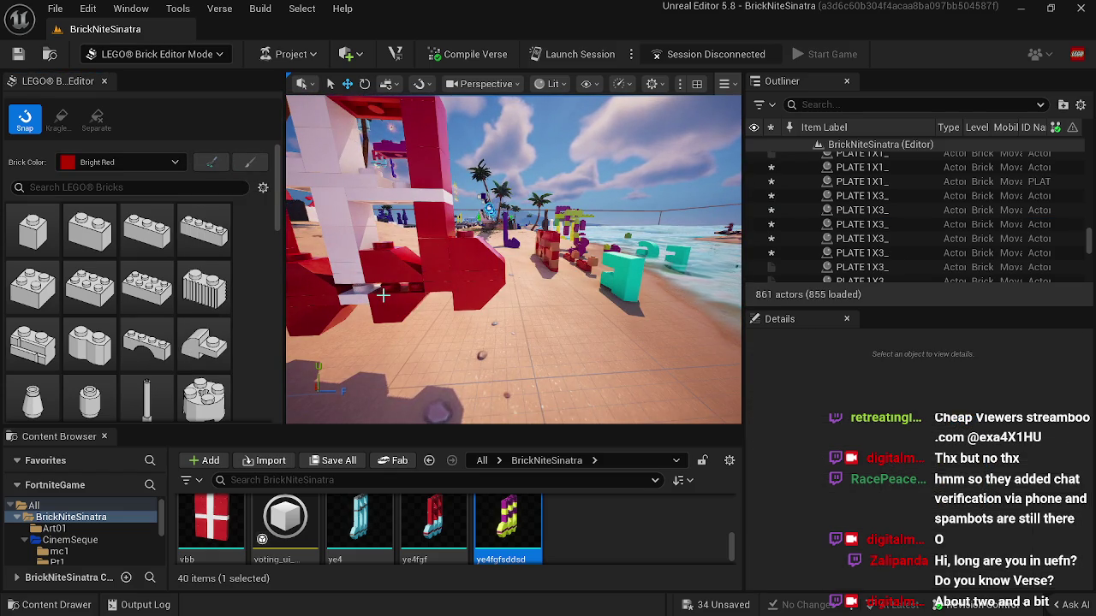
Step: Lower a roof tile and 1x1 plate, add a copied 1x1 plate, and nudge bricks into place
{"action": "left_click", "coordinate": [382, 296]}
{"action": "left_click", "coordinate": [359, 293], "text": "ctrl"}
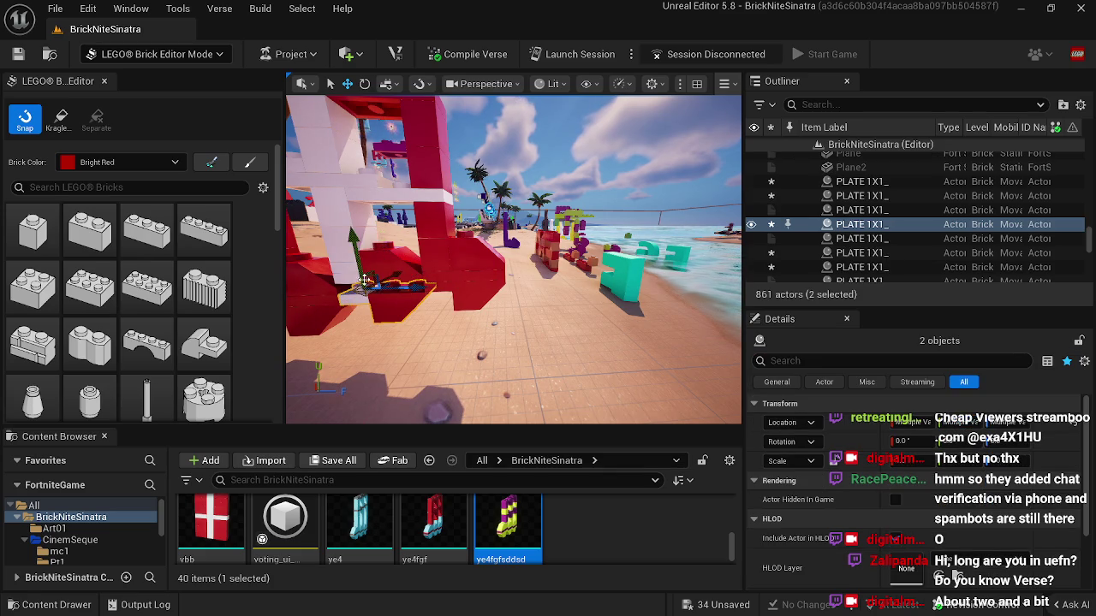
{"action": "mouse_move", "coordinate": [354, 250]}
{"action": "left_mouse_down"}
{"action": "mouse_move", "coordinate": [356, 240]}
{"action": "mouse_move", "coordinate": [356, 265]}
{"action": "left_mouse_up"}
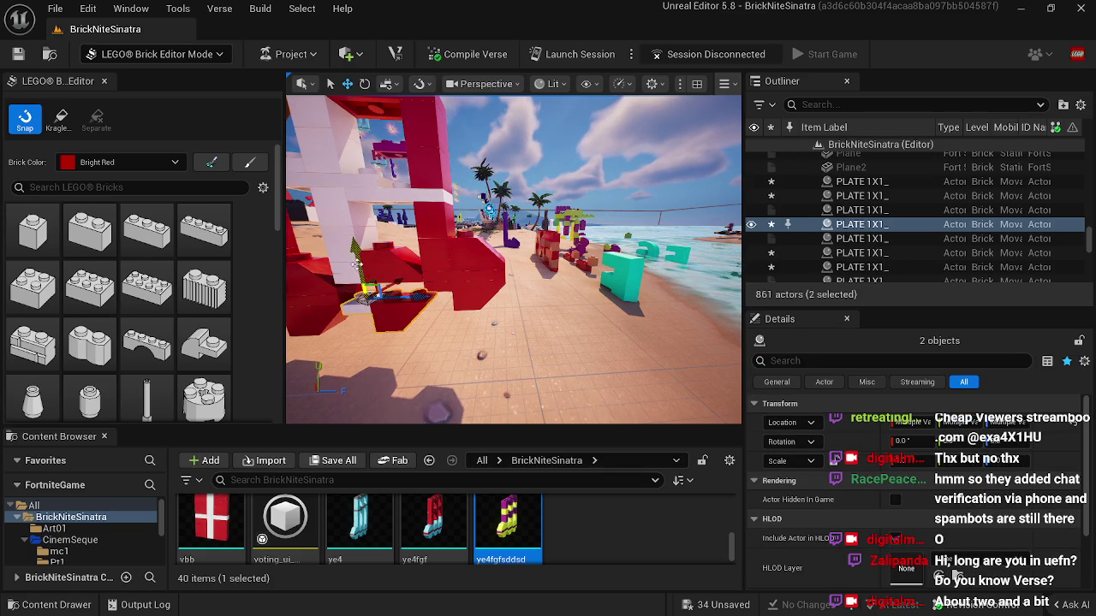
{"action": "left_click", "coordinate": [361, 308]}
{"action": "mouse_move", "coordinate": [355, 304]}
{"action": "left_mouse_down"}
{"action": "mouse_move", "coordinate": [368, 271]}
{"action": "mouse_move", "coordinate": [395, 310]}
{"action": "mouse_move", "coordinate": [414, 297]}
{"action": "mouse_move", "coordinate": [396, 296]}
{"action": "left_mouse_up"}
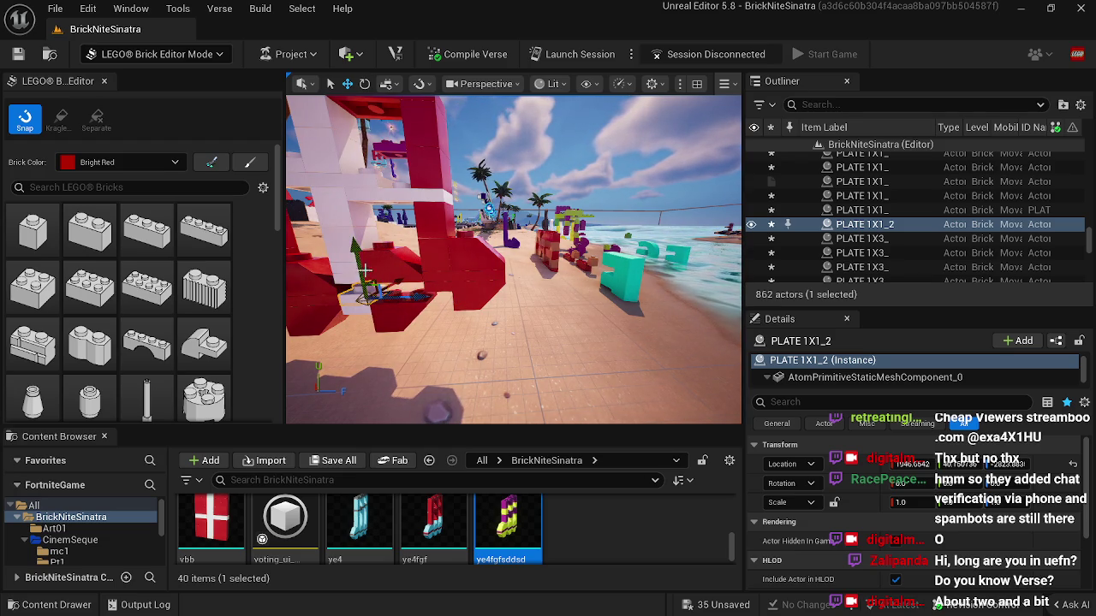
{"action": "left_click_drag", "start_coordinate": [357, 265], "coordinate": [357, 272]}
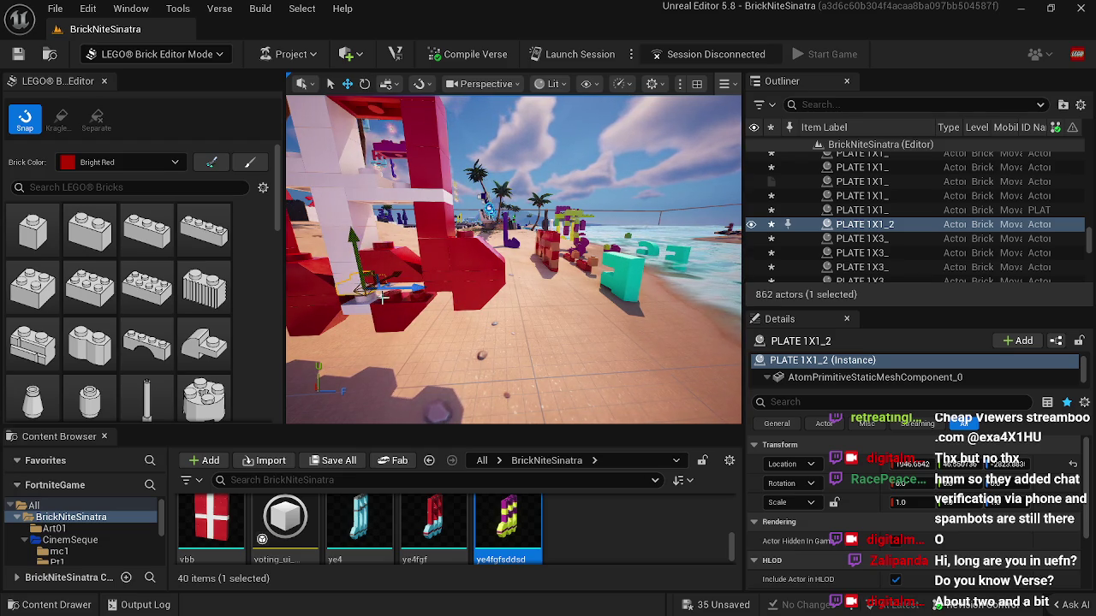
{"action": "left_click", "coordinate": [358, 302]}
{"action": "left_click_drag", "start_coordinate": [363, 280], "coordinate": [385, 299]}
Step: Place another ye4fgfsddsd note mesh on the beach beside the red frame
{"action": "left_click", "coordinate": [397, 299]}
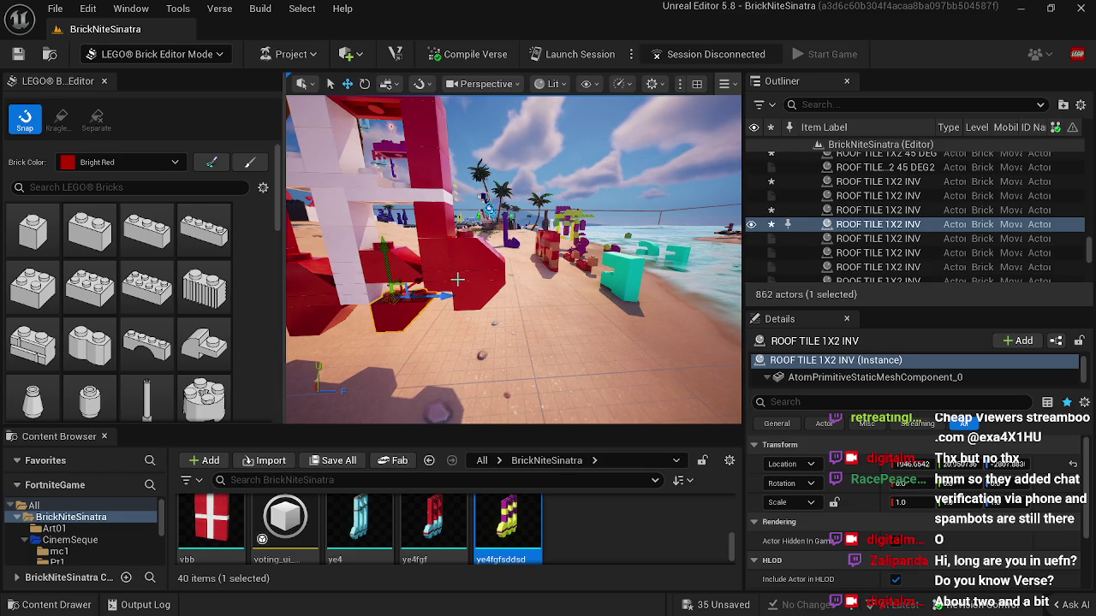
{"action": "left_click_drag", "start_coordinate": [392, 292], "coordinate": [479, 291]}
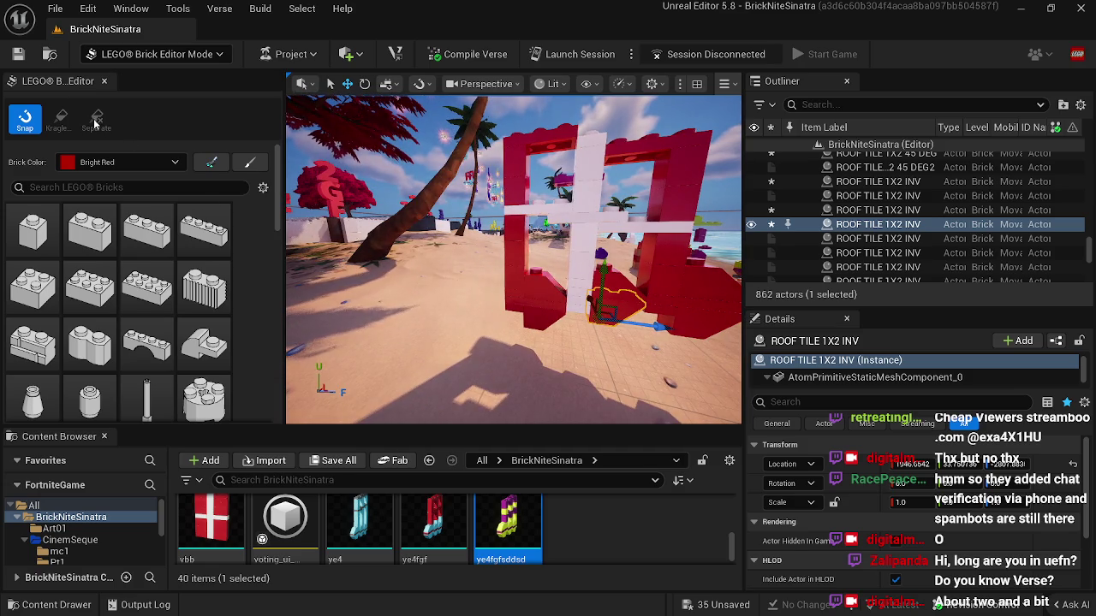
{"action": "left_click", "coordinate": [537, 314]}
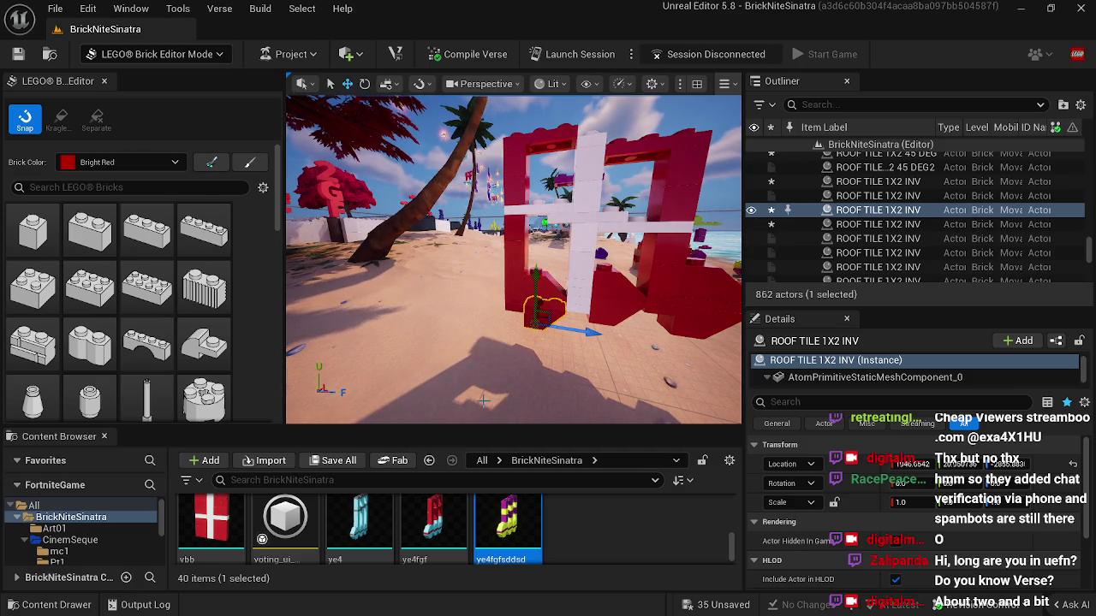
{"action": "left_click_drag", "start_coordinate": [483, 400], "coordinate": [590, 399]}
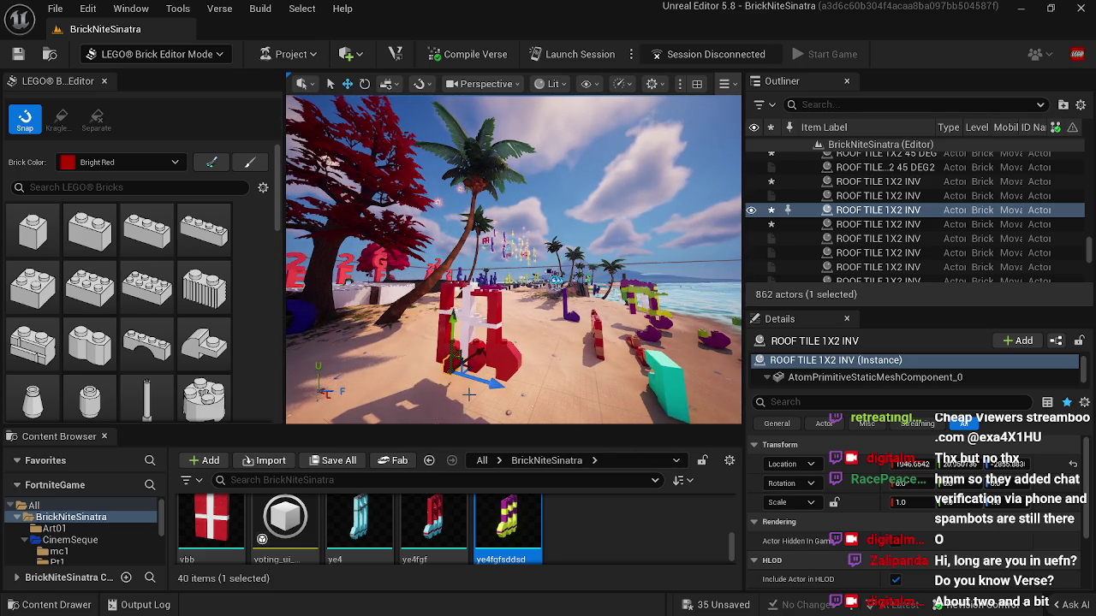
{"action": "mouse_move", "coordinate": [220, 296]}
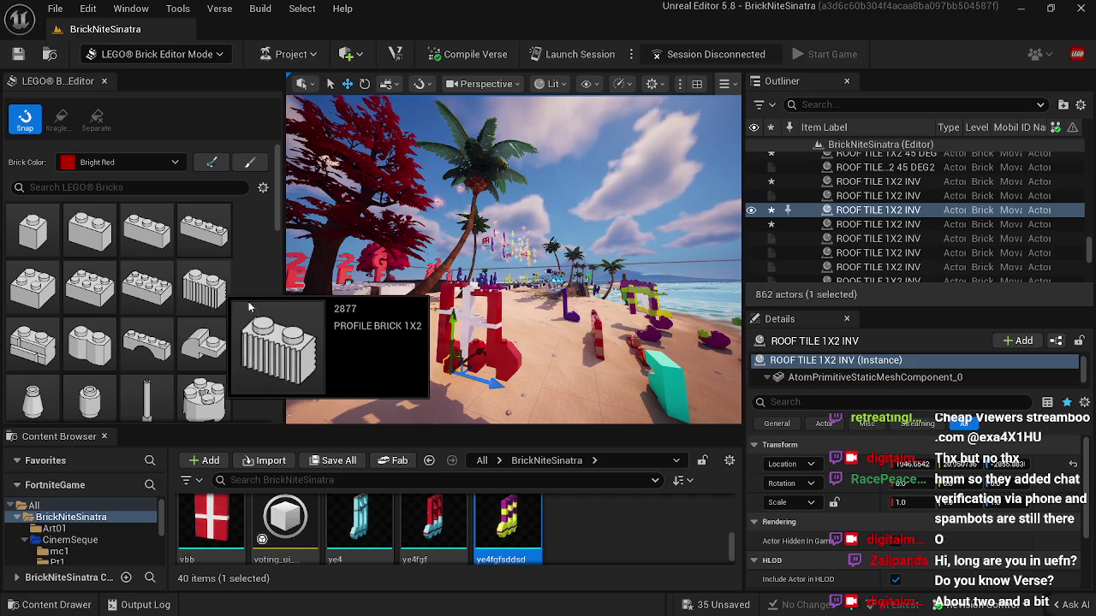
{"action": "mouse_move", "coordinate": [428, 411]}
{"action": "left_mouse_down"}
{"action": "mouse_move", "coordinate": [317, 402]}
{"action": "mouse_move", "coordinate": [343, 396]}
{"action": "left_mouse_up"}
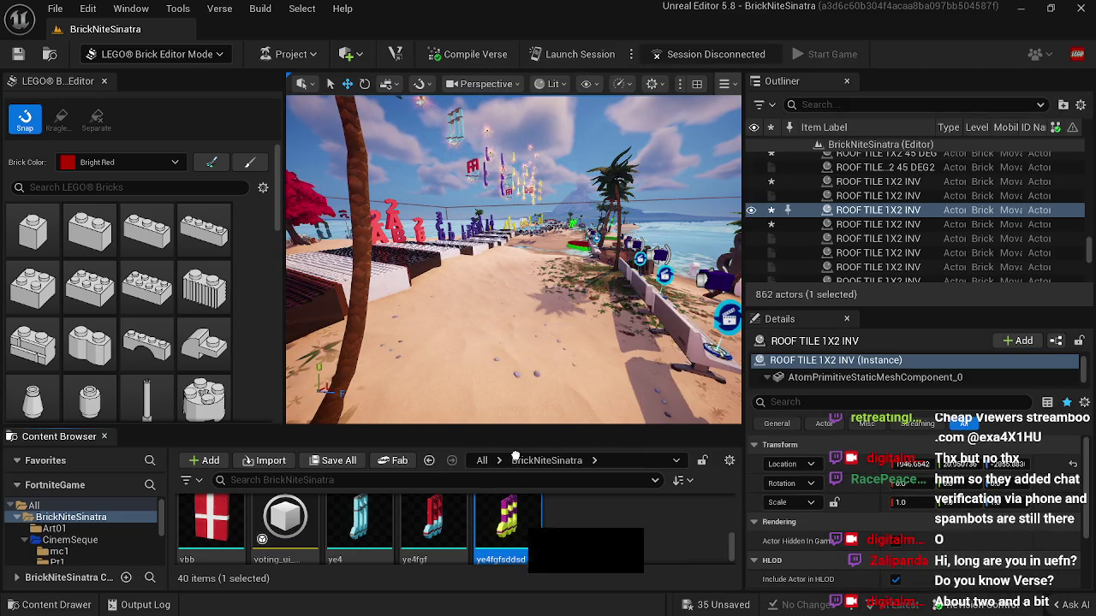
{"action": "left_click_drag", "start_coordinate": [514, 306], "coordinate": [516, 310]}
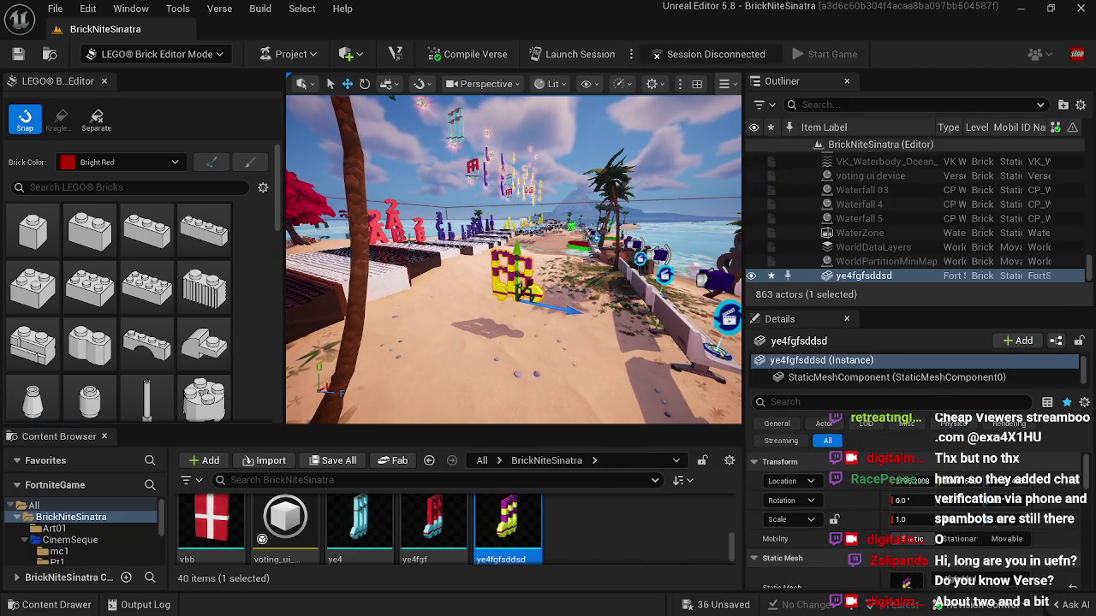
Step: Separate the second yellow-purple note into individual bricks, frame it, and select one brick
{"action": "left_click", "coordinate": [96, 120]}
{"action": "key", "text": "f"}
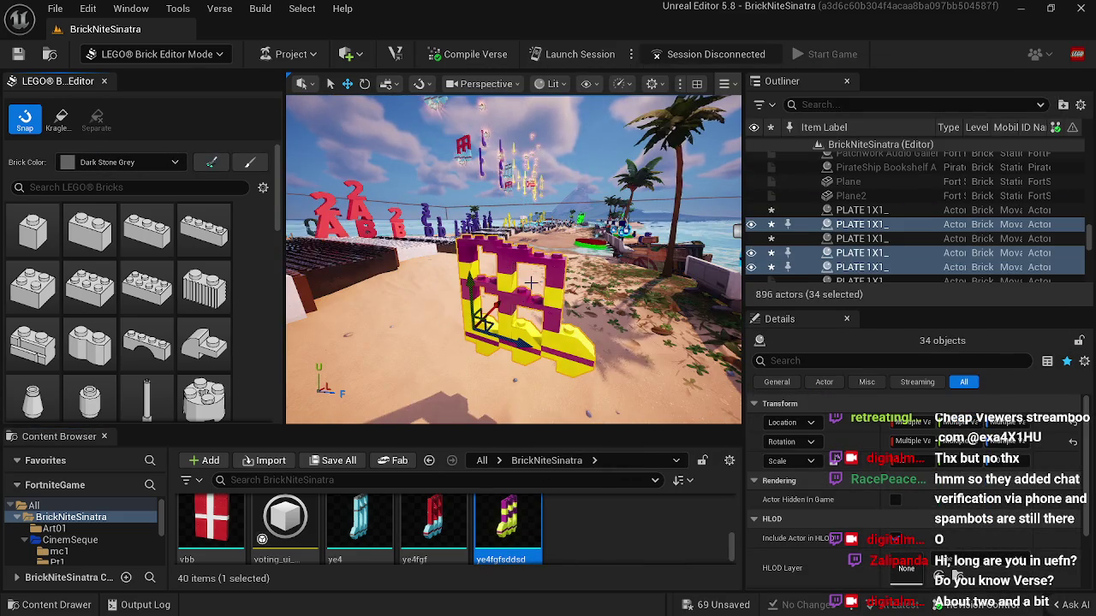
{"action": "left_click", "coordinate": [600, 360]}
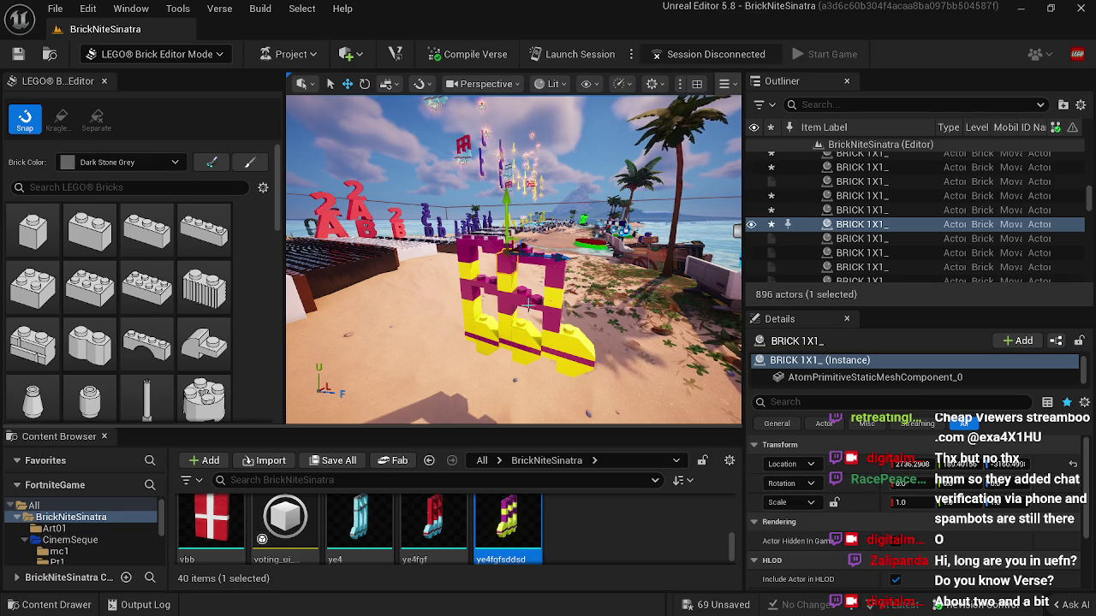
{"action": "left_click", "coordinate": [120, 162]}
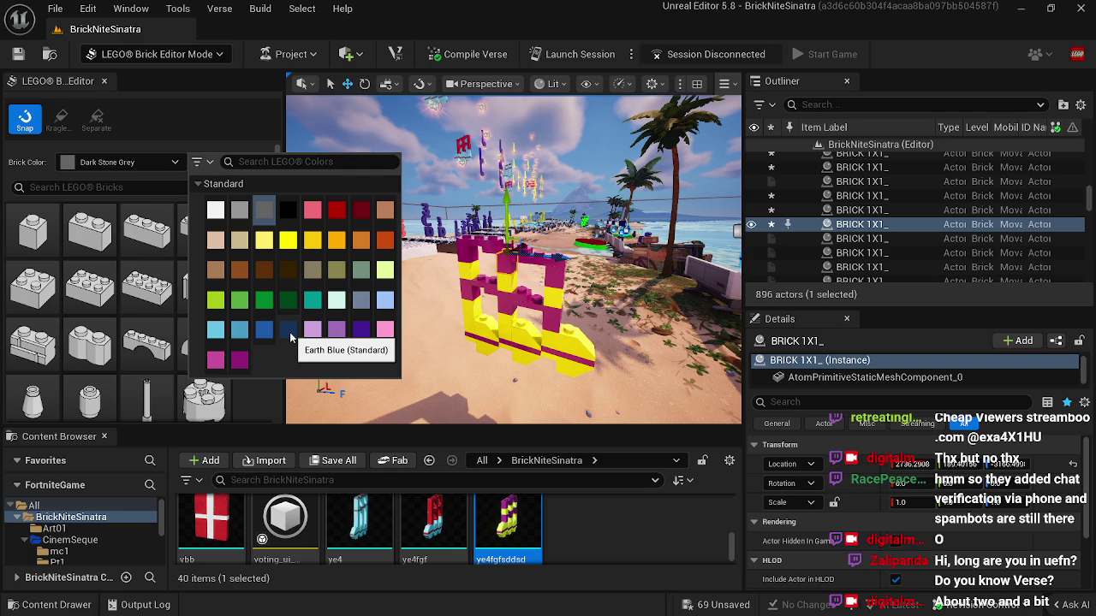
Step: Choose Reddish Orange as the brick colour and paint two of the note's bricks with it
{"action": "left_click", "coordinate": [380, 243]}
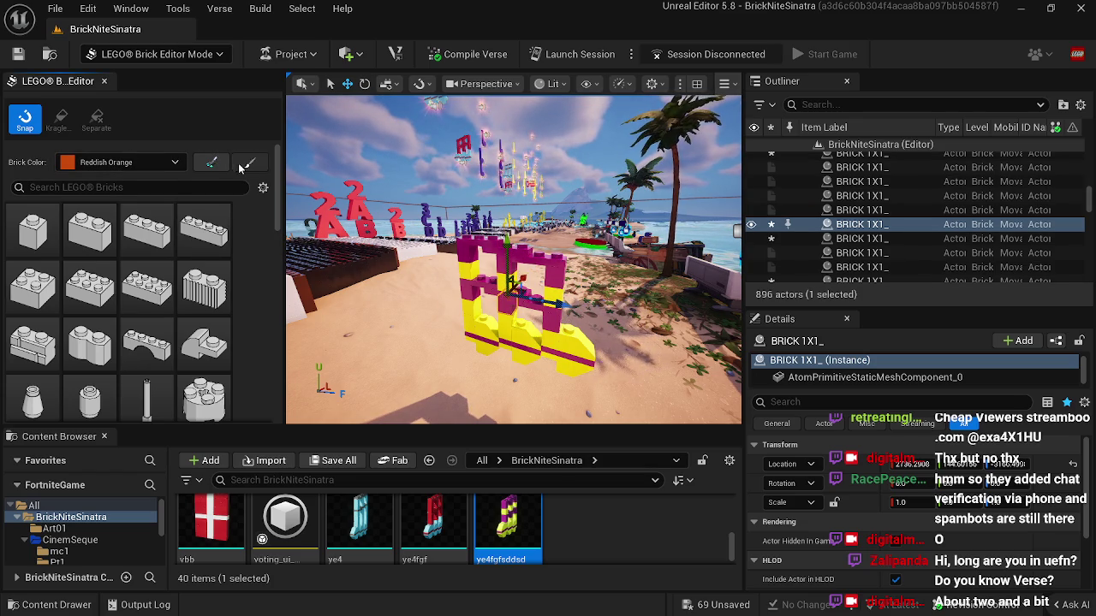
{"action": "left_click", "coordinate": [508, 324]}
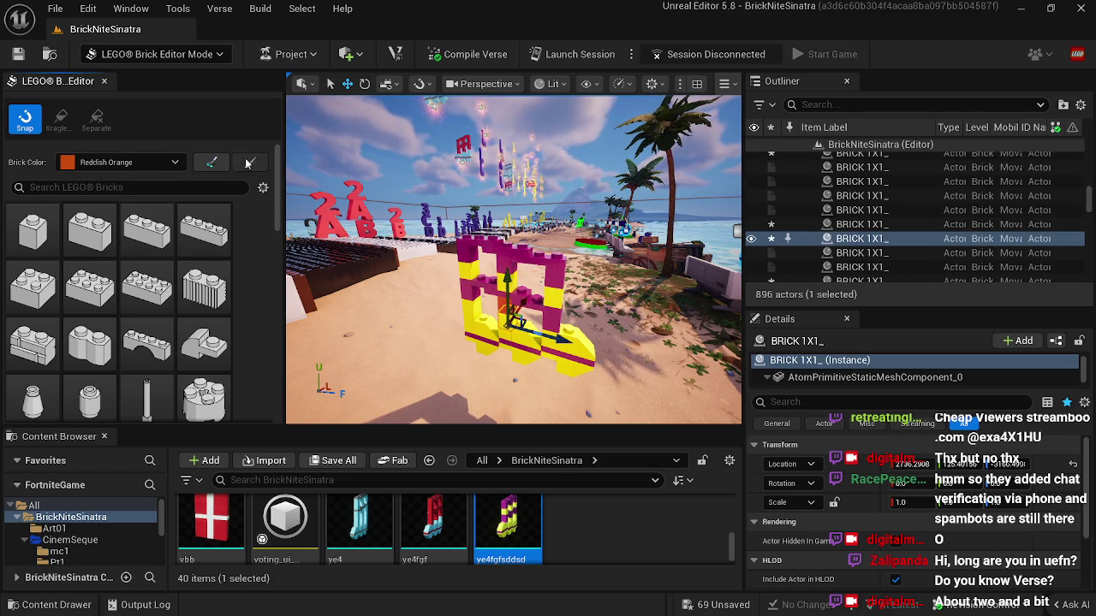
{"action": "left_click", "coordinate": [509, 263]}
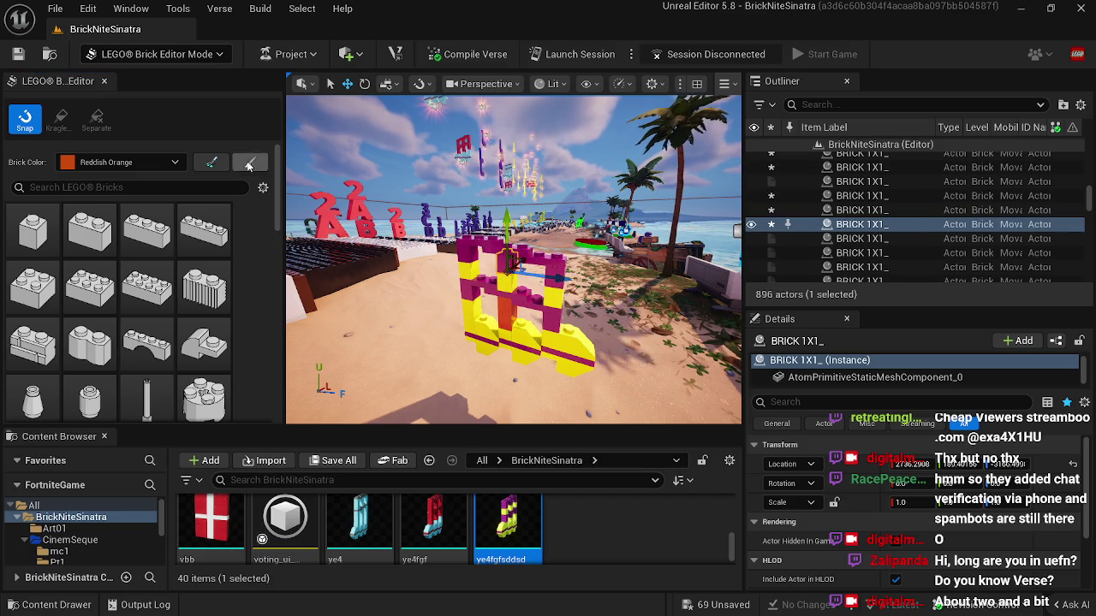
{"action": "left_click", "coordinate": [472, 254]}
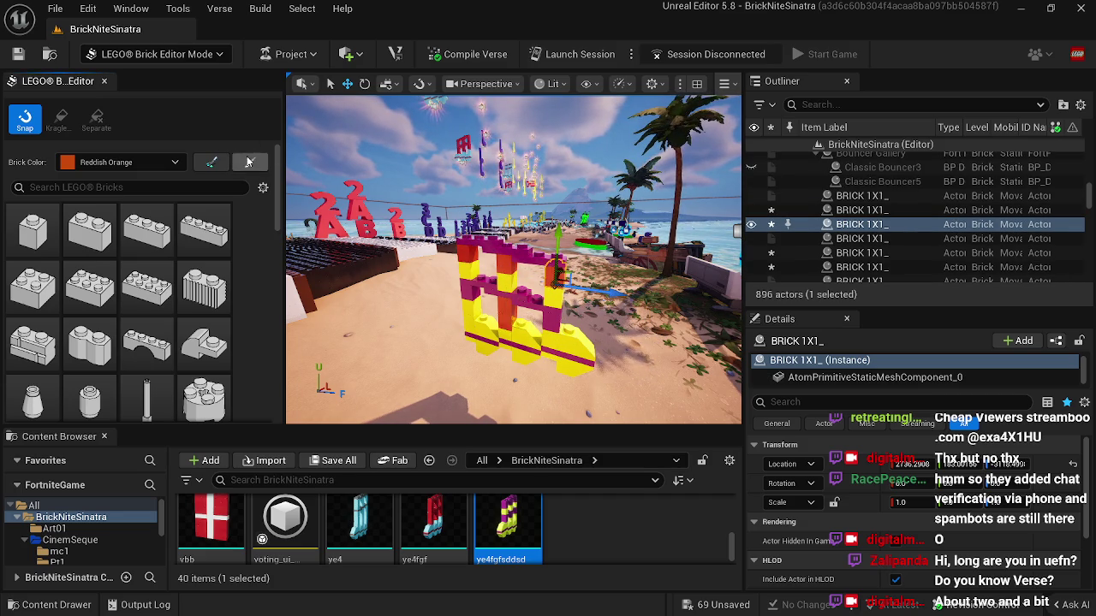
{"action": "left_click", "coordinate": [549, 315]}
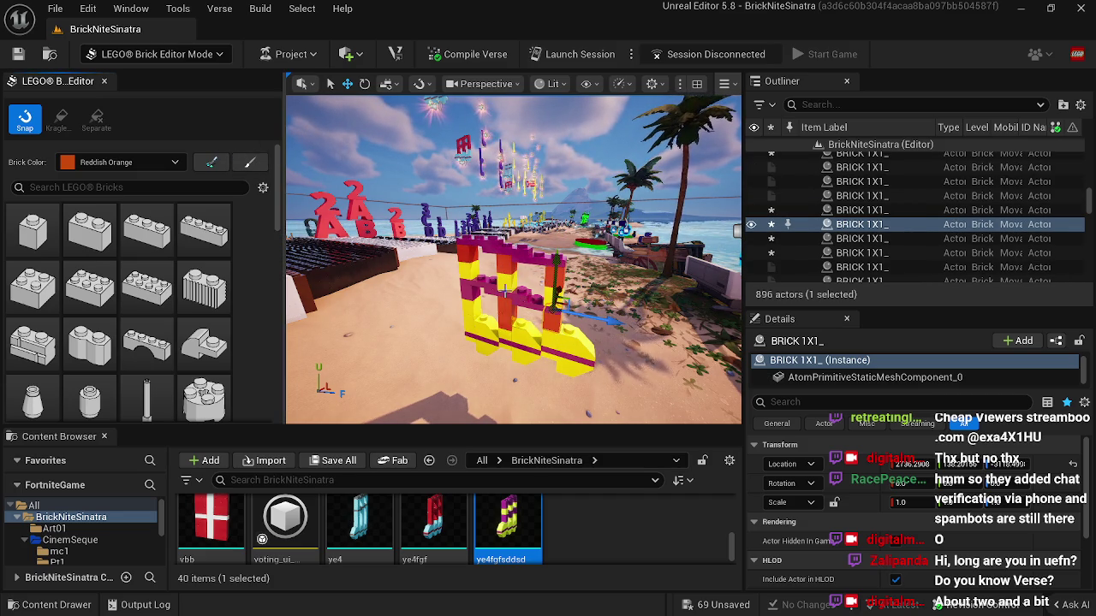
Step: Pick further note bricks and sloped base tiles to recolour reddish orange
{"action": "left_click", "coordinate": [474, 304]}
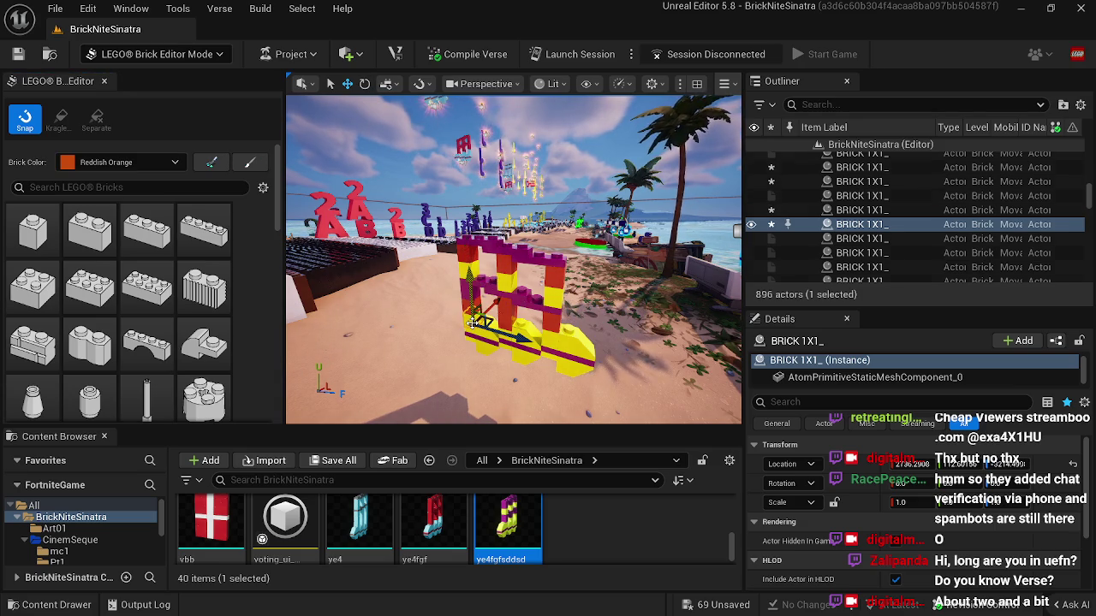
{"action": "left_click", "coordinate": [487, 326]}
{"action": "left_click", "coordinate": [485, 327]}
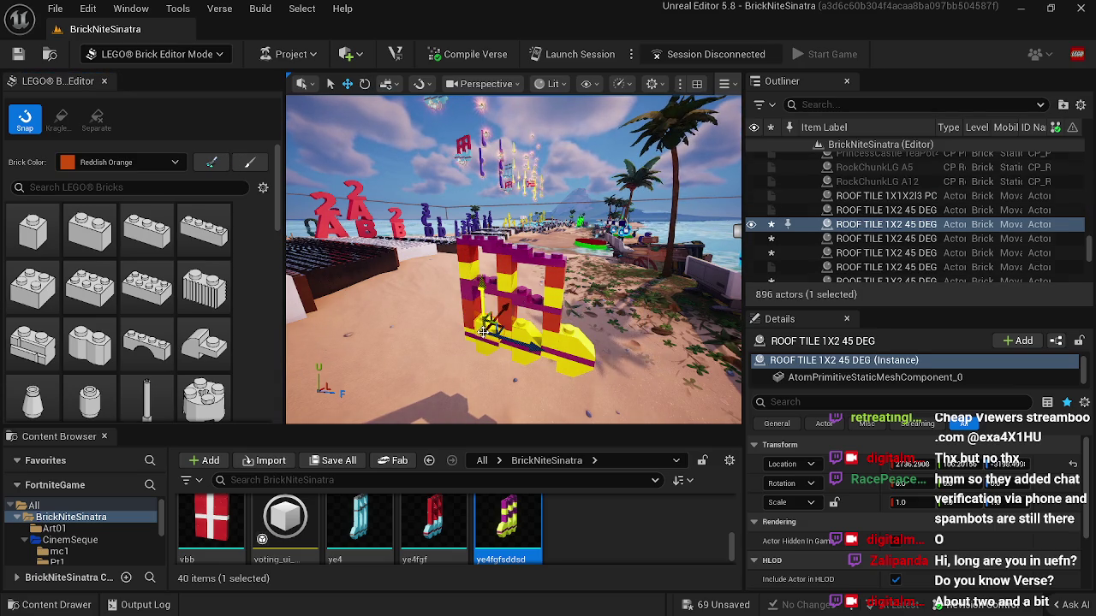
{"action": "left_click", "coordinate": [532, 312]}
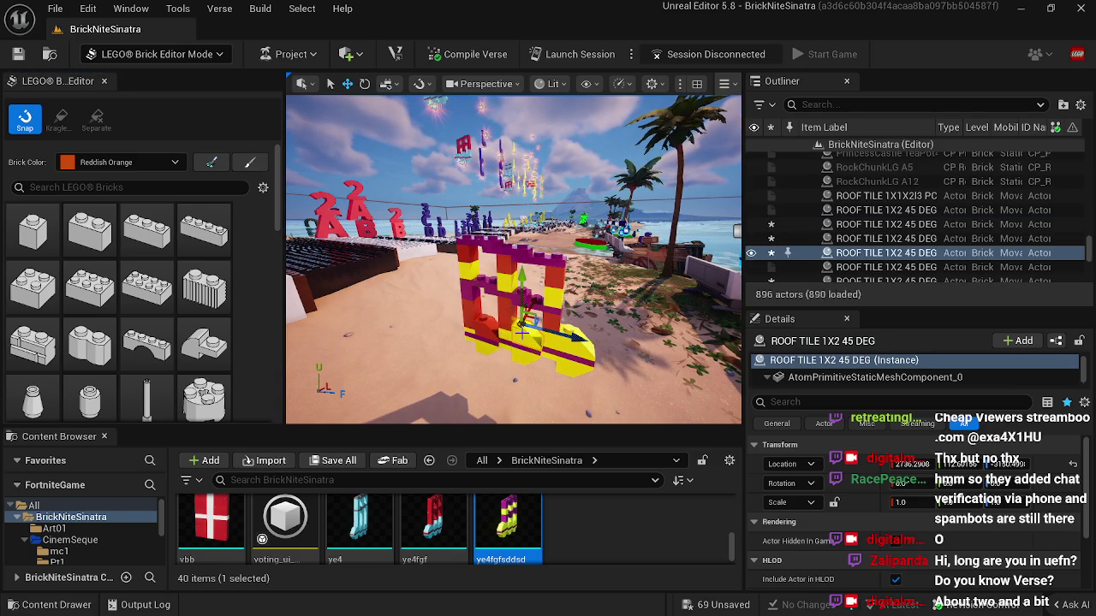
{"action": "left_click", "coordinate": [569, 342]}
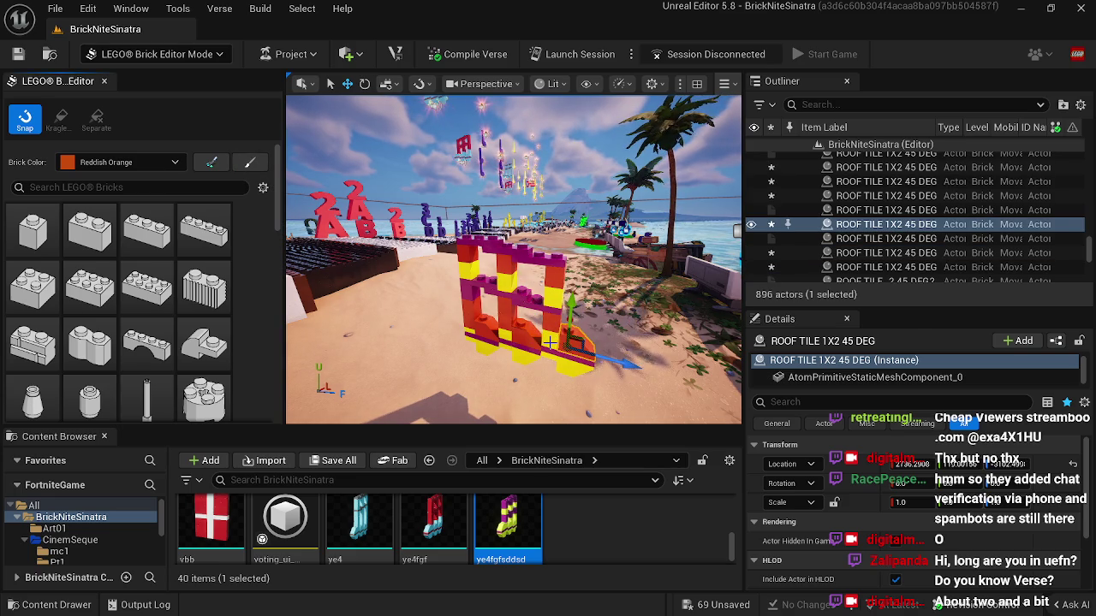
{"action": "left_click", "coordinate": [550, 342]}
{"action": "key", "text": "Left"}
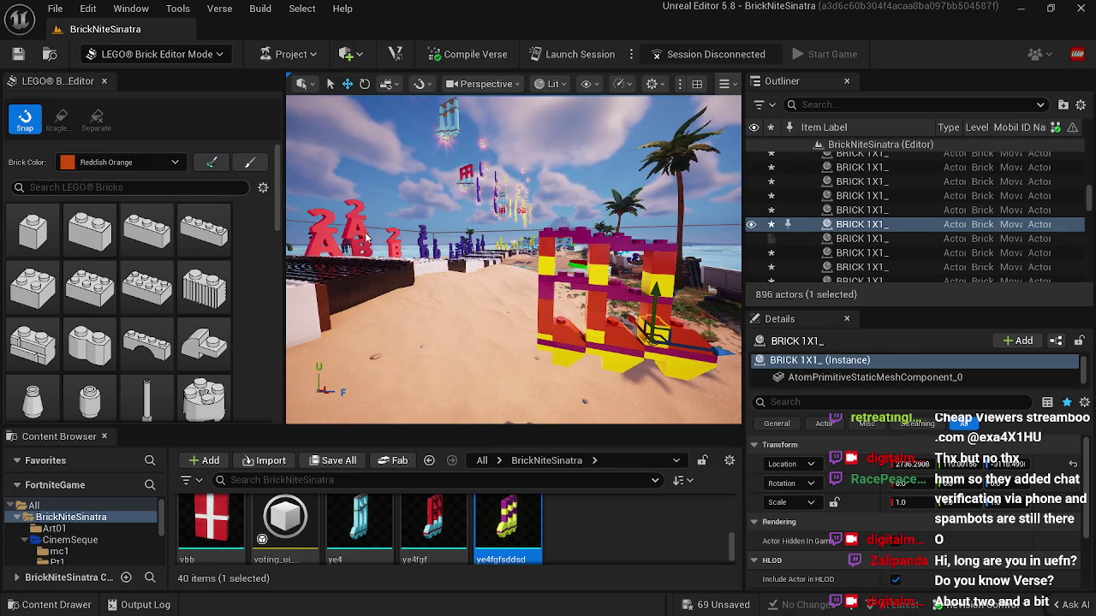
Step: Select the reddish-orange and yellow plates, bricks and sloped tiles that form the note
{"action": "left_click", "coordinate": [546, 243]}
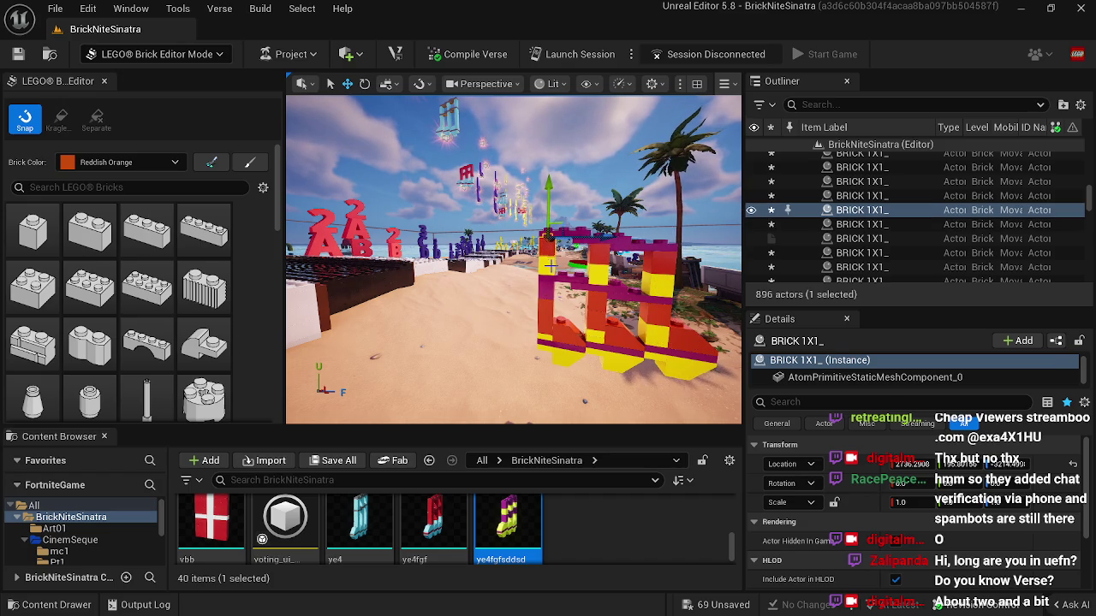
{"action": "left_click", "coordinate": [548, 255], "text": "ctrl"}
{"action": "left_click", "coordinate": [545, 308], "text": "ctrl"}
{"action": "left_click", "coordinate": [545, 320], "text": "ctrl"}
{"action": "left_click", "coordinate": [546, 332], "text": "ctrl"}
{"action": "left_click", "coordinate": [558, 336], "text": "ctrl"}
{"action": "left_click", "coordinate": [555, 339], "text": "ctrl"}
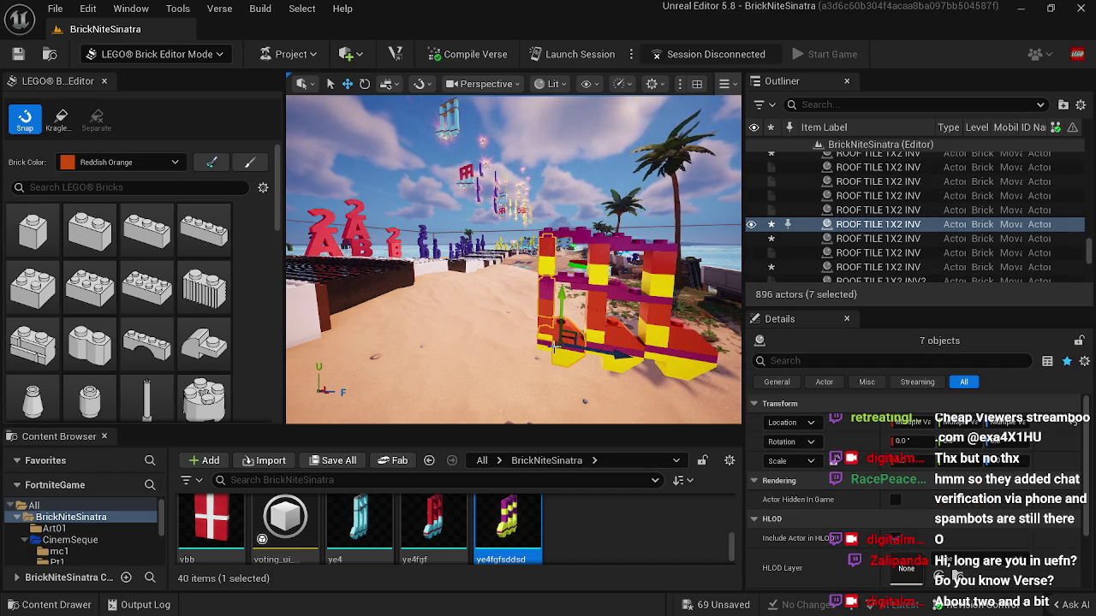
{"action": "left_click", "coordinate": [550, 341], "text": "ctrl"}
{"action": "left_click", "coordinate": [545, 342], "text": "ctrl"}
{"action": "left_click", "coordinate": [610, 326], "text": "ctrl"}
{"action": "left_click", "coordinate": [605, 306], "text": "ctrl"}
{"action": "left_click", "coordinate": [600, 289], "text": "ctrl"}
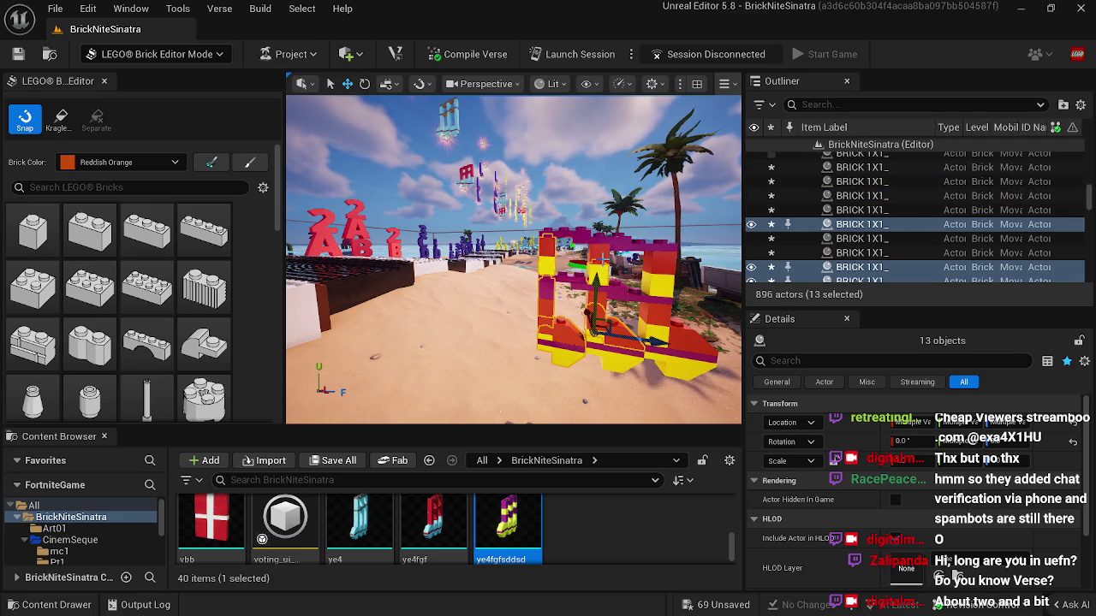
{"action": "left_click", "coordinate": [605, 250], "text": "ctrl"}
{"action": "left_click", "coordinate": [612, 243], "text": "ctrl"}
{"action": "left_click", "coordinate": [565, 232], "text": "ctrl"}
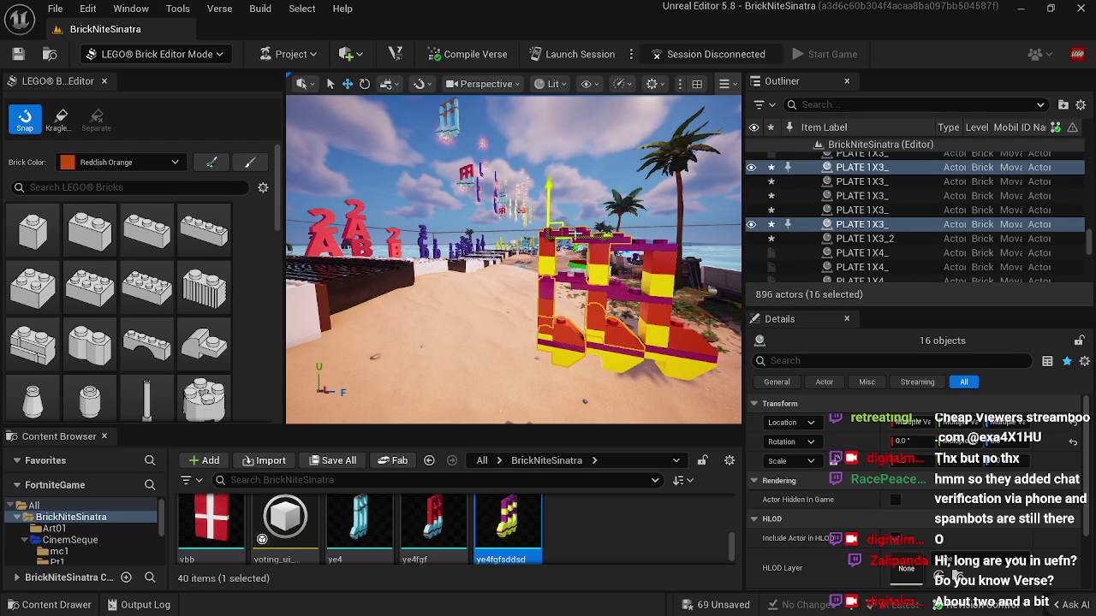
{"action": "left_click", "coordinate": [637, 247], "text": "ctrl"}
{"action": "left_click", "coordinate": [645, 273], "text": "ctrl"}
{"action": "left_click", "coordinate": [653, 300], "text": "ctrl"}
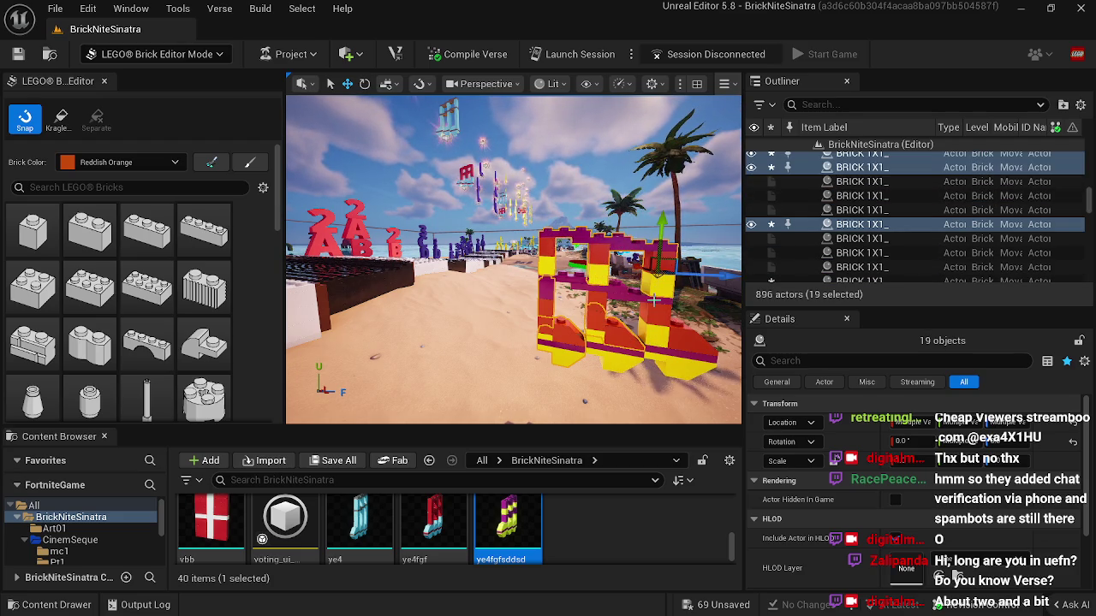
{"action": "left_click", "coordinate": [659, 312], "text": "ctrl"}
{"action": "left_click", "coordinate": [666, 326], "text": "ctrl"}
{"action": "left_click", "coordinate": [673, 338], "text": "ctrl"}
{"action": "left_click", "coordinate": [681, 351], "text": "ctrl"}
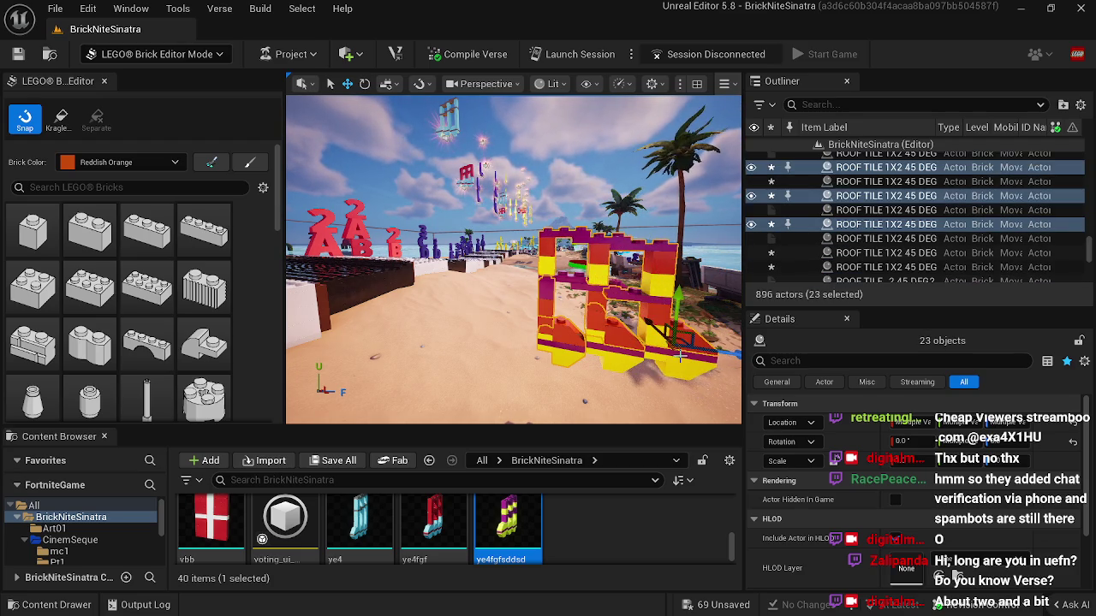
{"action": "left_click", "coordinate": [676, 358], "text": "ctrl"}
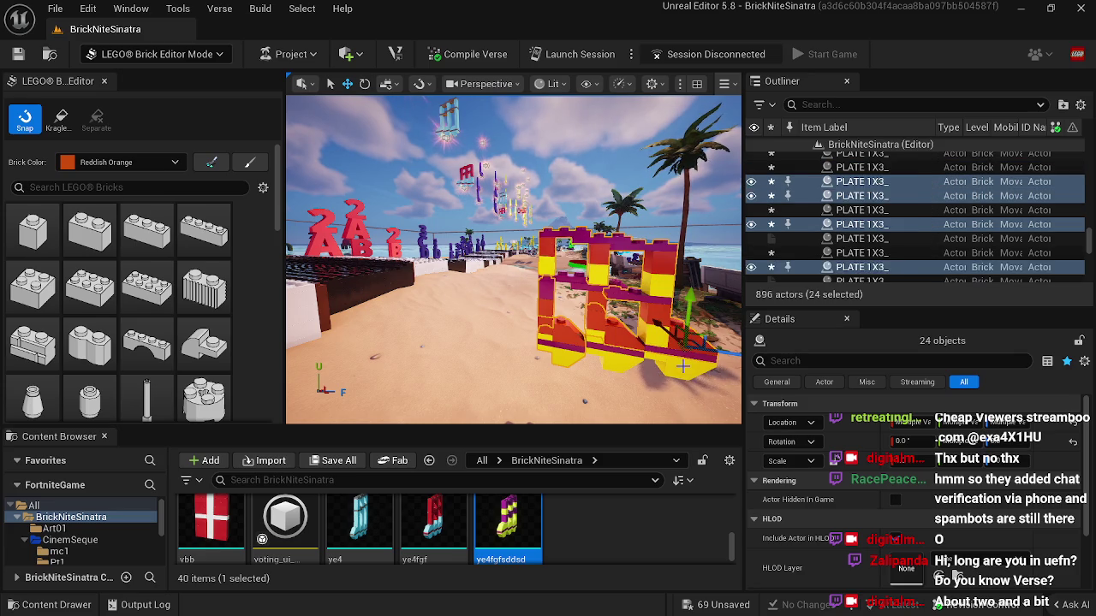
{"action": "left_click", "coordinate": [662, 364], "text": "ctrl"}
{"action": "left_click", "coordinate": [648, 359], "text": "ctrl"}
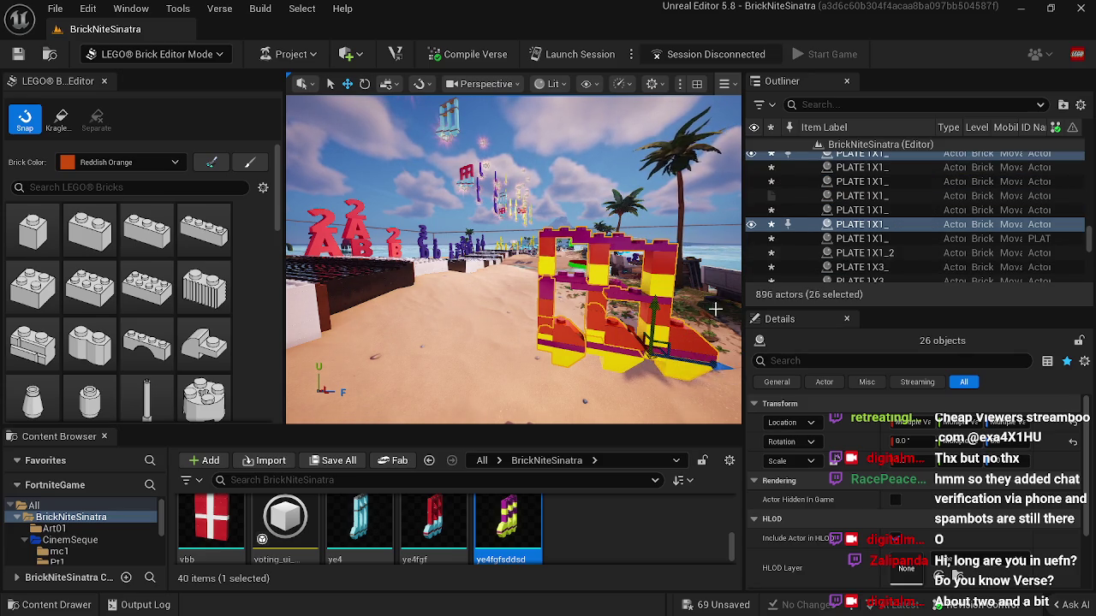
Step: Toggle the selection's visibility to find leftover note bricks and add the missing plates and tiles
{"action": "left_click", "coordinate": [751, 226]}
{"action": "left_click", "coordinate": [751, 225]}
{"action": "left_click", "coordinate": [751, 225]}
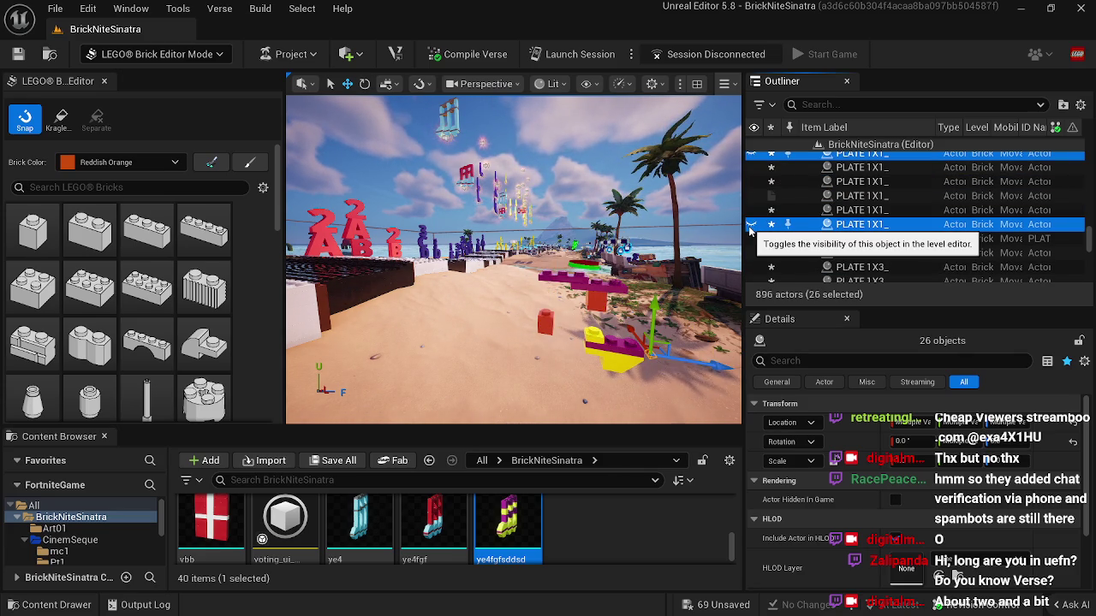
{"action": "left_click", "coordinate": [751, 225]}
{"action": "left_click", "coordinate": [748, 239], "text": "ctrl"}
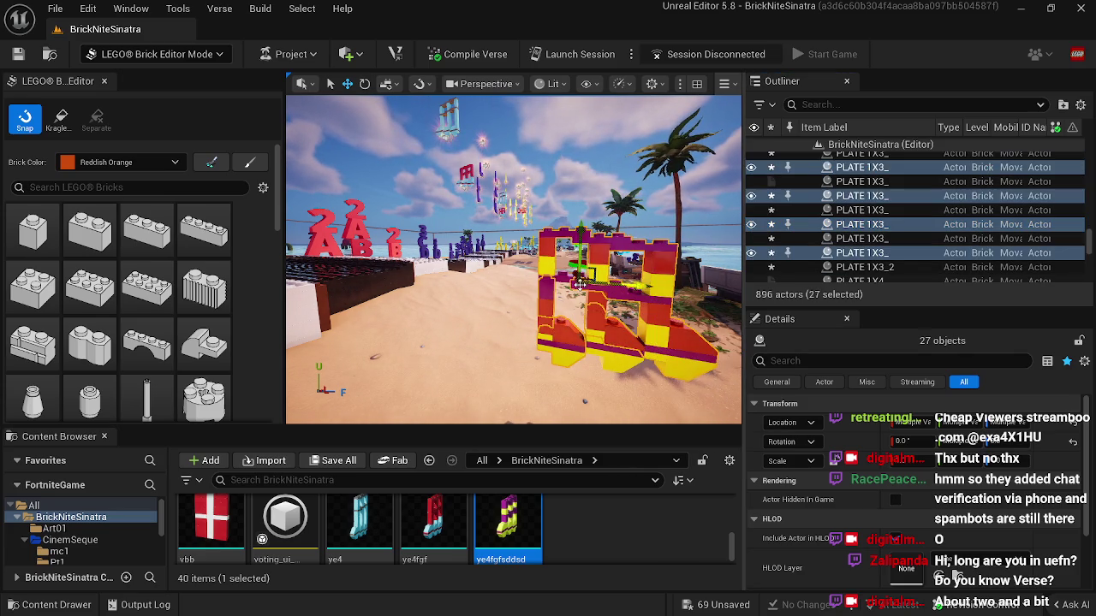
{"action": "left_click", "coordinate": [747, 243], "text": "ctrl"}
{"action": "left_click", "coordinate": [751, 239]}
{"action": "left_click", "coordinate": [751, 239]}
{"action": "left_click", "coordinate": [599, 266], "text": "ctrl"}
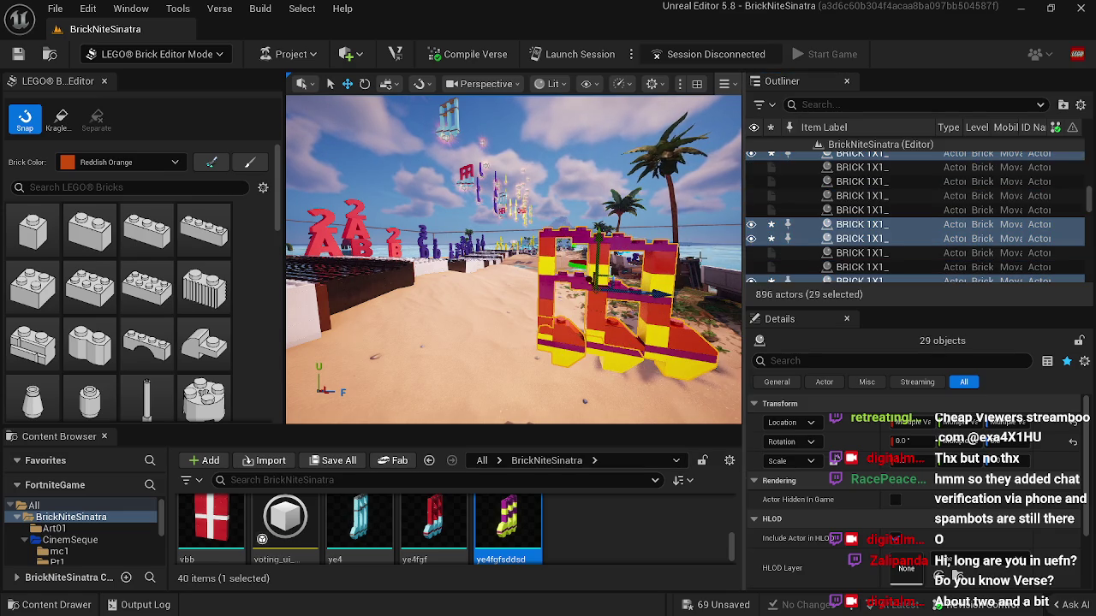
{"action": "left_click", "coordinate": [751, 226]}
{"action": "left_click", "coordinate": [751, 225]}
{"action": "left_click", "coordinate": [548, 325], "text": "ctrl"}
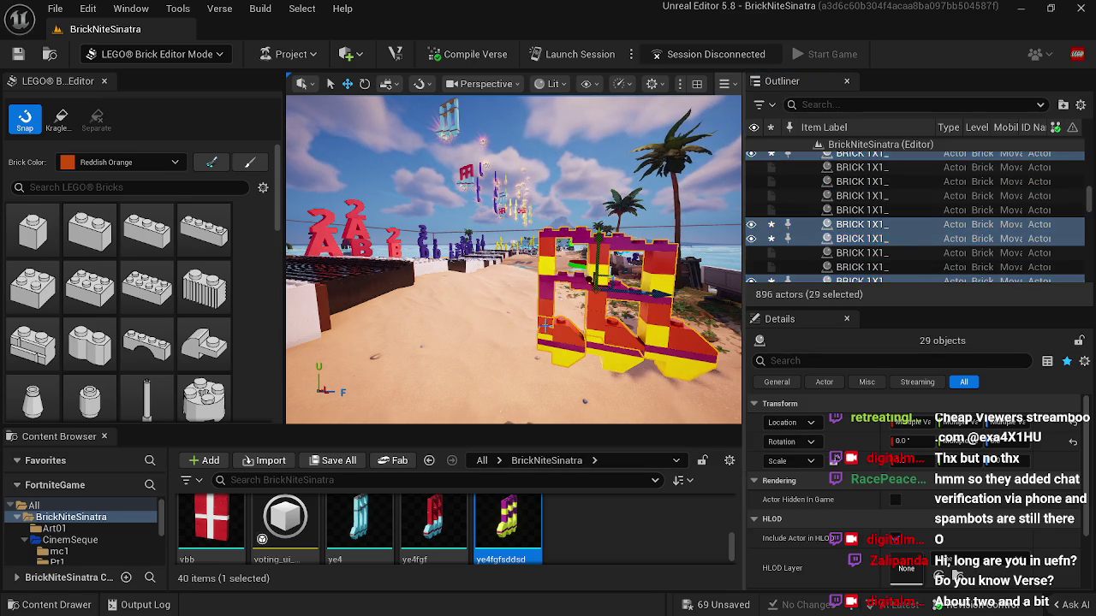
{"action": "left_click", "coordinate": [751, 225]}
{"action": "left_click", "coordinate": [751, 225]}
{"action": "left_click", "coordinate": [622, 355], "text": "ctrl"}
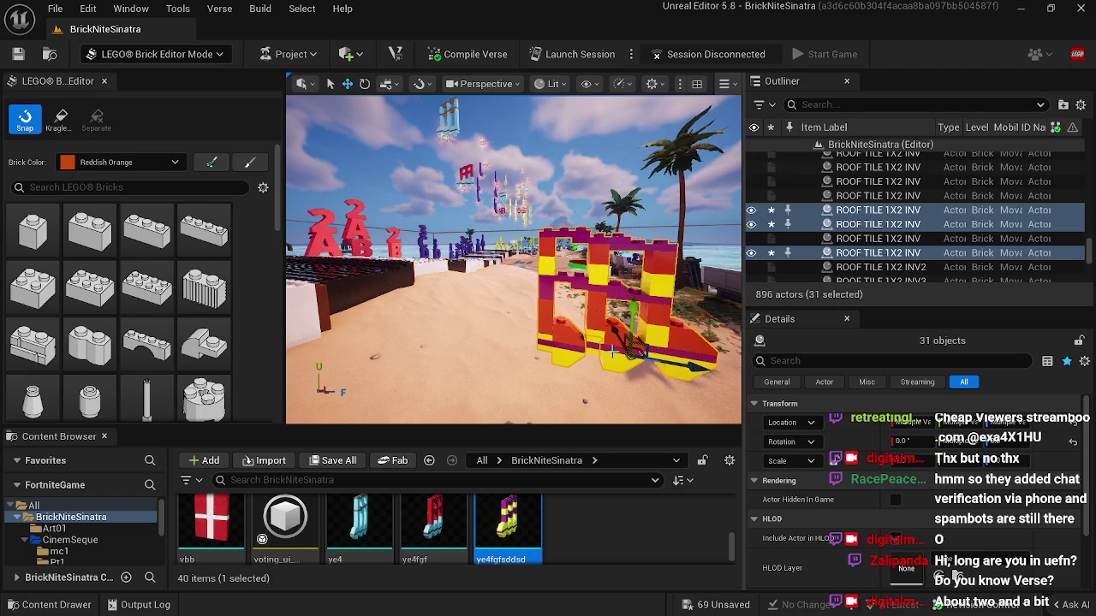
{"action": "left_click", "coordinate": [613, 351], "text": "ctrl"}
{"action": "left_click", "coordinate": [750, 225]}
{"action": "left_click", "coordinate": [751, 225]}
Step: Add the last plate, confirm the full note is selected, and merge it into one static mesh
{"action": "left_click", "coordinate": [651, 376], "text": "ctrl"}
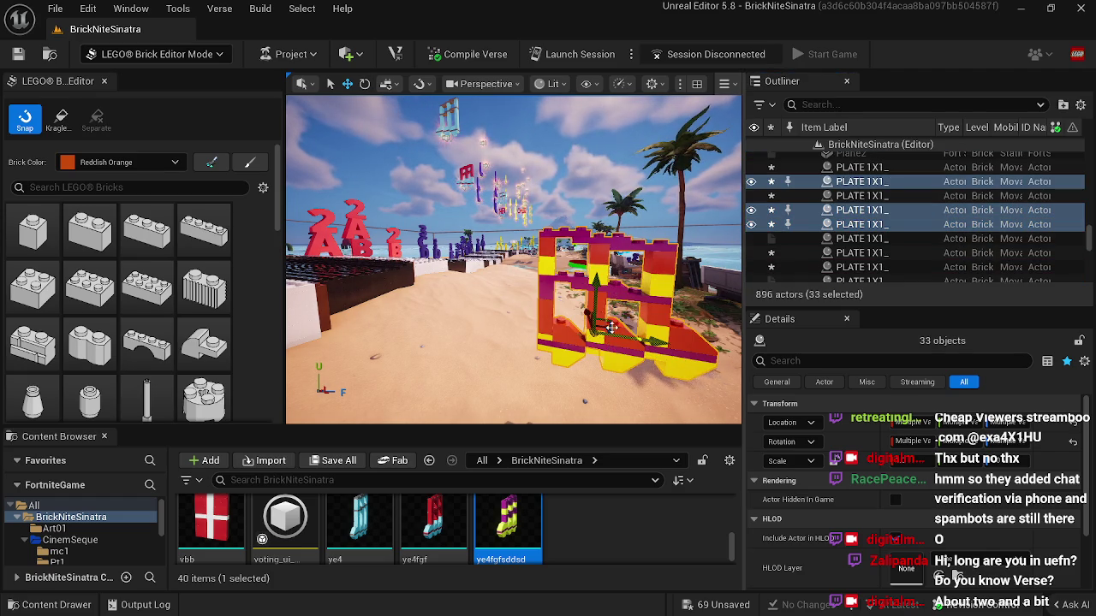
{"action": "left_click", "coordinate": [751, 225]}
{"action": "left_click", "coordinate": [751, 225]}
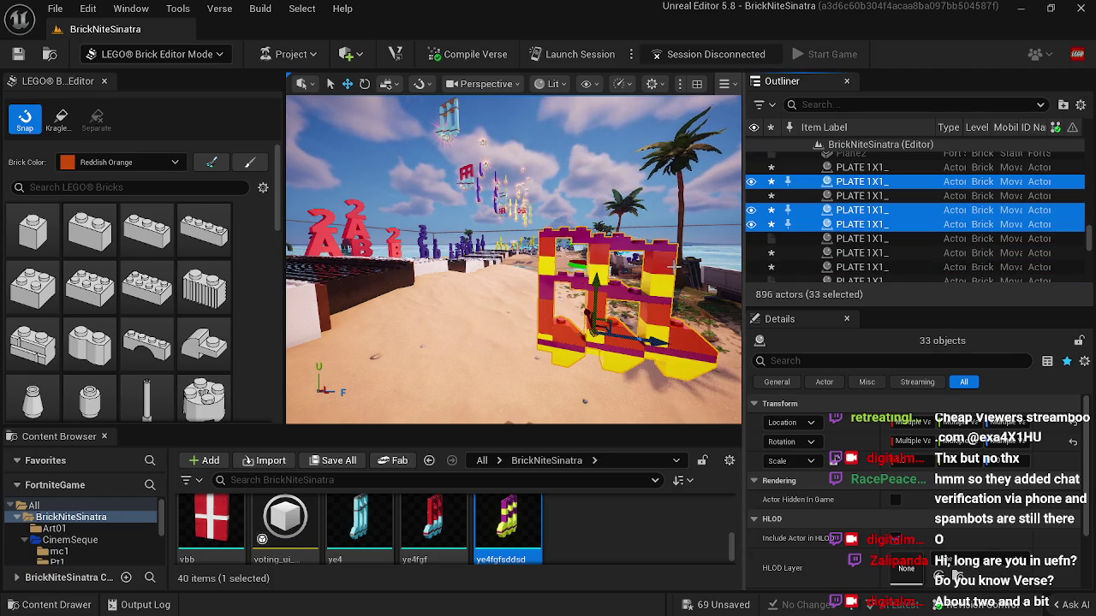
{"action": "left_click", "coordinate": [651, 377], "text": "ctrl"}
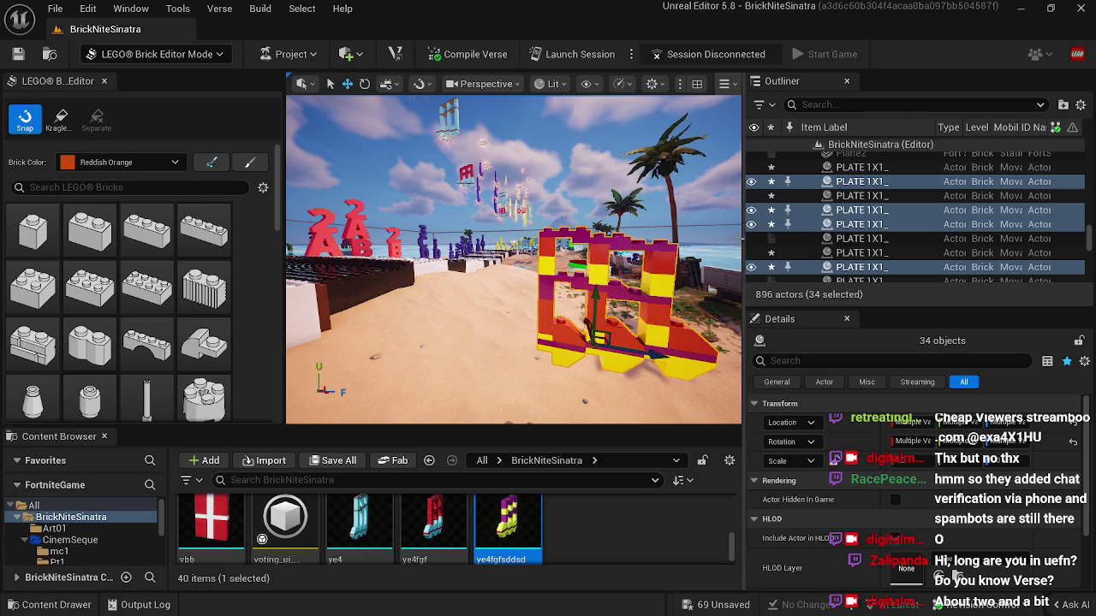
{"action": "left_click", "coordinate": [750, 225]}
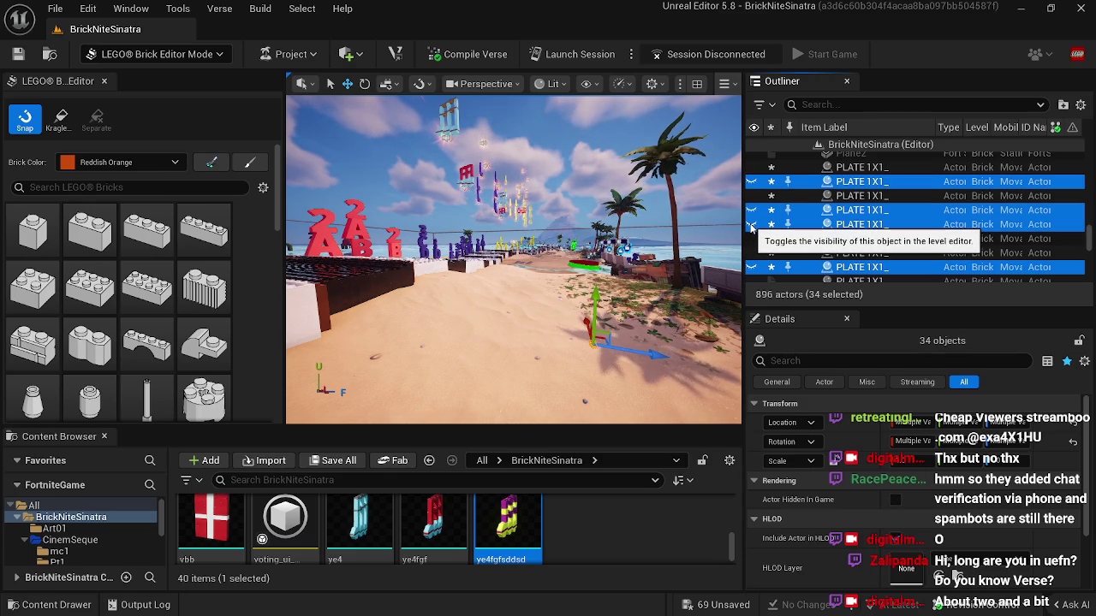
{"action": "left_click", "coordinate": [751, 226]}
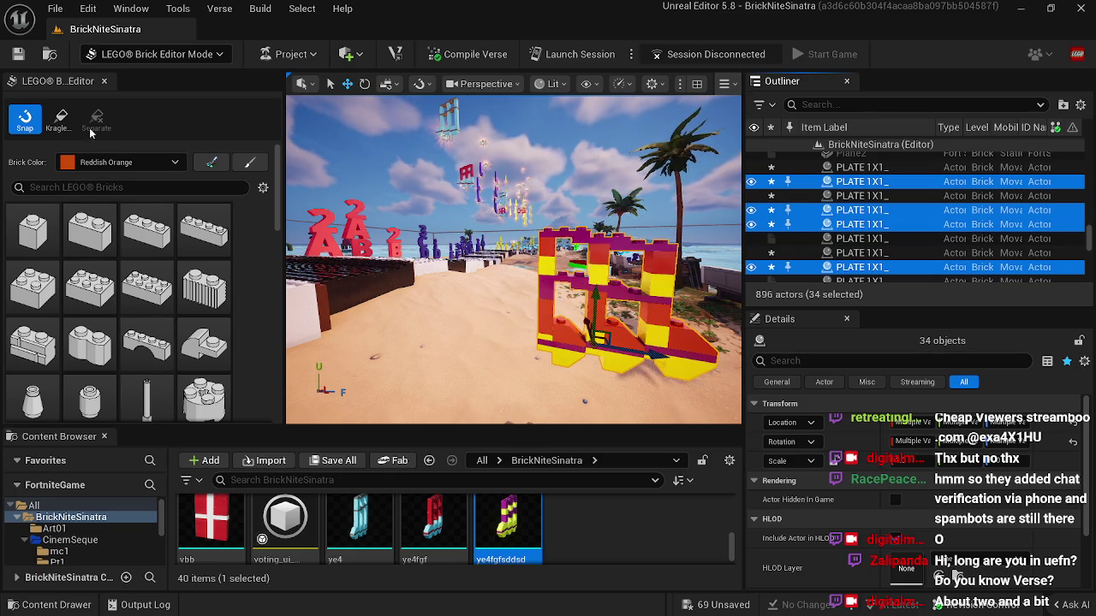
{"action": "left_click", "coordinate": [61, 120]}
{"action": "key", "text": "Return"}
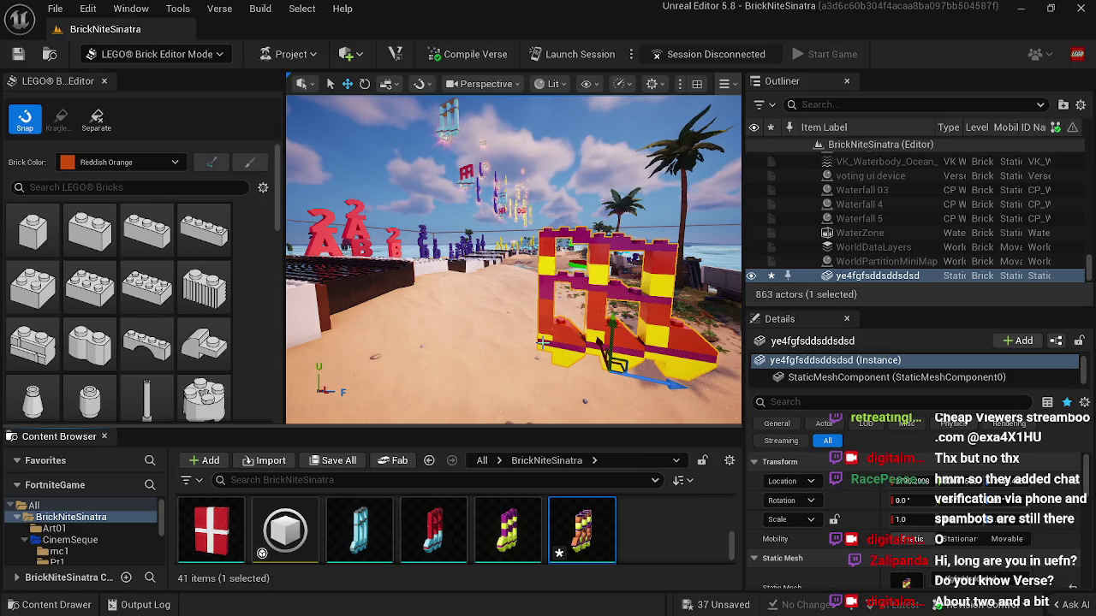
Step: Delete the merged brick actor from the beach while keeping its ye4fgfsddsdsd mesh asset
{"action": "key", "text": "Delete"}
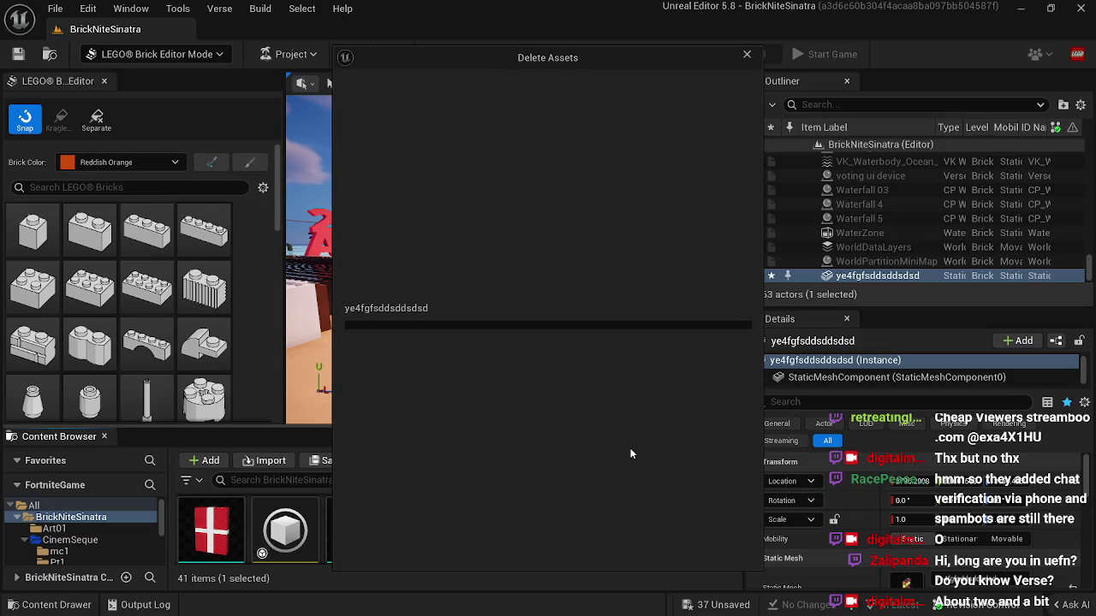
{"action": "left_click", "coordinate": [746, 55]}
{"action": "left_click", "coordinate": [554, 341]}
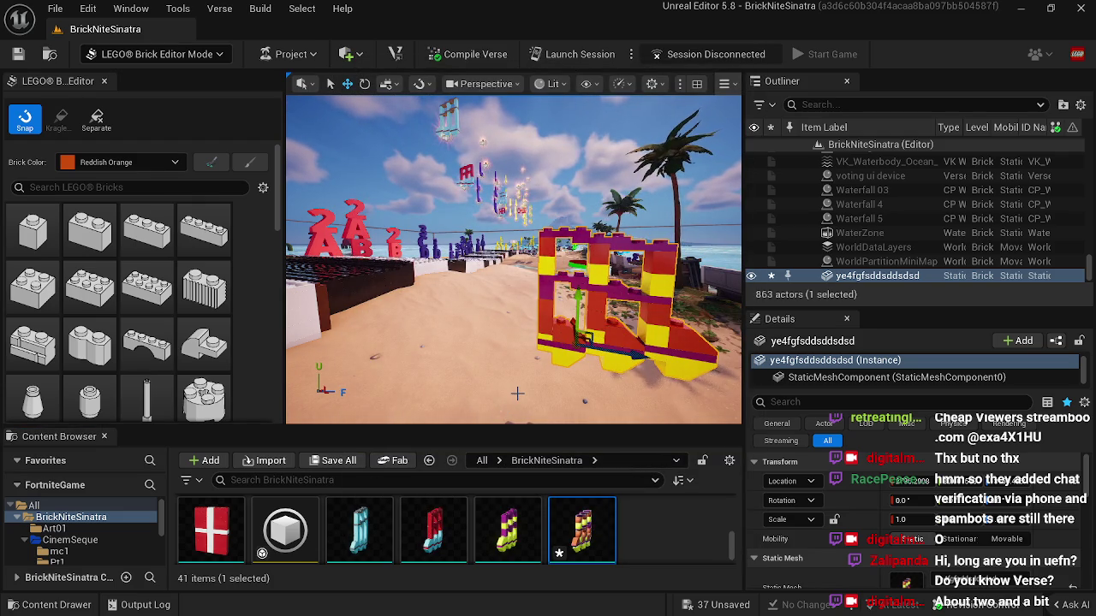
{"action": "key", "text": "Delete"}
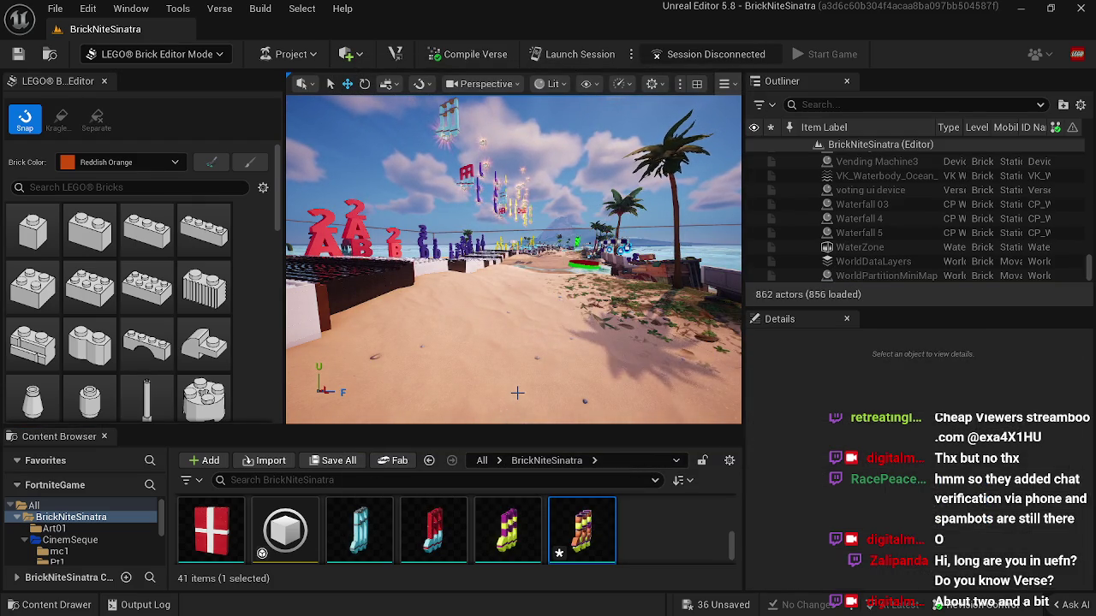
{"action": "left_click_drag", "start_coordinate": [591, 423], "coordinate": [454, 366]}
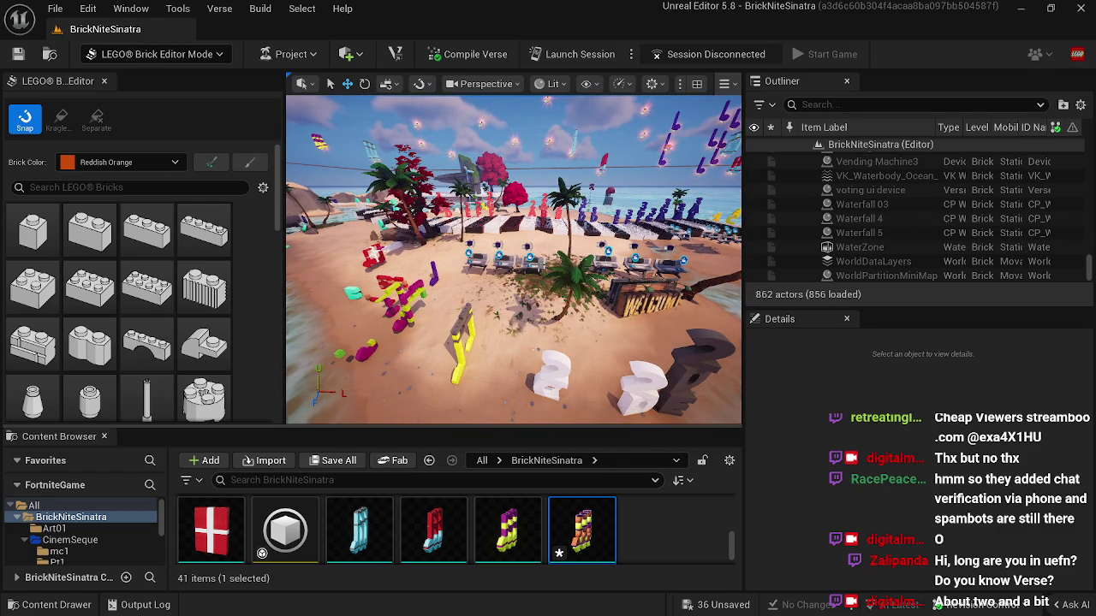
Step: In Selection Mode, assign the new brick mesh as LEGO Collectible11's Custom Mesh
{"action": "left_click", "coordinate": [154, 54]}
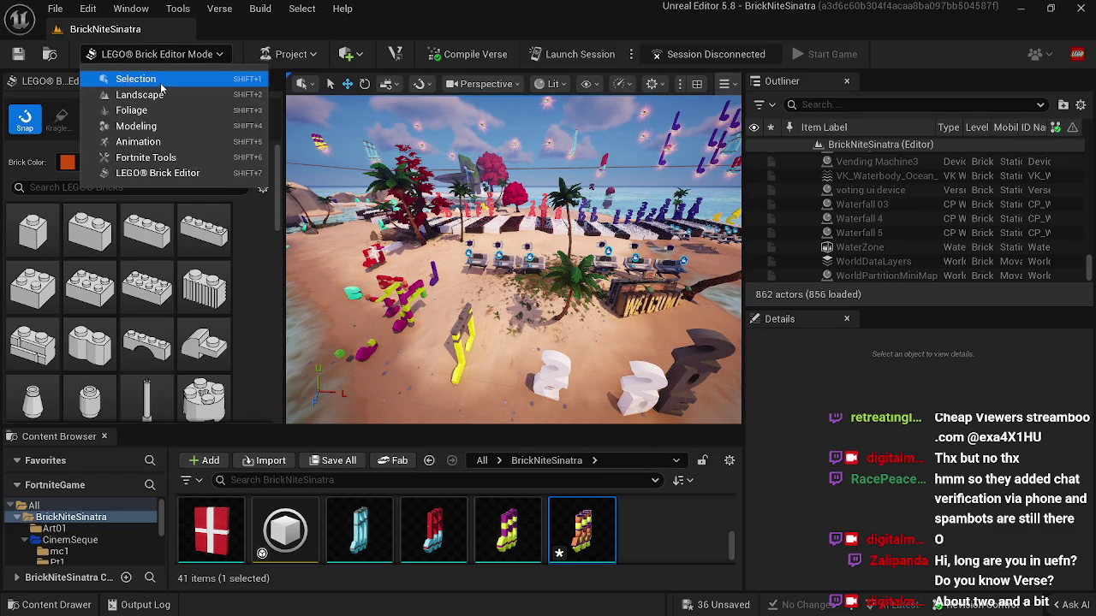
{"action": "left_click", "coordinate": [129, 78]}
{"action": "left_click", "coordinate": [399, 255]}
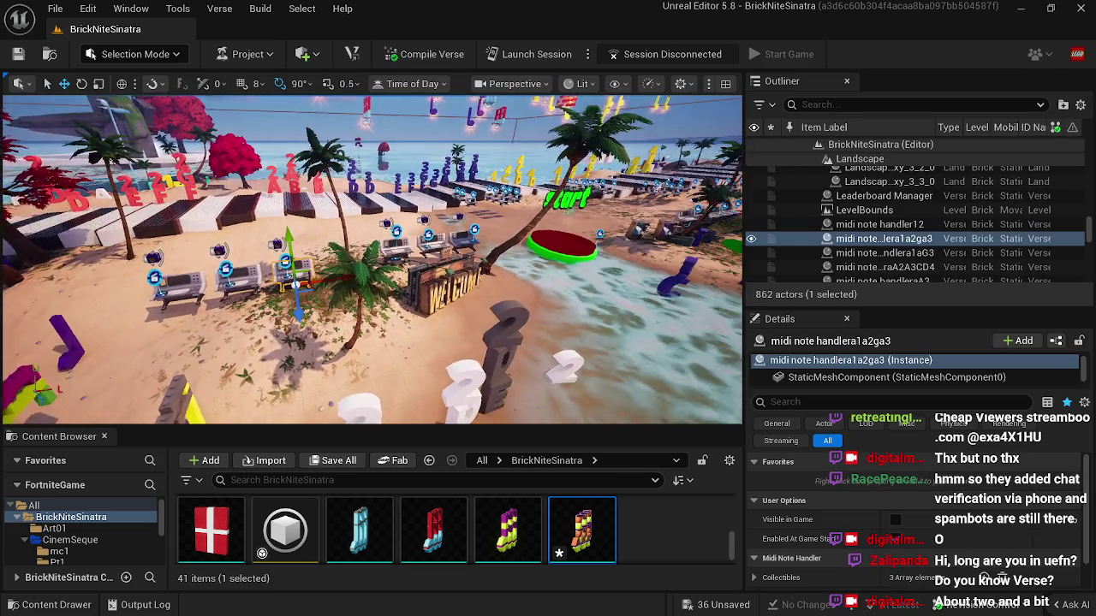
{"action": "left_click_drag", "start_coordinate": [345, 340], "coordinate": [345, 356]}
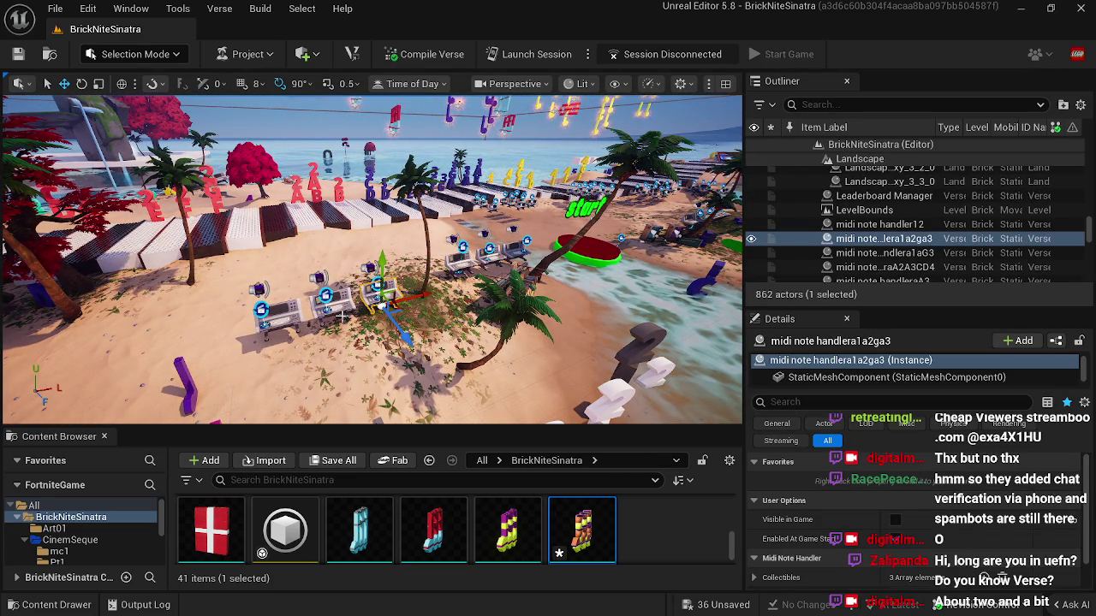
{"action": "left_click_drag", "start_coordinate": [341, 316], "coordinate": [206, 318]}
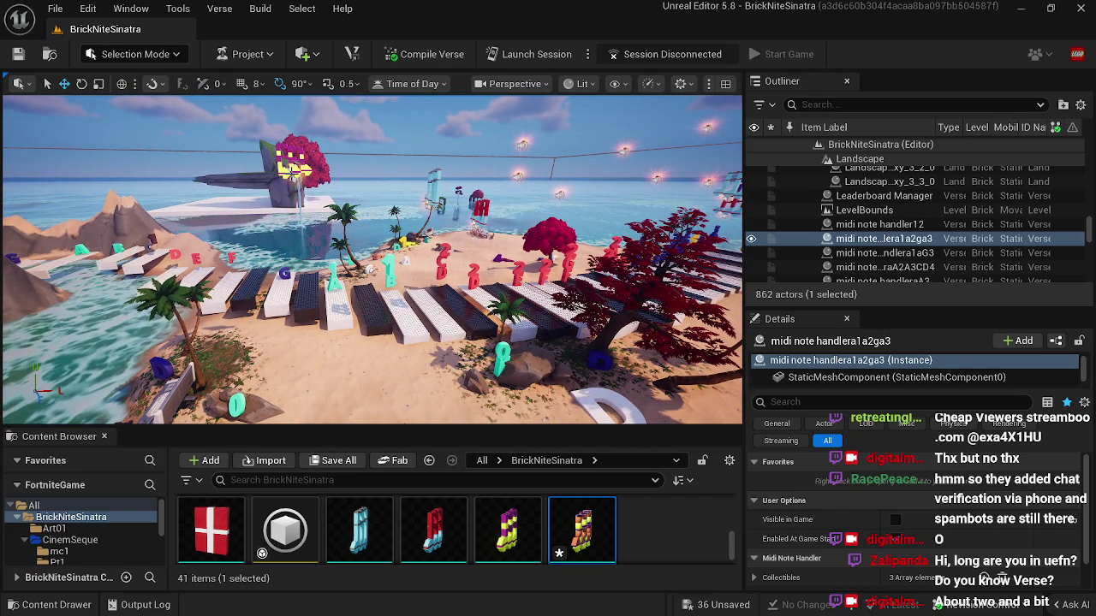
{"action": "left_click", "coordinate": [315, 178]}
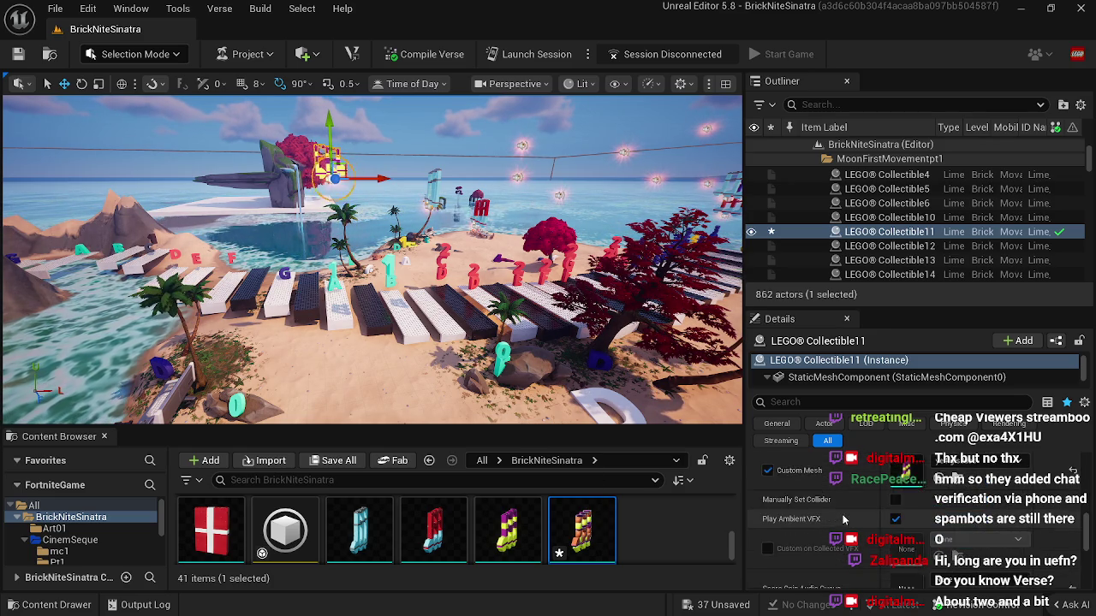
{"action": "mouse_move", "coordinate": [572, 518]}
{"action": "left_mouse_down"}
{"action": "mouse_move", "coordinate": [692, 552]}
{"action": "mouse_move", "coordinate": [895, 507]}
{"action": "mouse_move", "coordinate": [906, 492]}
{"action": "left_mouse_up"}
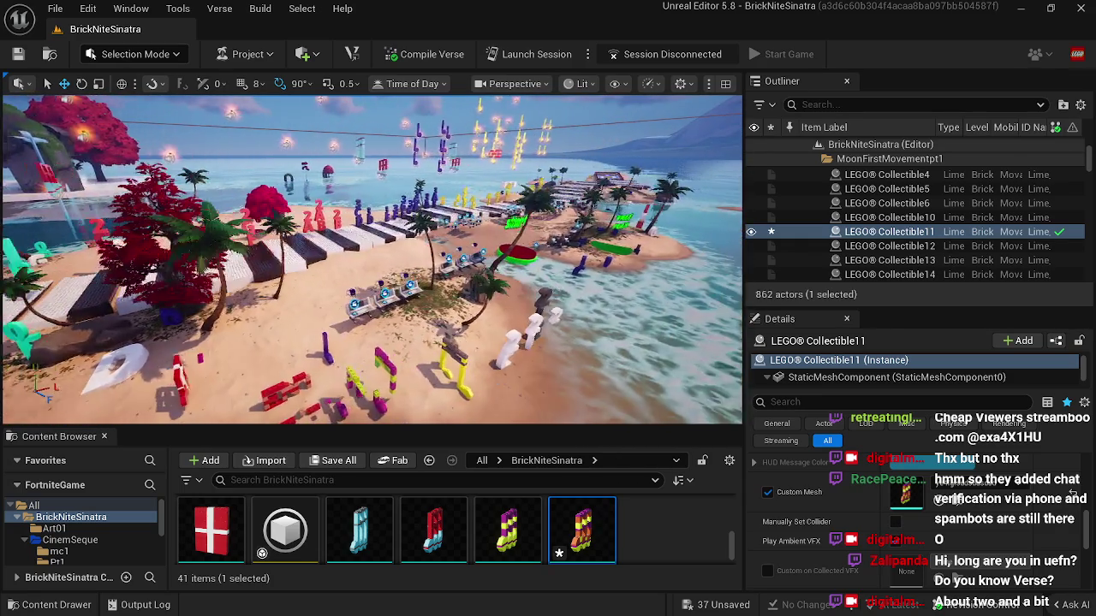
Step: Select Cinematic Sequence Device8 and reveal its sequence asset in the content browser
{"action": "left_click_drag", "start_coordinate": [458, 428], "coordinate": [459, 483]}
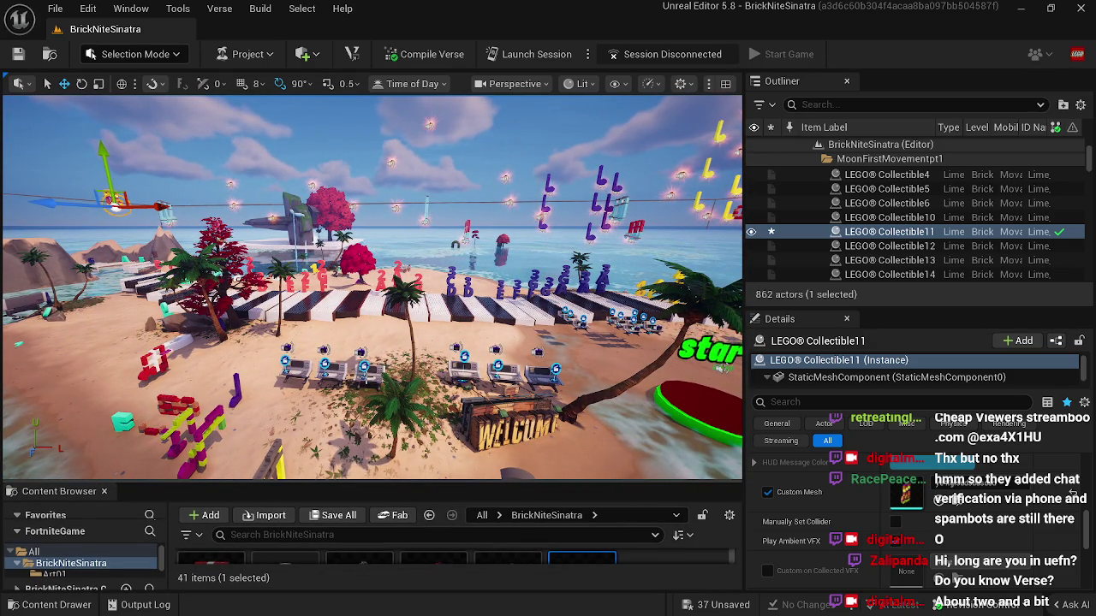
{"action": "left_click", "coordinate": [375, 377]}
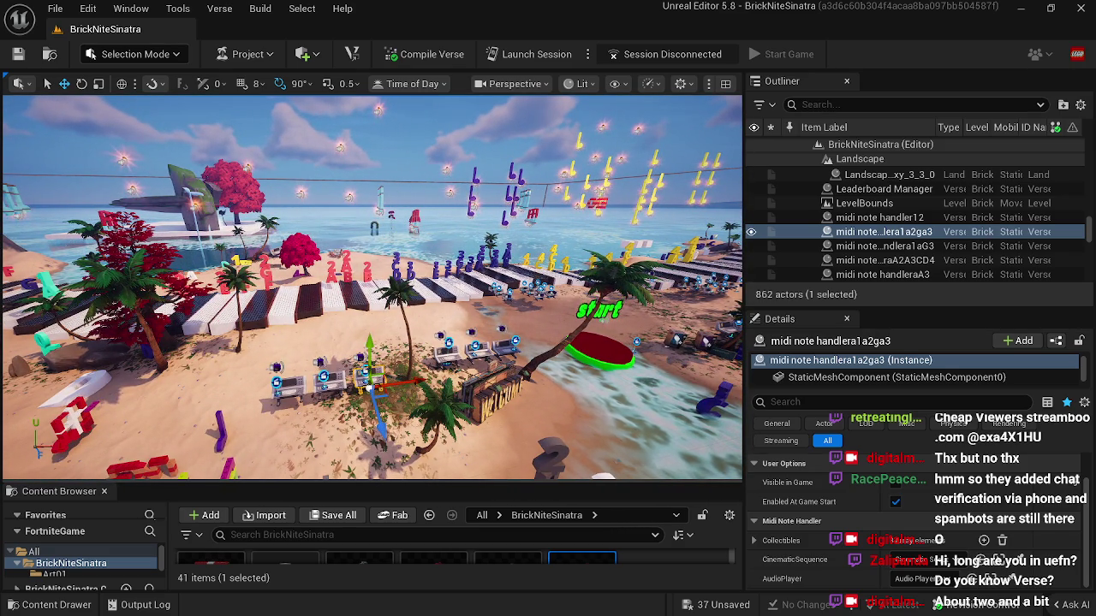
{"action": "left_click", "coordinate": [367, 370]}
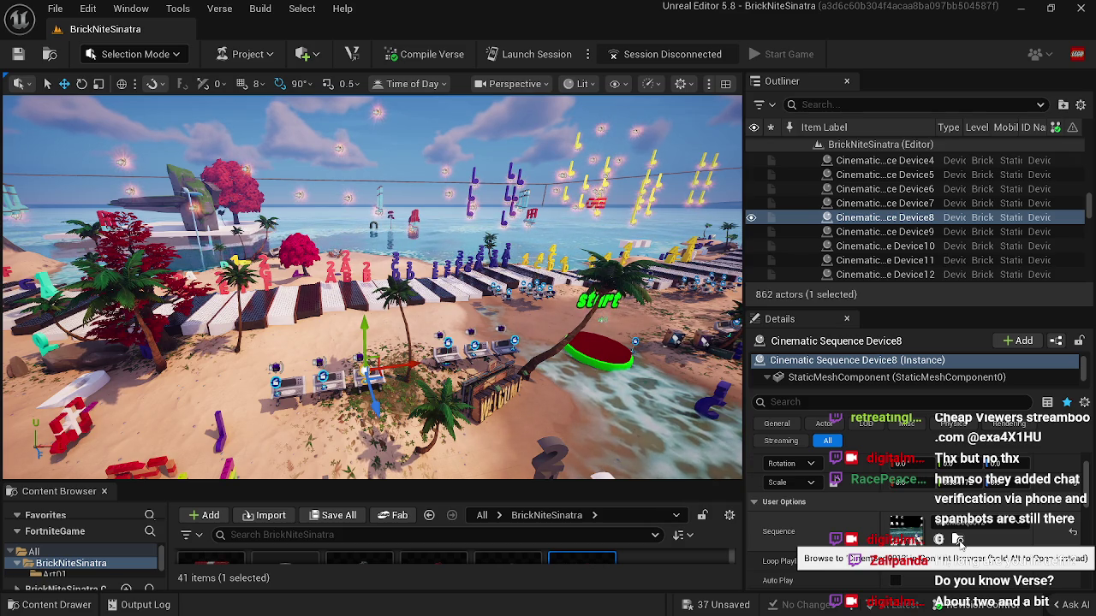
{"action": "left_click", "coordinate": [957, 540]}
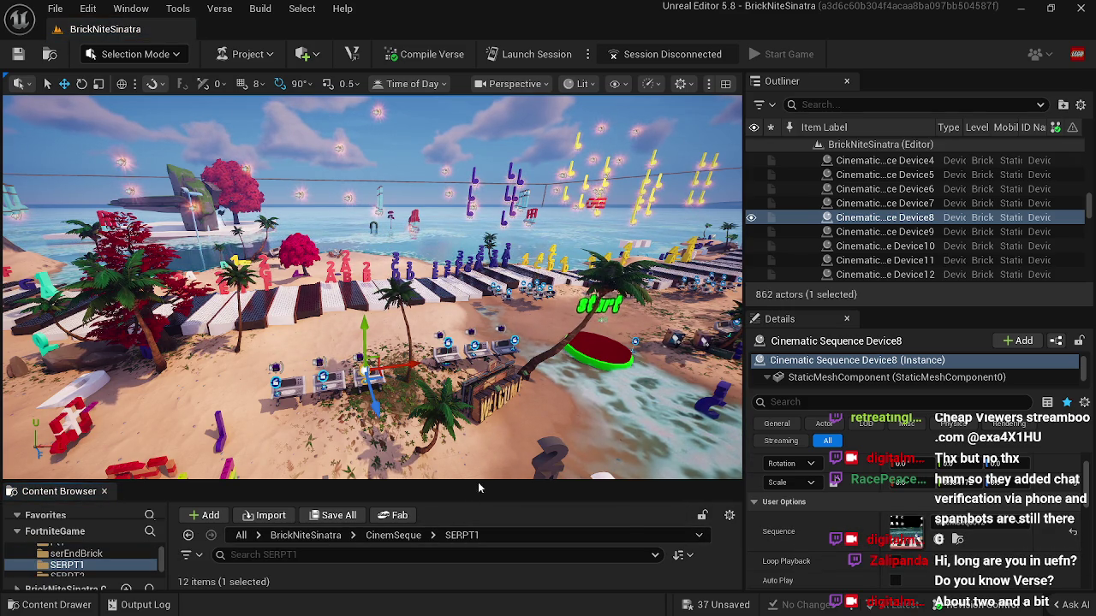
{"action": "left_click_drag", "start_coordinate": [482, 481], "coordinate": [482, 411]}
Step: Preview CinemSeq0012 and shift LEGO Collectible12 left onto the note path
{"action": "double_click", "coordinate": [508, 510]}
{"action": "mouse_move", "coordinate": [427, 467]}
{"action": "left_mouse_down"}
{"action": "mouse_move", "coordinate": [598, 489]}
{"action": "mouse_move", "coordinate": [546, 488]}
{"action": "left_mouse_up"}
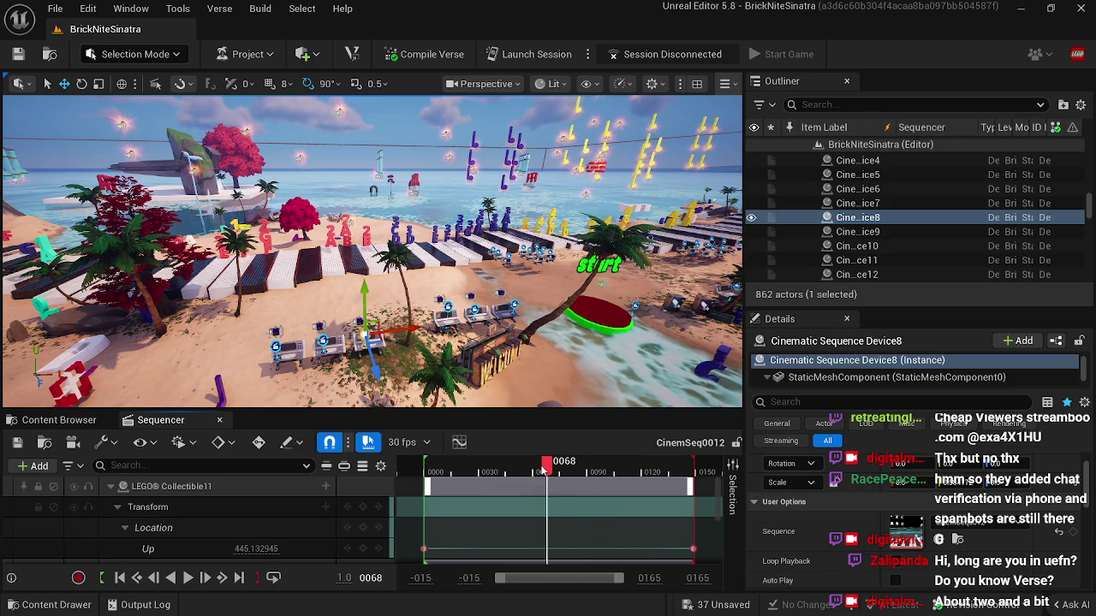
{"action": "left_click", "coordinate": [351, 221]}
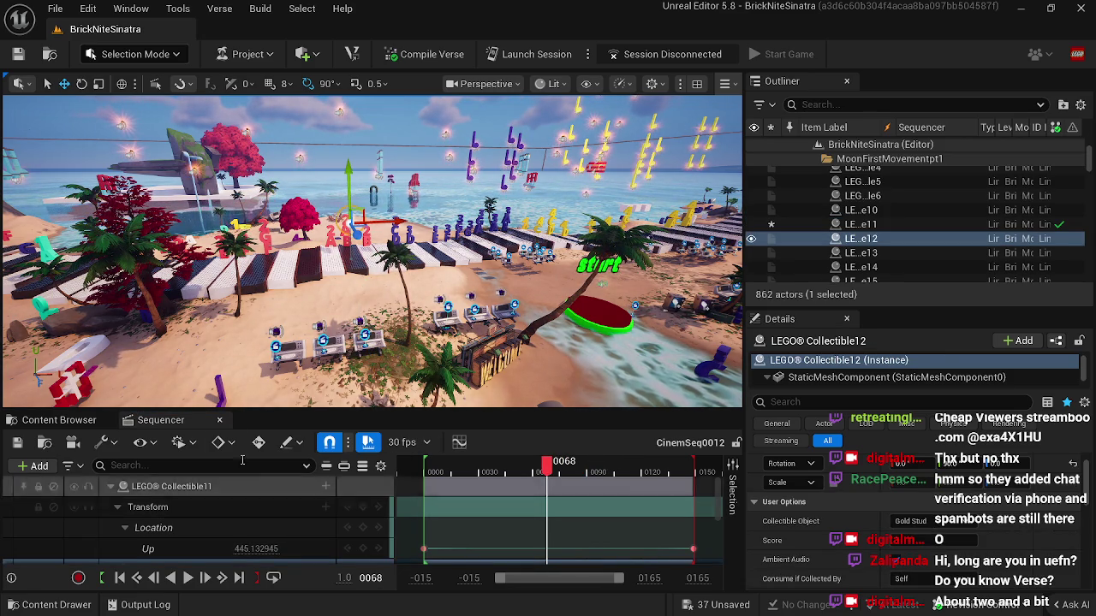
{"action": "left_click", "coordinate": [219, 419]}
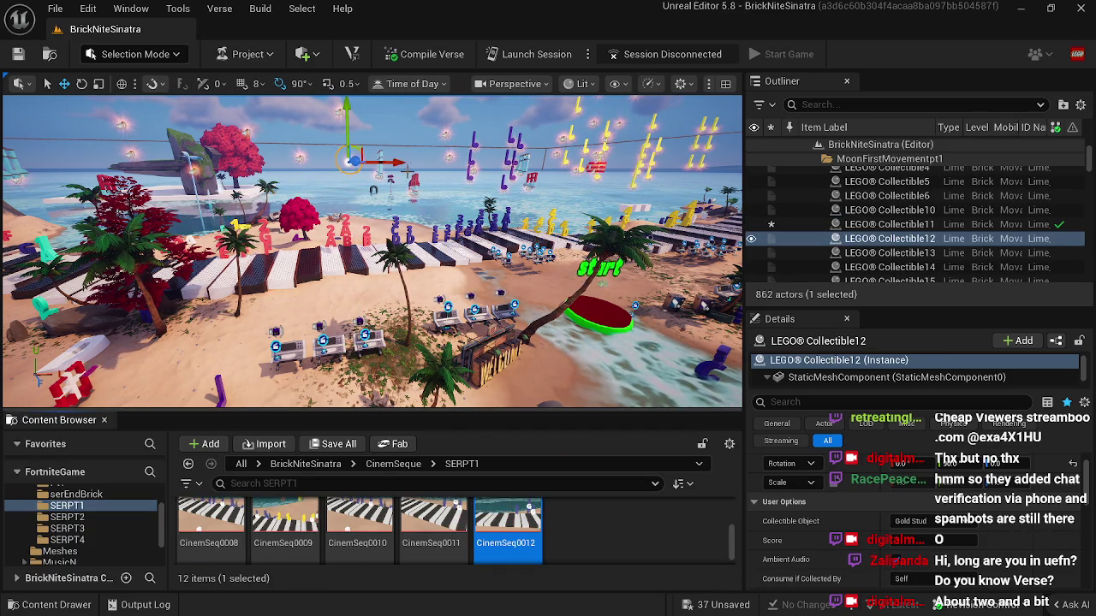
{"action": "left_click_drag", "start_coordinate": [396, 163], "coordinate": [381, 164]}
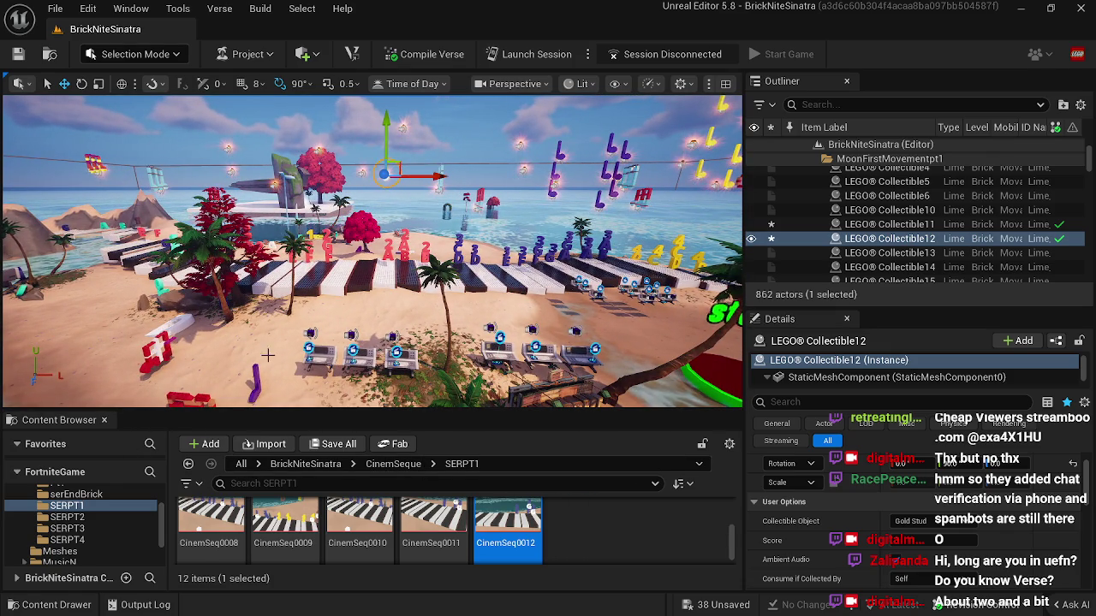
Step: Reopen CinemSeq0012 at frame 86, slide Collectible21 left along the keys, and check its path
{"action": "left_click", "coordinate": [409, 363]}
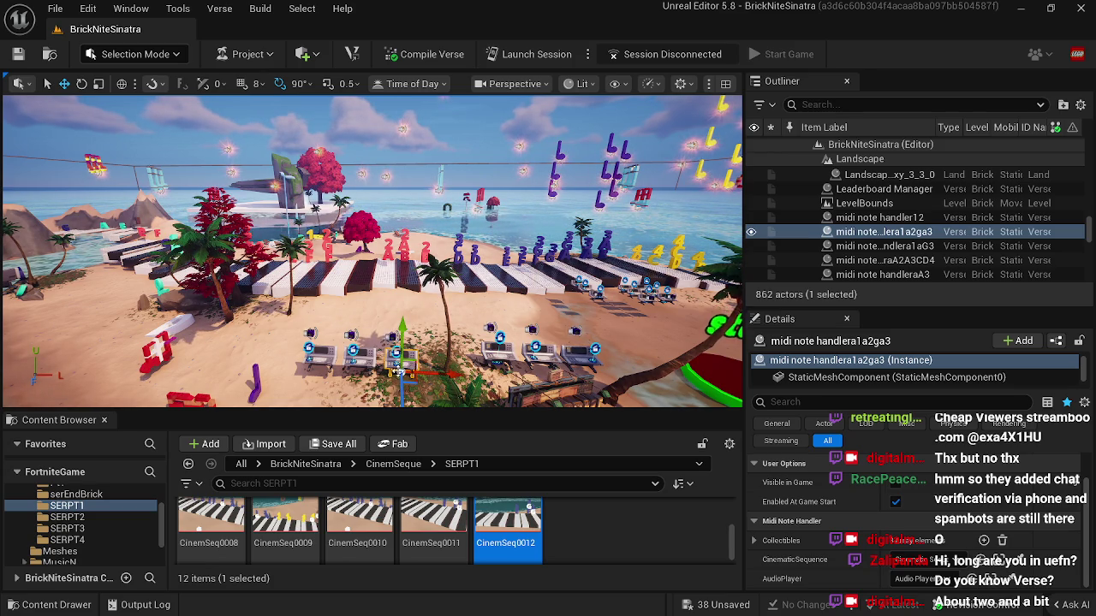
{"action": "double_click", "coordinate": [507, 518]}
{"action": "left_click_drag", "start_coordinate": [436, 460], "coordinate": [580, 462]}
{"action": "left_click_drag", "start_coordinate": [528, 366], "coordinate": [548, 318]}
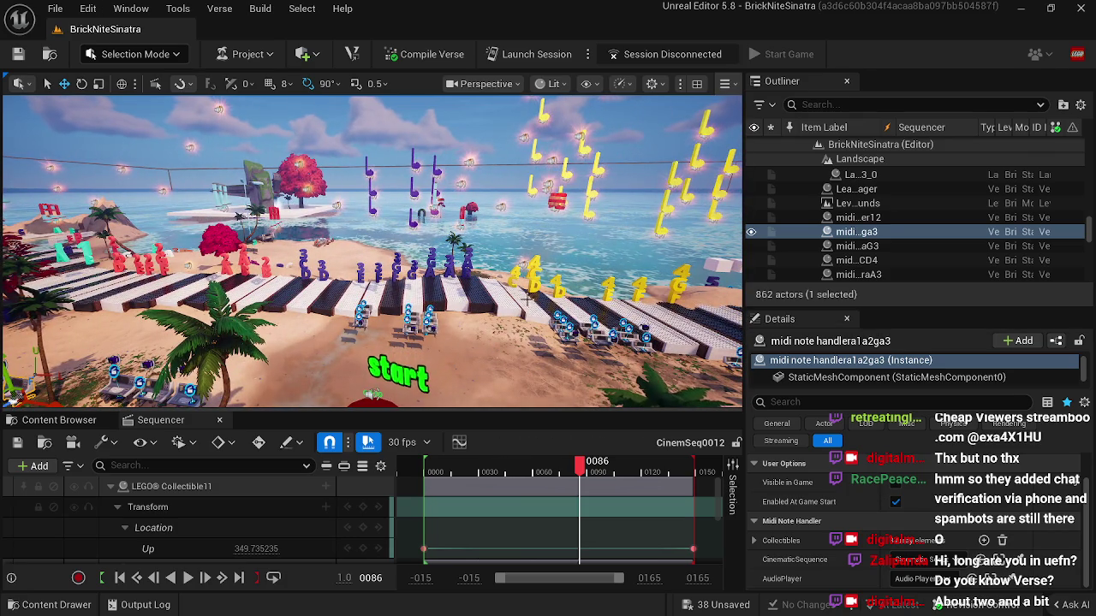
{"action": "left_click", "coordinate": [530, 262]}
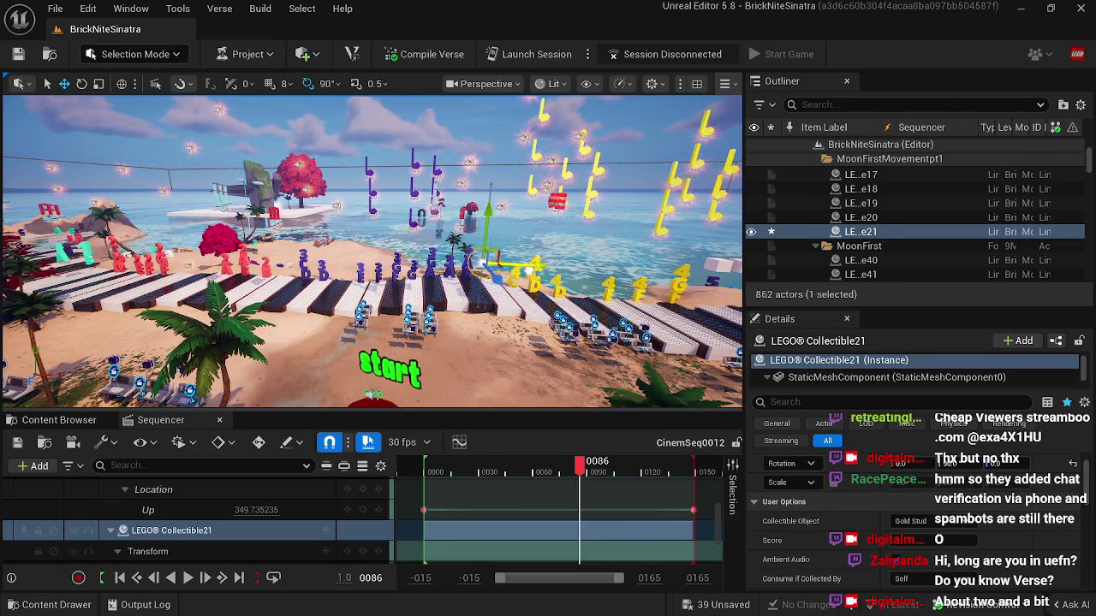
{"action": "left_click_drag", "start_coordinate": [536, 268], "coordinate": [482, 275]}
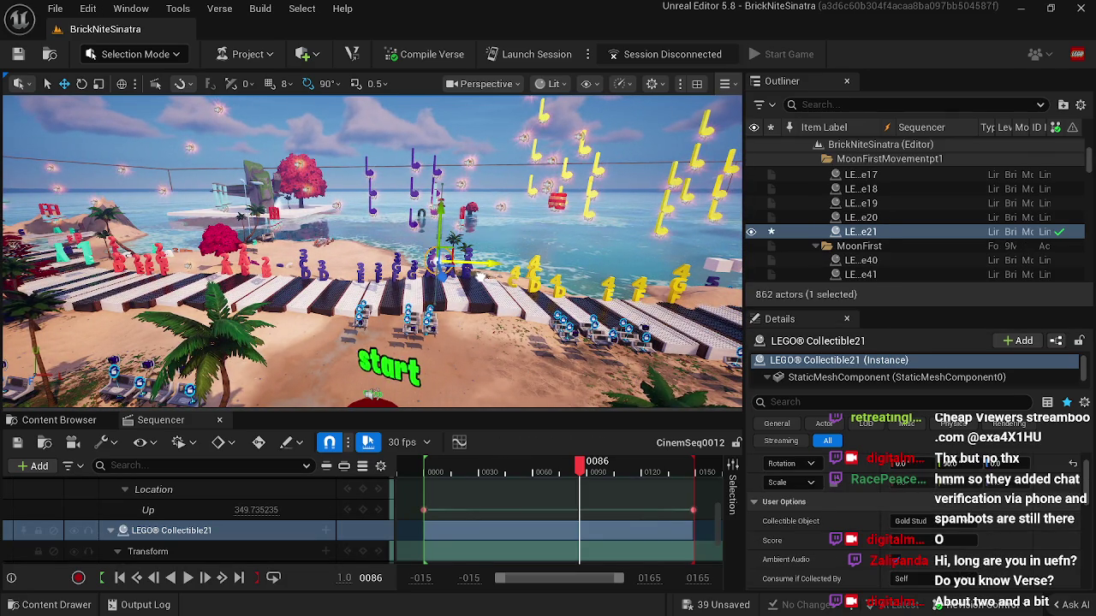
{"action": "left_click_drag", "start_coordinate": [580, 467], "coordinate": [659, 468]}
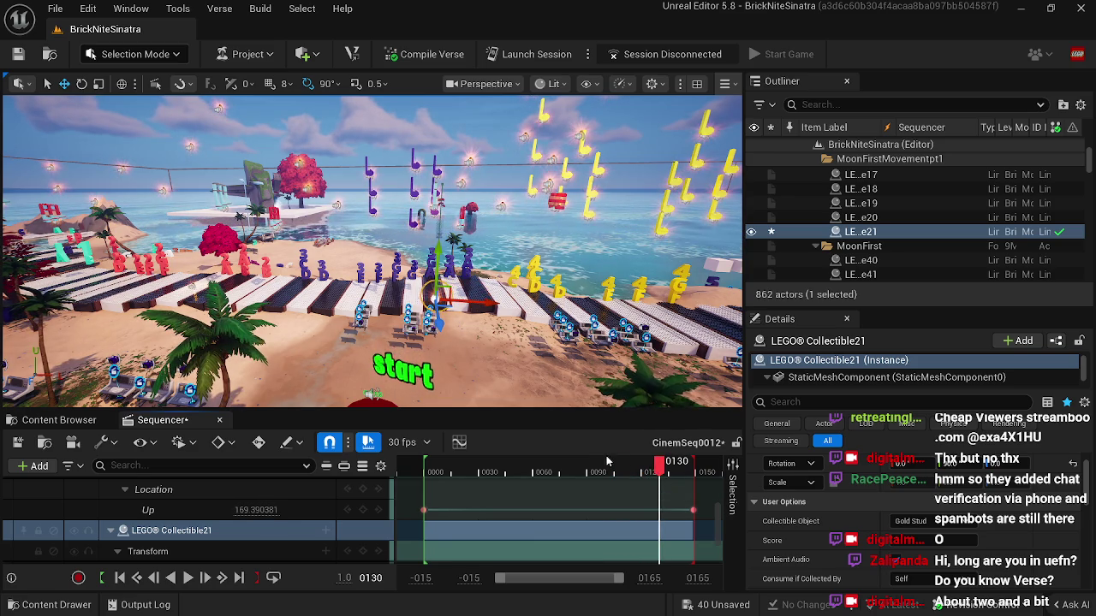
{"action": "left_click", "coordinate": [239, 578]}
{"action": "left_click_drag", "start_coordinate": [685, 368], "coordinate": [697, 378]}
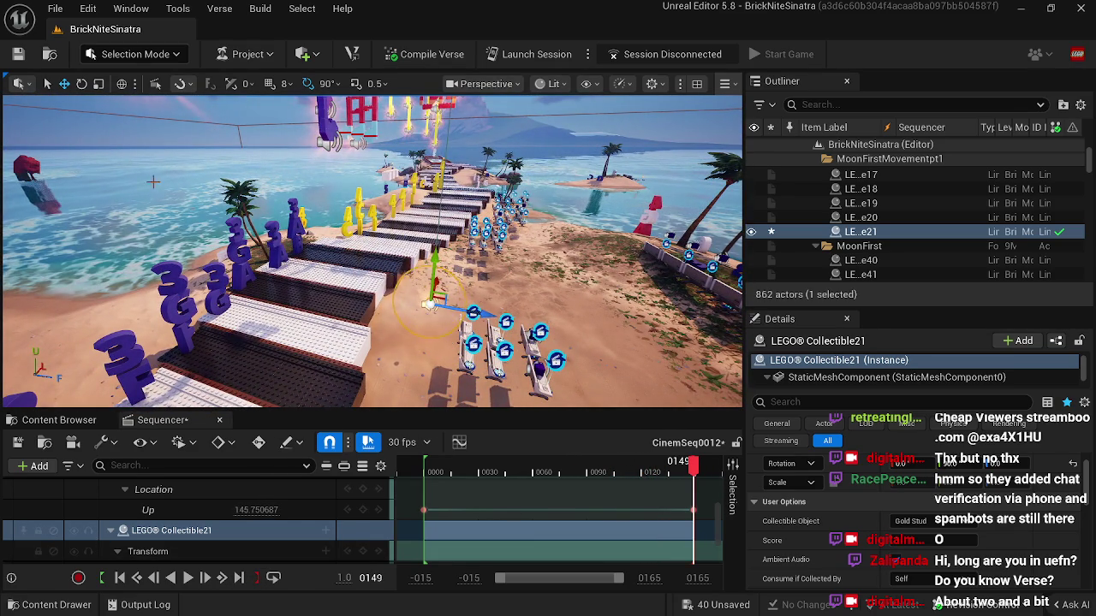
{"action": "left_click", "coordinate": [220, 421]}
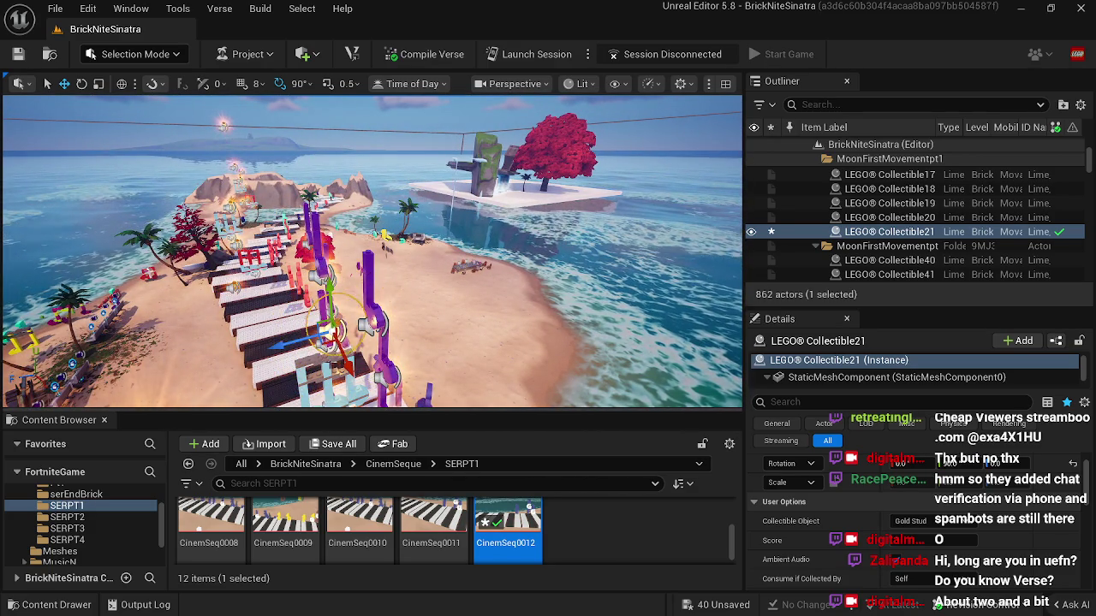
Step: Copy the Custom Mesh setting from LEGO Collectible11's Details panel
{"action": "scroll", "coordinate": [119, 520], "scroll_direction": "up", "scroll_amount": 3}
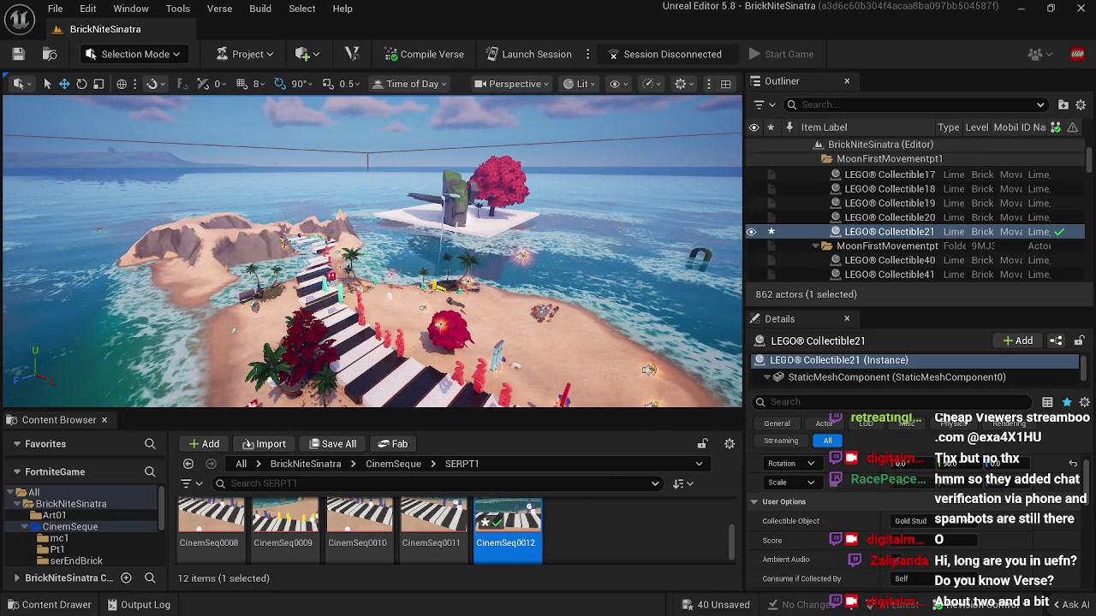
{"action": "left_click", "coordinate": [283, 242]}
{"action": "scroll", "coordinate": [856, 523], "scroll_direction": "down", "scroll_amount": 5}
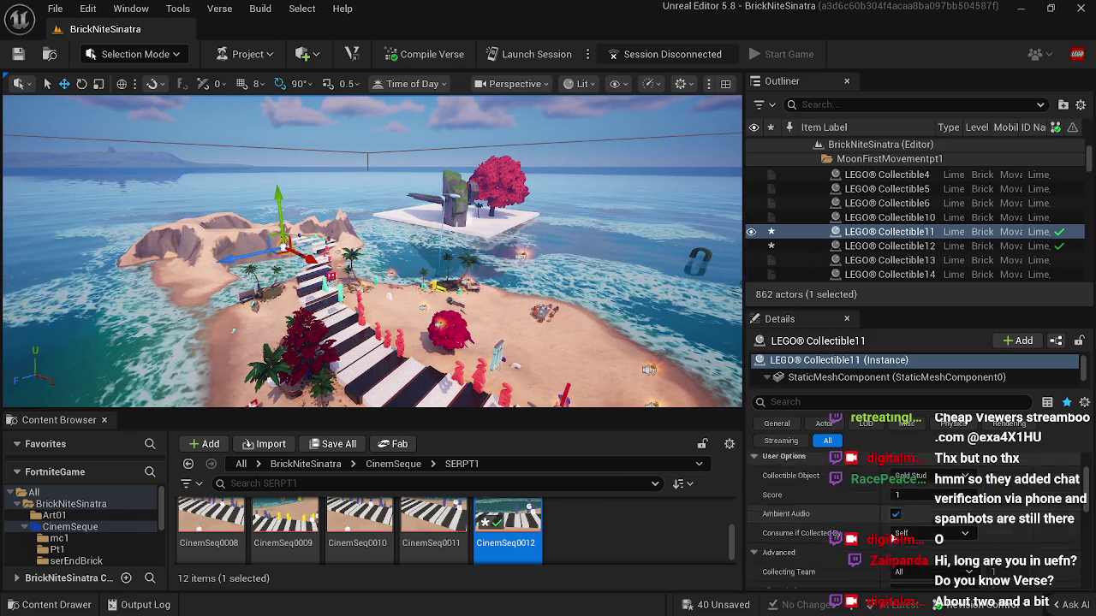
{"action": "right_click", "coordinate": [859, 543]}
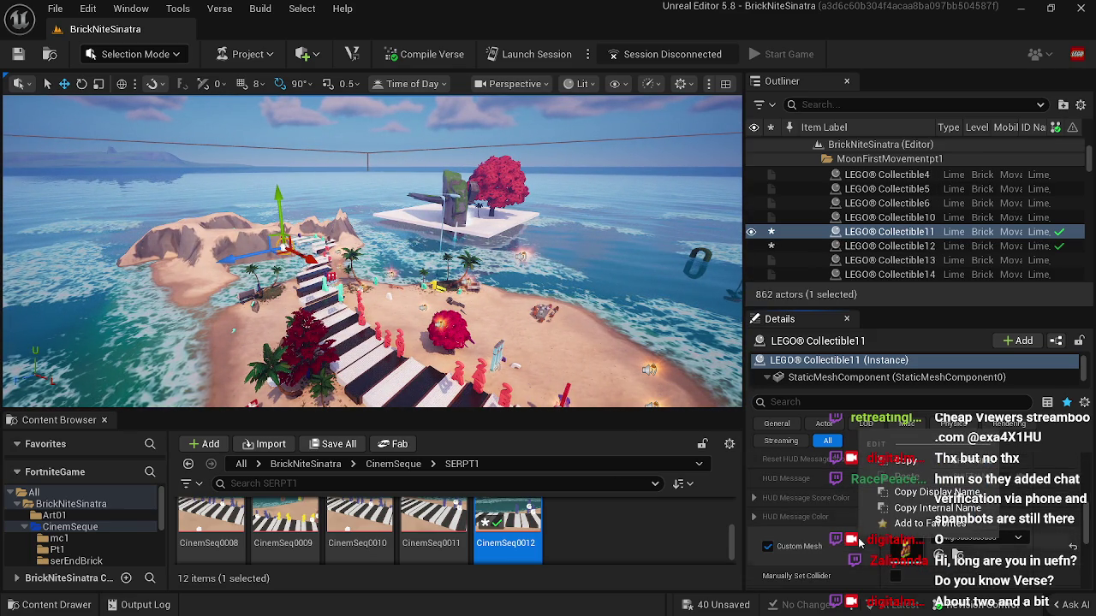
{"action": "left_click", "coordinate": [909, 467]}
Step: Select Cinematic Sequence Device8 to see its assigned sequence
{"action": "left_click", "coordinate": [555, 319]}
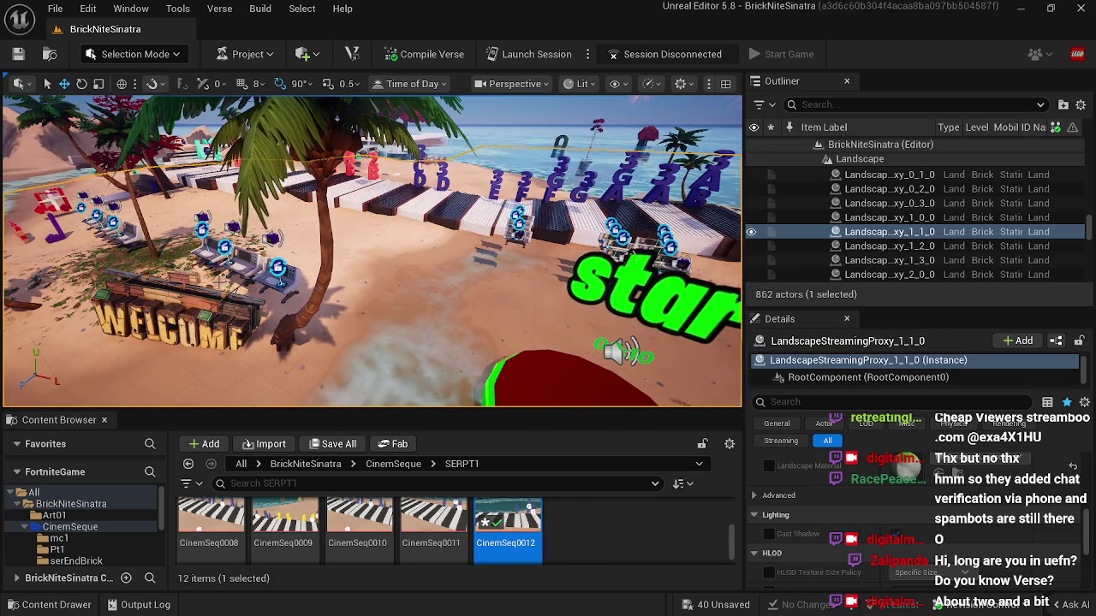
{"action": "left_click", "coordinate": [128, 233]}
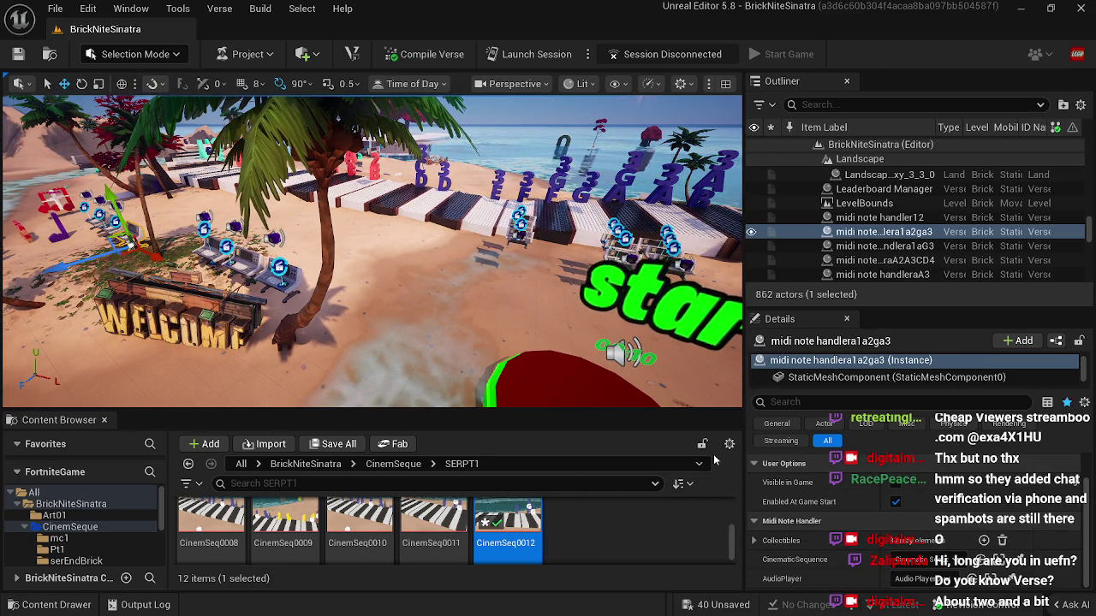
{"action": "left_click", "coordinate": [113, 223]}
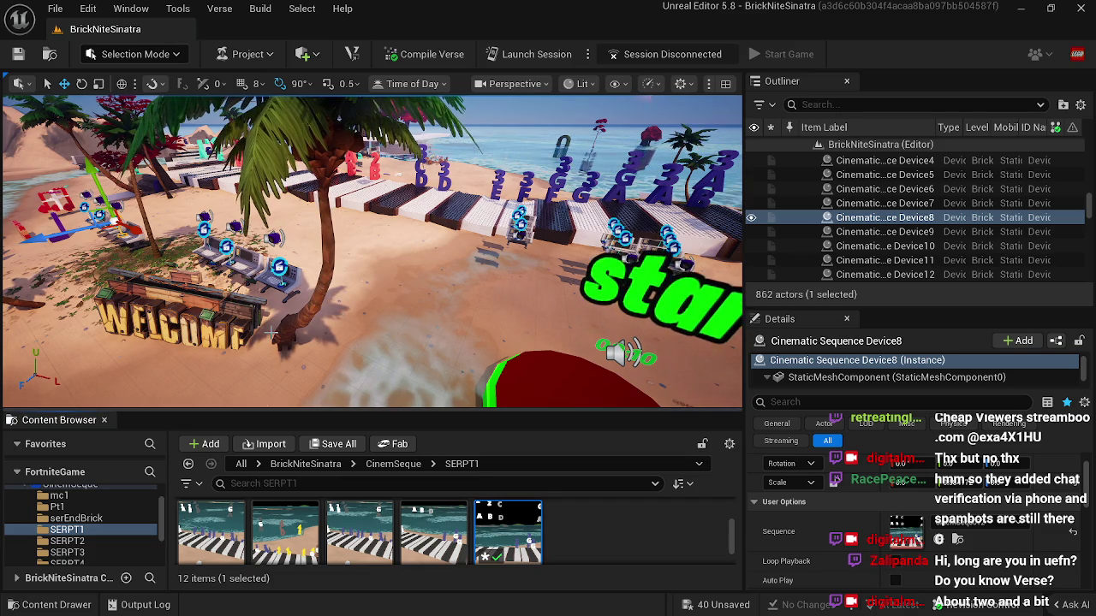
Step: Open CinemSeq0012, scrub to about frame 115, and paste the copied mesh onto Collectible21's Custom Mesh
{"action": "double_click", "coordinate": [509, 529]}
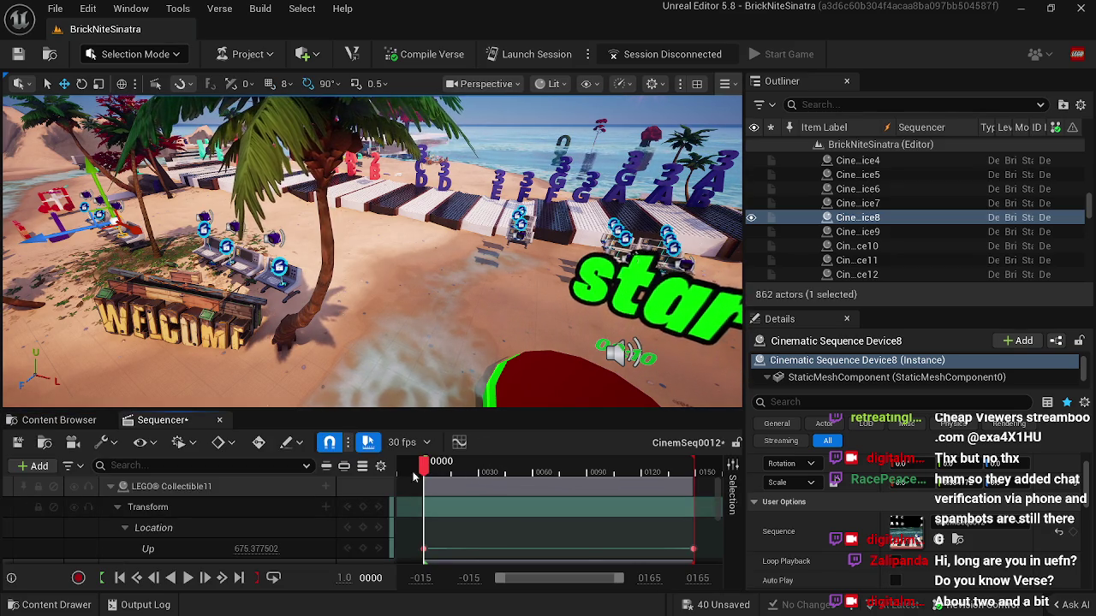
{"action": "left_click_drag", "start_coordinate": [425, 469], "coordinate": [568, 469]}
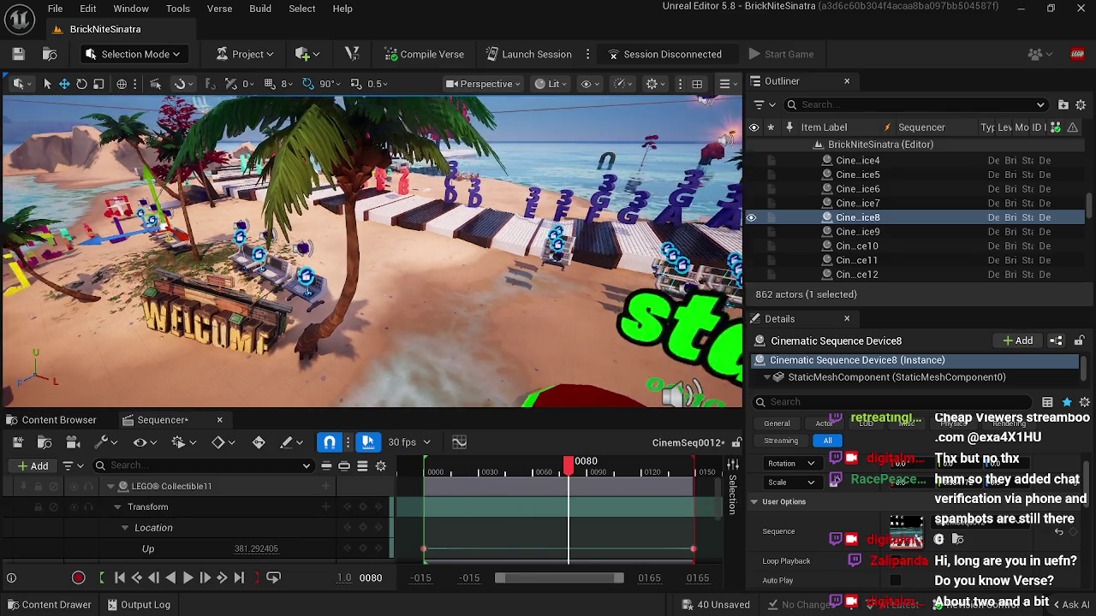
{"action": "mouse_move", "coordinate": [569, 469]}
{"action": "left_mouse_down"}
{"action": "mouse_move", "coordinate": [644, 471]}
{"action": "mouse_move", "coordinate": [634, 471]}
{"action": "left_mouse_up"}
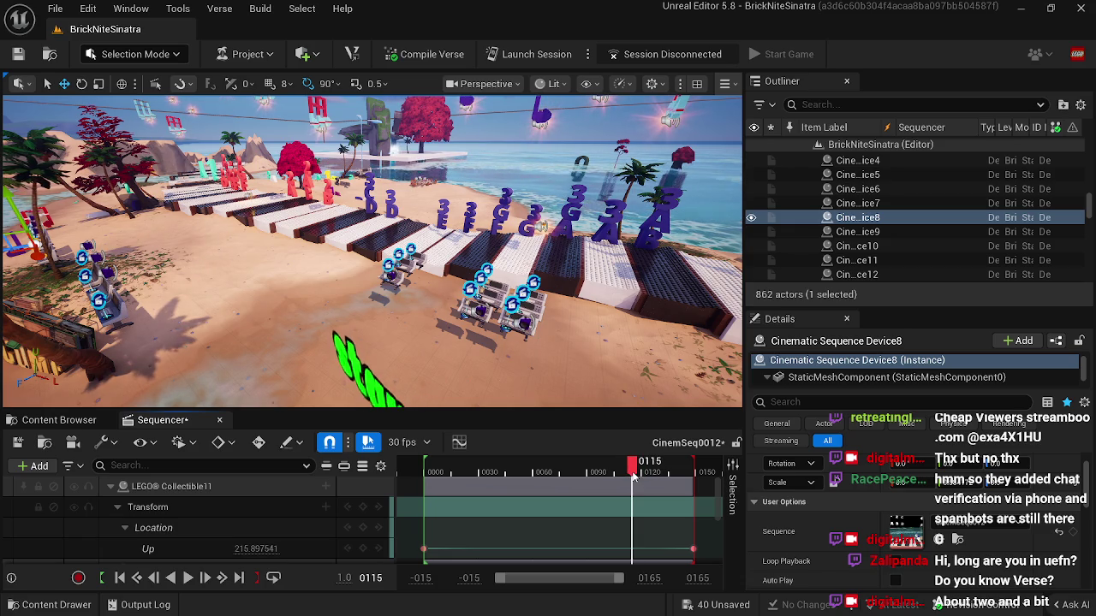
{"action": "left_click", "coordinate": [542, 227]}
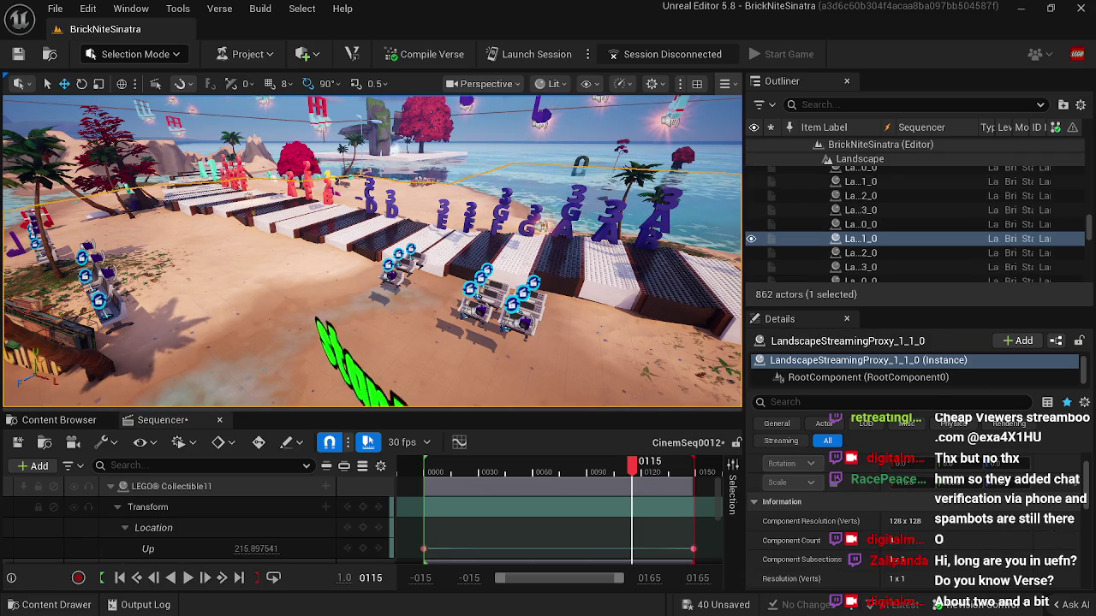
{"action": "scroll", "coordinate": [867, 555], "scroll_direction": "down", "scroll_amount": 5}
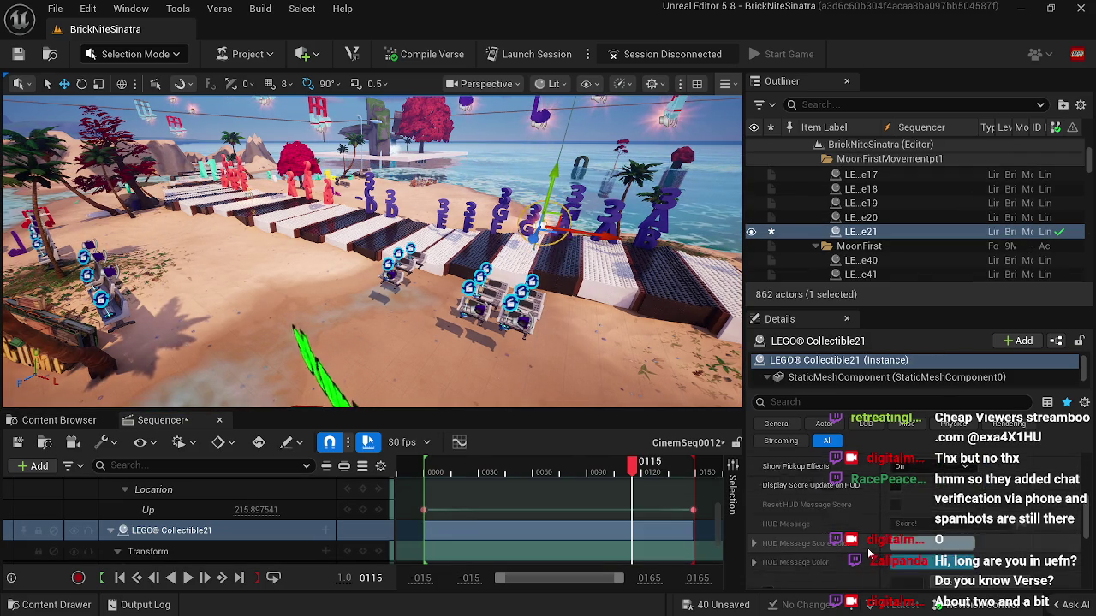
{"action": "left_click", "coordinate": [768, 546]}
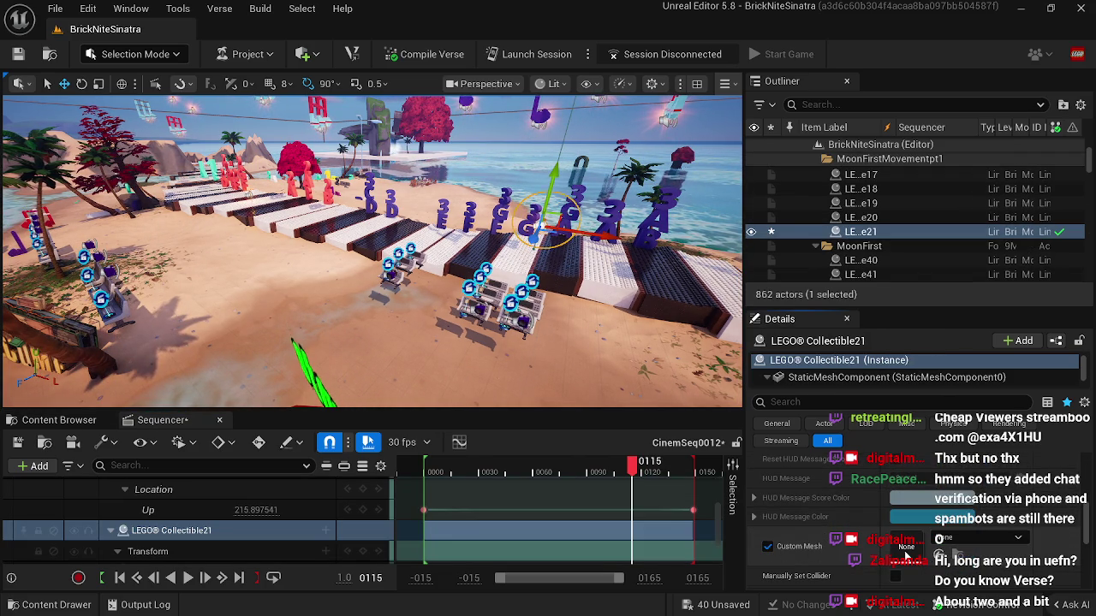
{"action": "right_click", "coordinate": [926, 554]}
{"action": "left_click", "coordinate": [947, 490]}
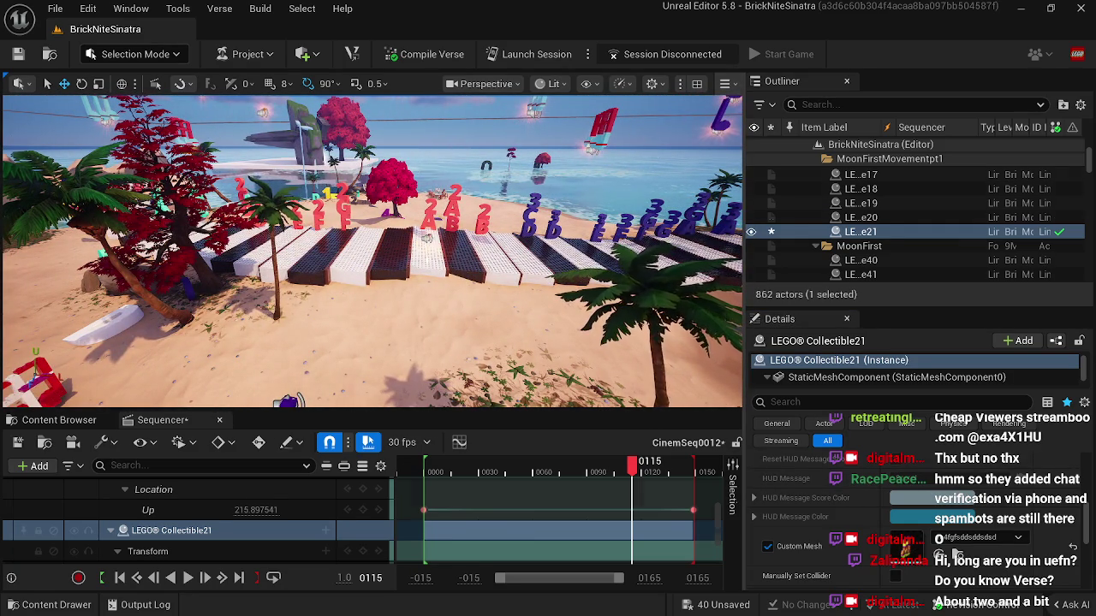
Step: Enable the copied custom mesh on LEGO Collectible12
{"action": "left_click", "coordinate": [427, 238]}
{"action": "left_click", "coordinate": [768, 546]}
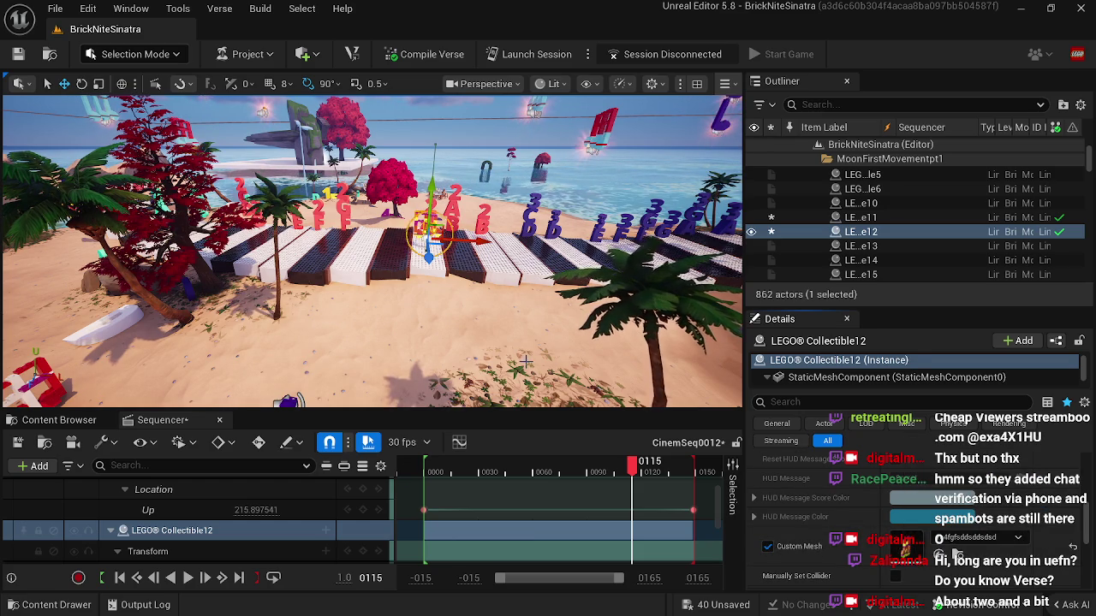
{"action": "left_click", "coordinate": [695, 342]}
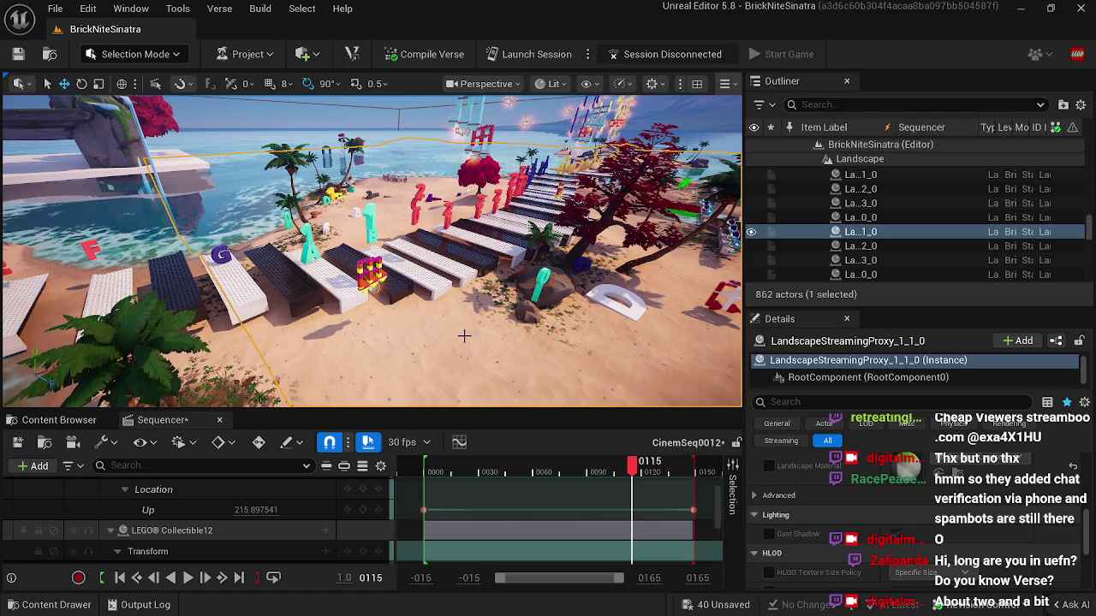
Step: Close the sequence timeline and move LEGO Collectible11 left across the beach
{"action": "left_click", "coordinate": [219, 420]}
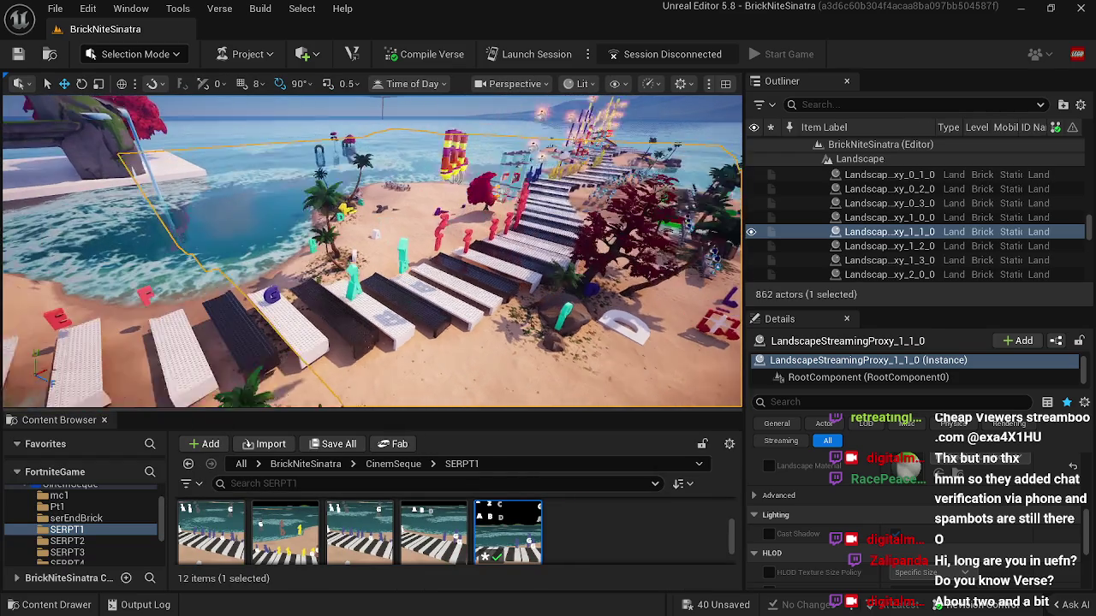
{"action": "left_click", "coordinate": [466, 225]}
{"action": "left_click_drag", "start_coordinate": [466, 225], "coordinate": [439, 230]}
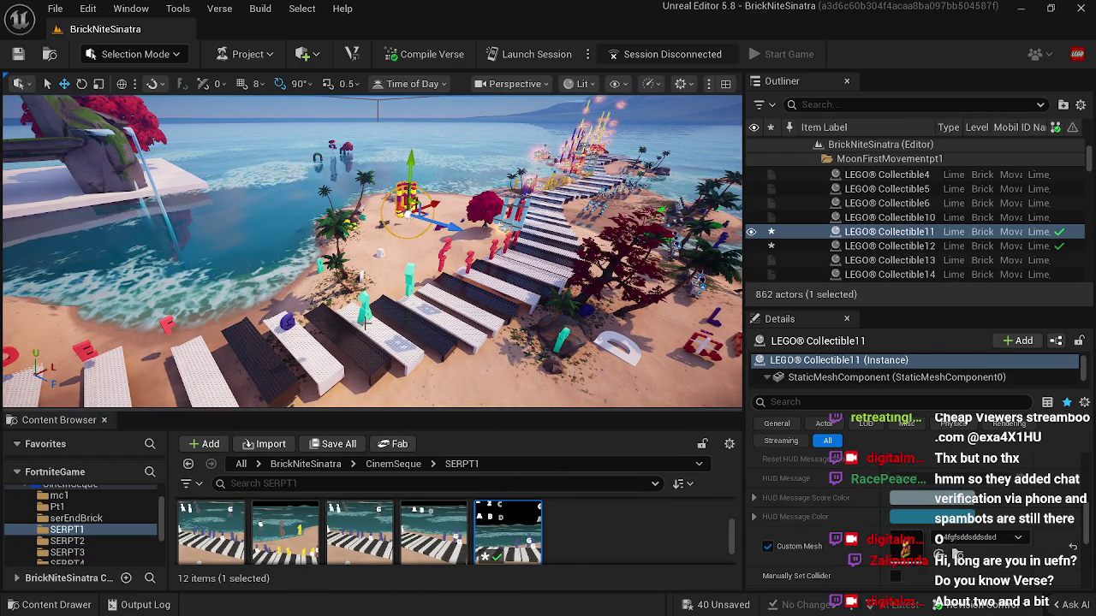
{"action": "left_click", "coordinate": [364, 304]}
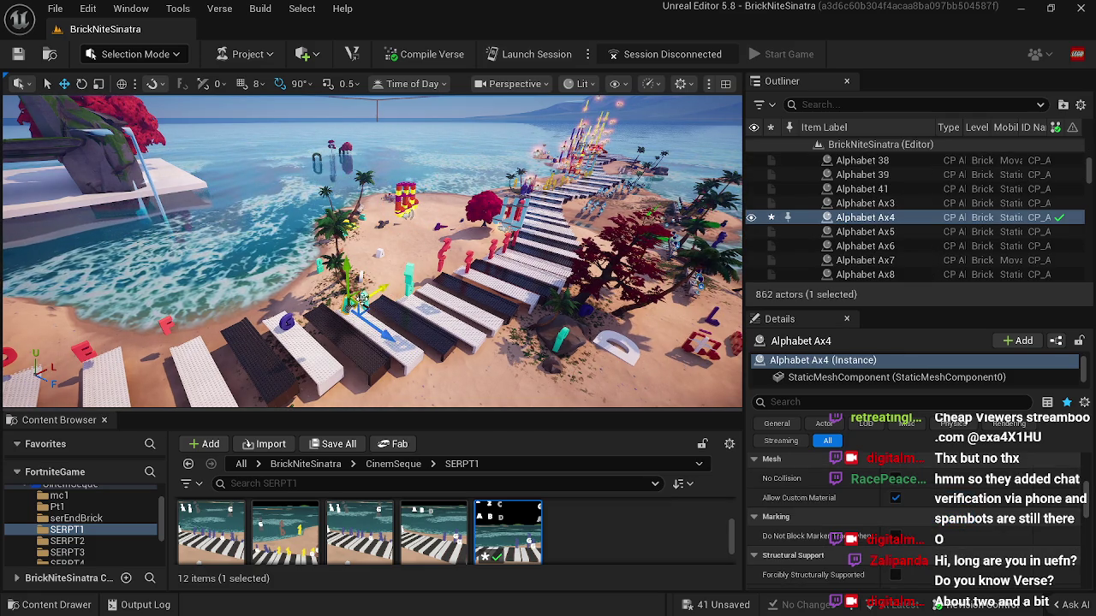
{"action": "left_click", "coordinate": [364, 304]}
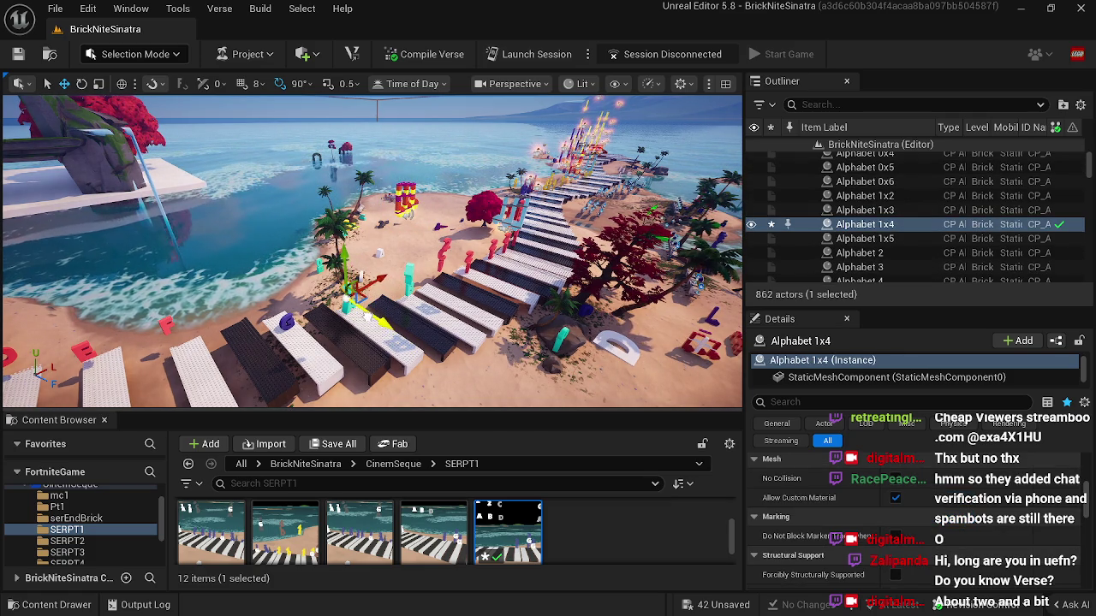
{"action": "left_click_drag", "start_coordinate": [364, 308], "coordinate": [262, 313]}
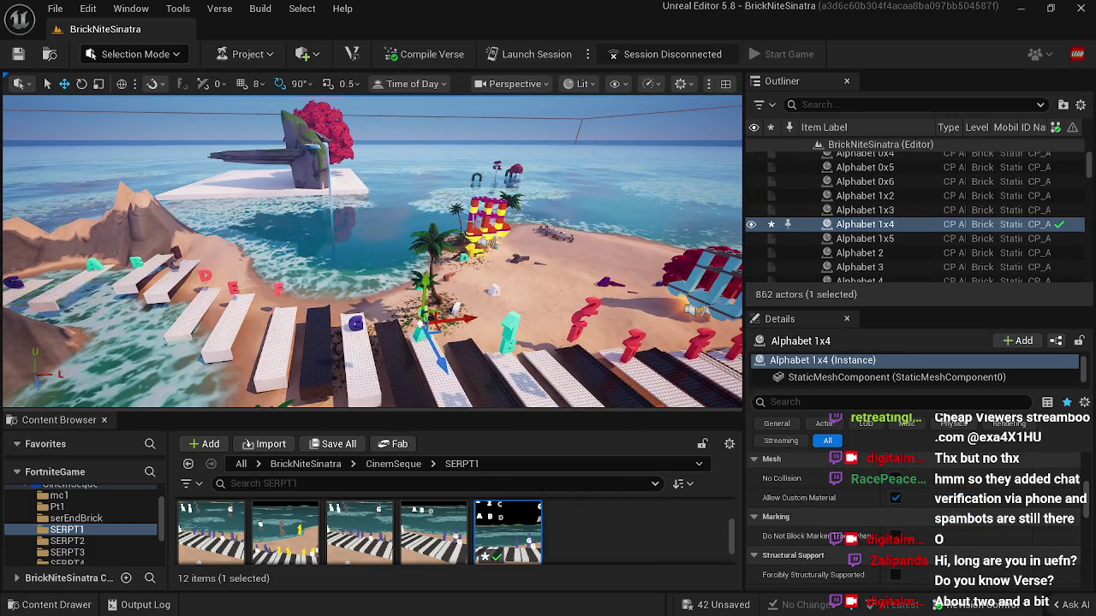
{"action": "left_click", "coordinate": [480, 250]}
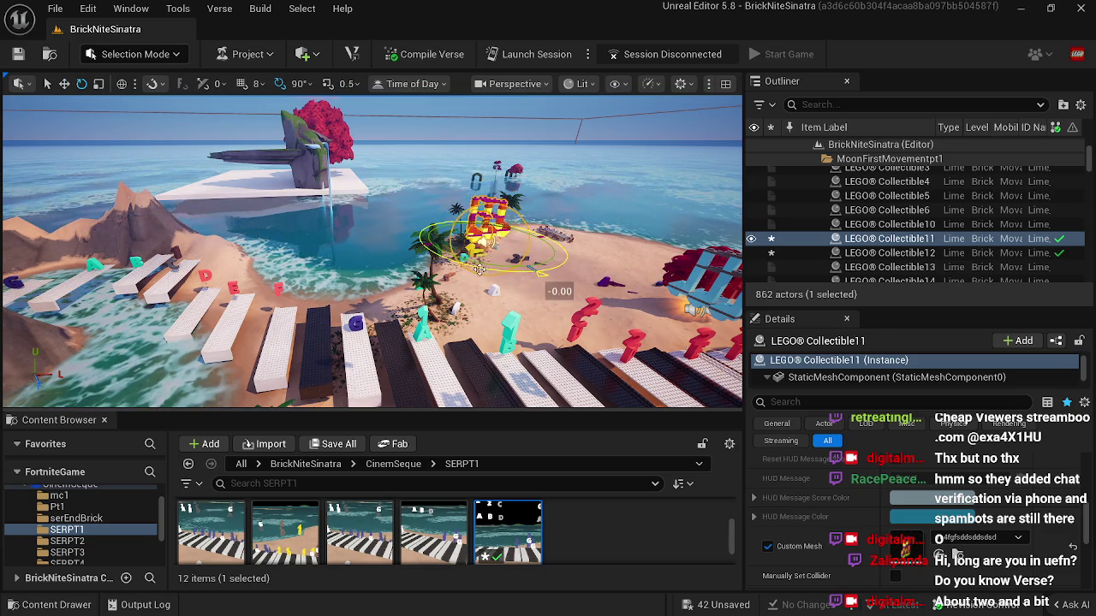
{"action": "mouse_move", "coordinate": [470, 313]}
{"action": "left_mouse_down"}
{"action": "mouse_move", "coordinate": [517, 313]}
{"action": "mouse_move", "coordinate": [470, 286]}
{"action": "left_mouse_up"}
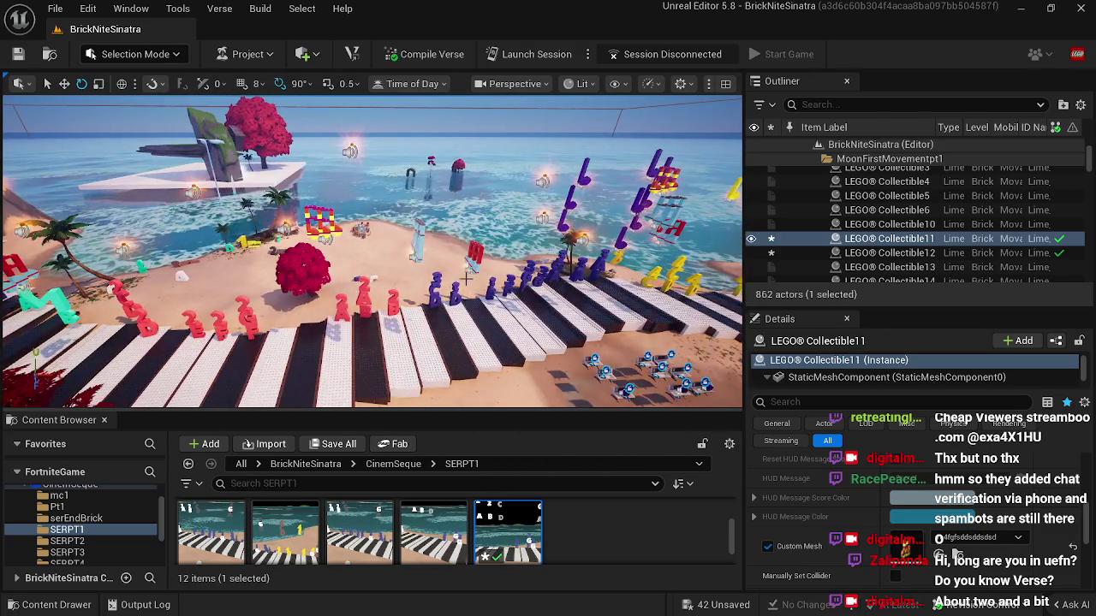
Step: Rotate LEGO Collectible12 by 90 degrees
{"action": "left_click", "coordinate": [330, 243]}
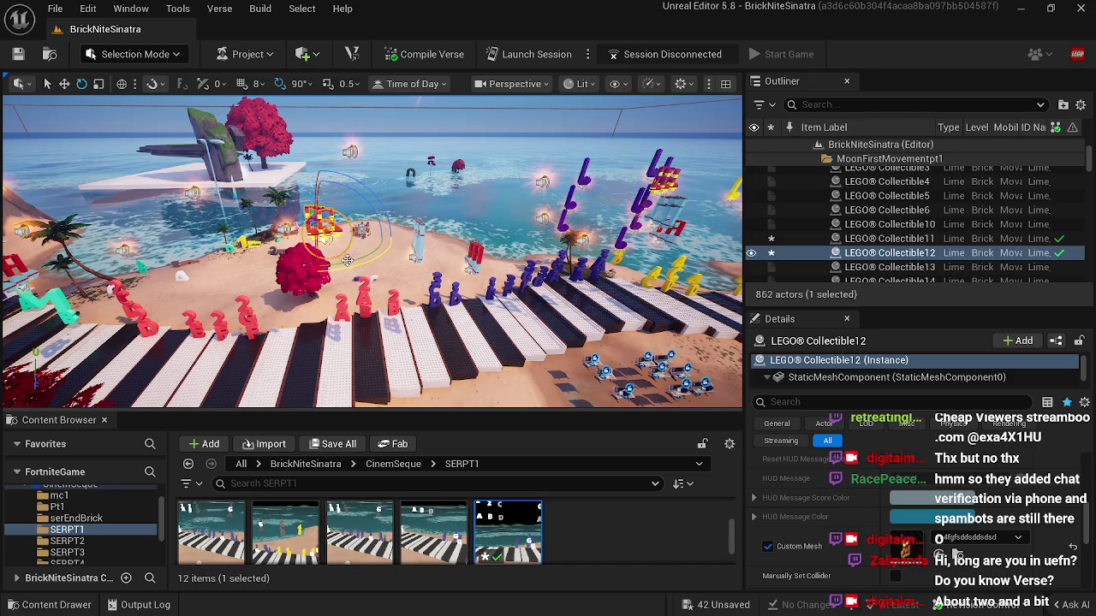
{"action": "left_click_drag", "start_coordinate": [314, 287], "coordinate": [409, 239]}
{"action": "left_click_drag", "start_coordinate": [349, 293], "coordinate": [409, 291]}
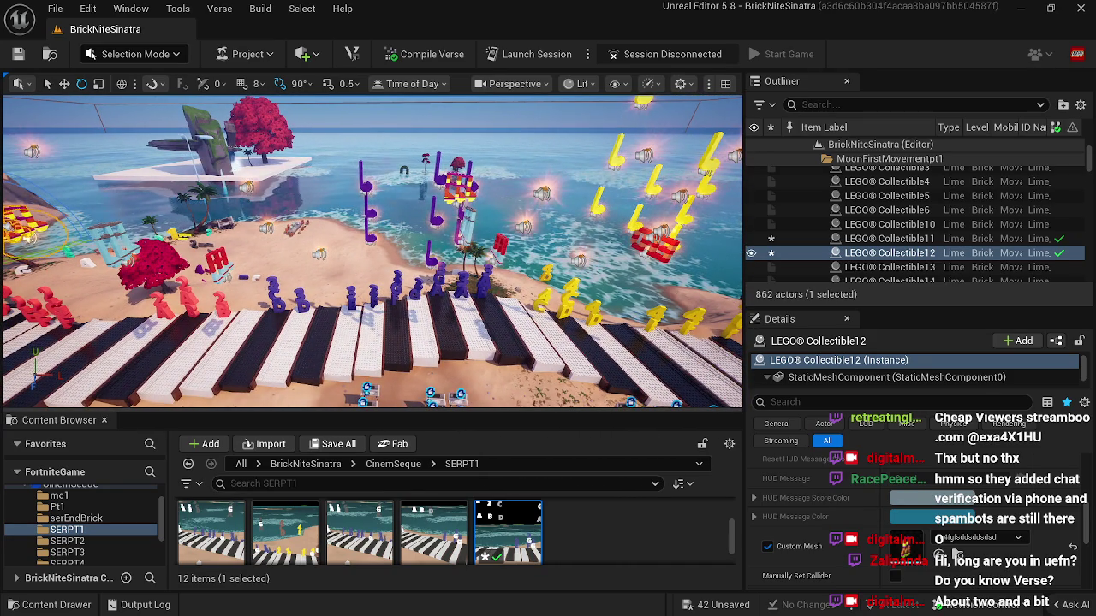
Step: Nudge LEGO Collectible21 slightly along the X axis with the move gizmo
{"action": "left_click", "coordinate": [458, 184]}
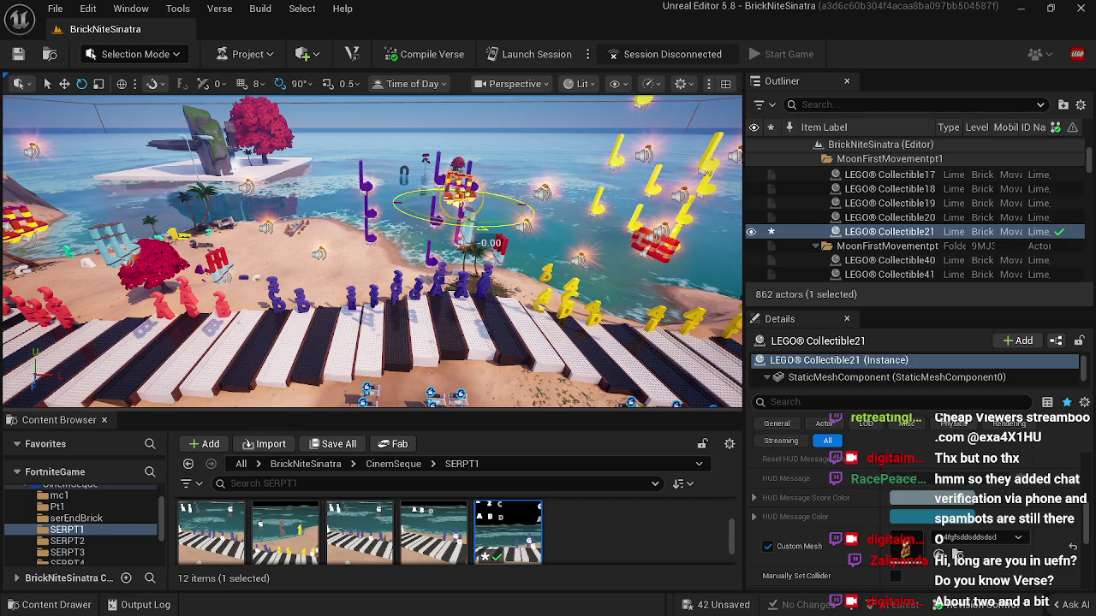
{"action": "left_click_drag", "start_coordinate": [459, 184], "coordinate": [510, 182]}
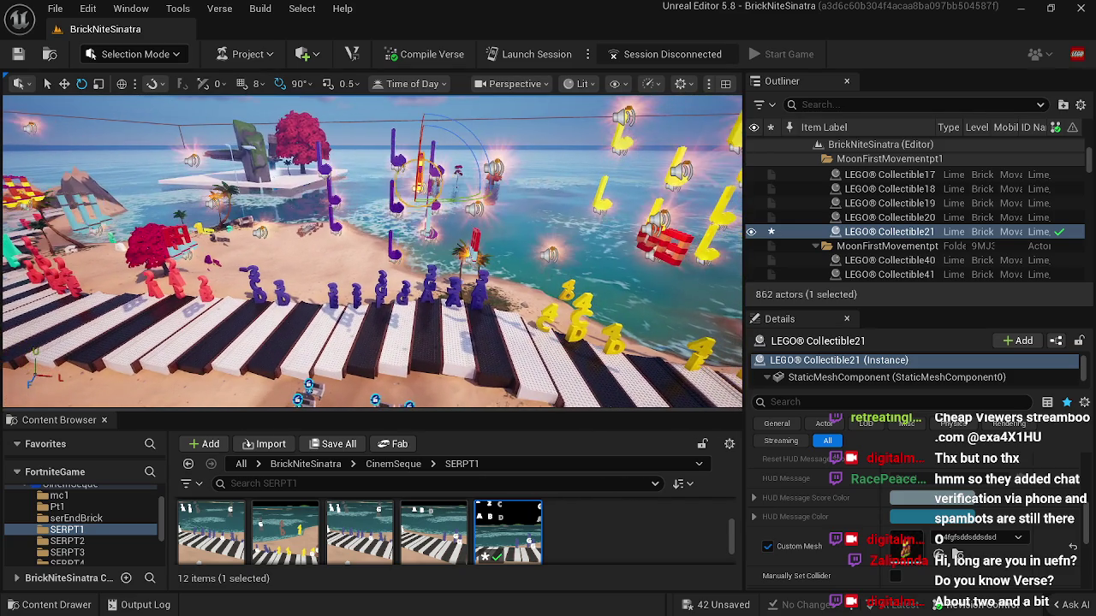
{"action": "key", "text": "w"}
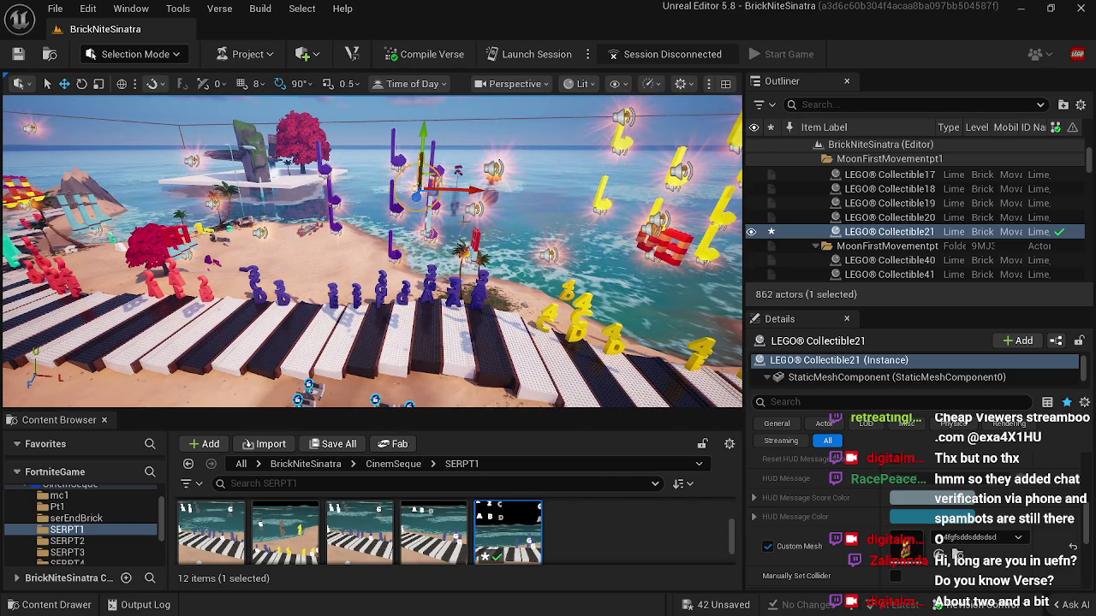
{"action": "left_click_drag", "start_coordinate": [469, 189], "coordinate": [472, 190]}
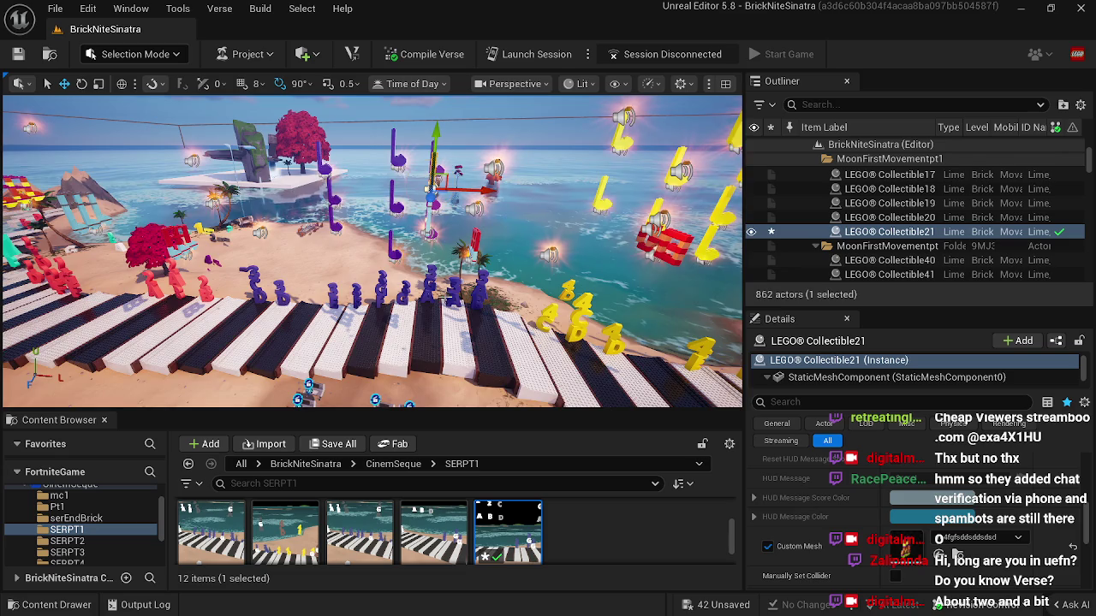
{"action": "left_click", "coordinate": [390, 294]}
{"action": "mouse_move", "coordinate": [390, 295]}
{"action": "left_mouse_down"}
{"action": "mouse_move", "coordinate": [374, 313]}
{"action": "mouse_move", "coordinate": [316, 215]}
{"action": "left_mouse_up"}
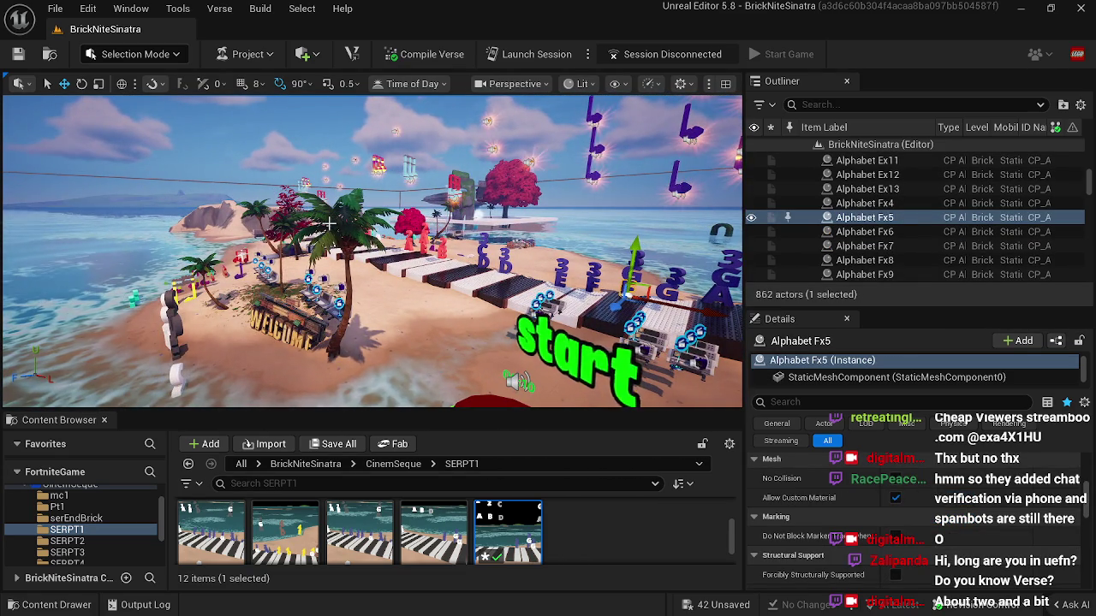
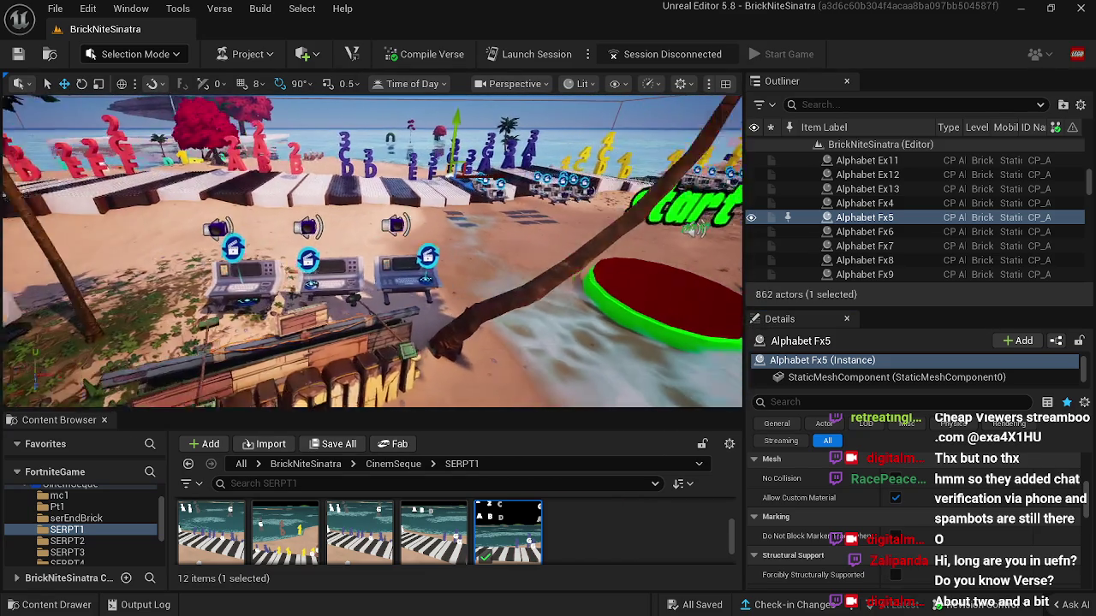
Step: Select the midi note handlere2e3g3 console and its Cinematic Sequence Device16 to reveal the SERPT2 sequences
{"action": "left_click", "coordinate": [244, 274]}
{"action": "left_click", "coordinate": [283, 278]}
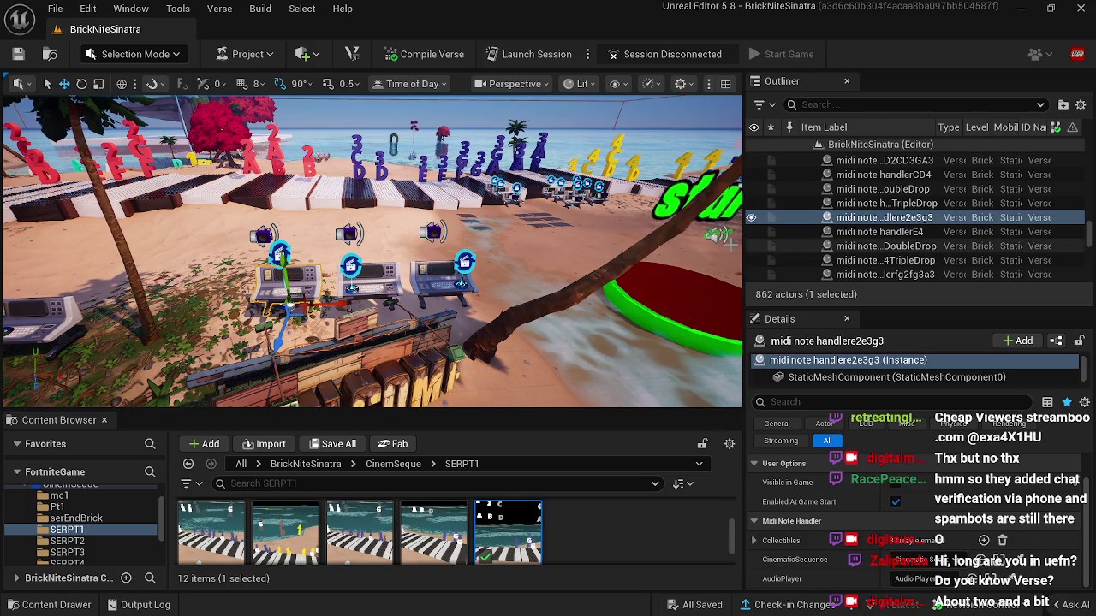
{"action": "left_click_drag", "start_coordinate": [742, 249], "coordinate": [691, 248]}
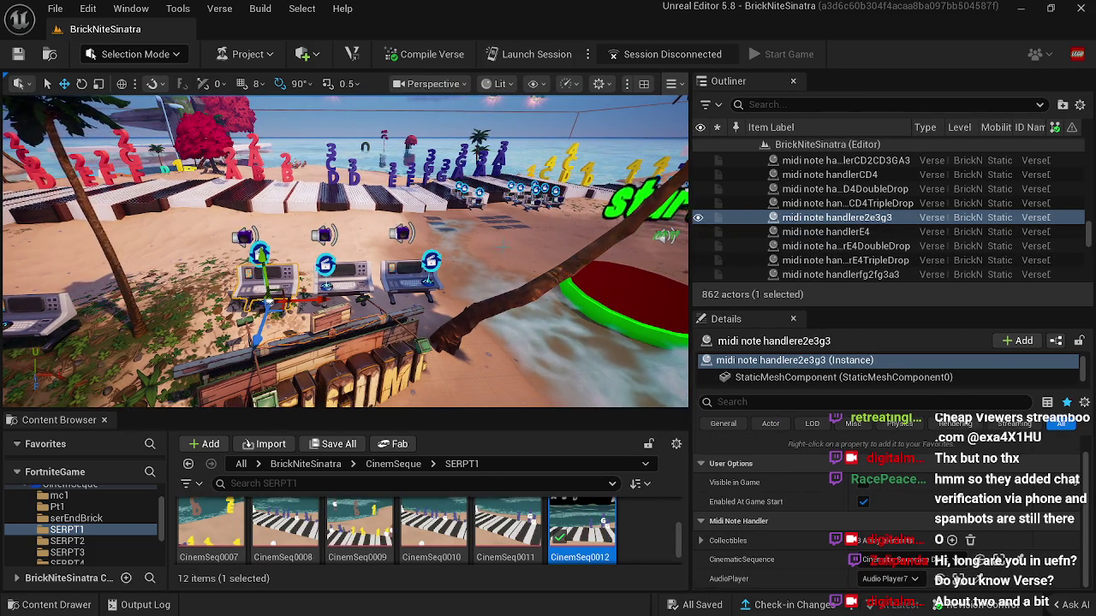
{"action": "left_click_drag", "start_coordinate": [668, 231], "coordinate": [633, 229]}
{"action": "key", "text": "a"}
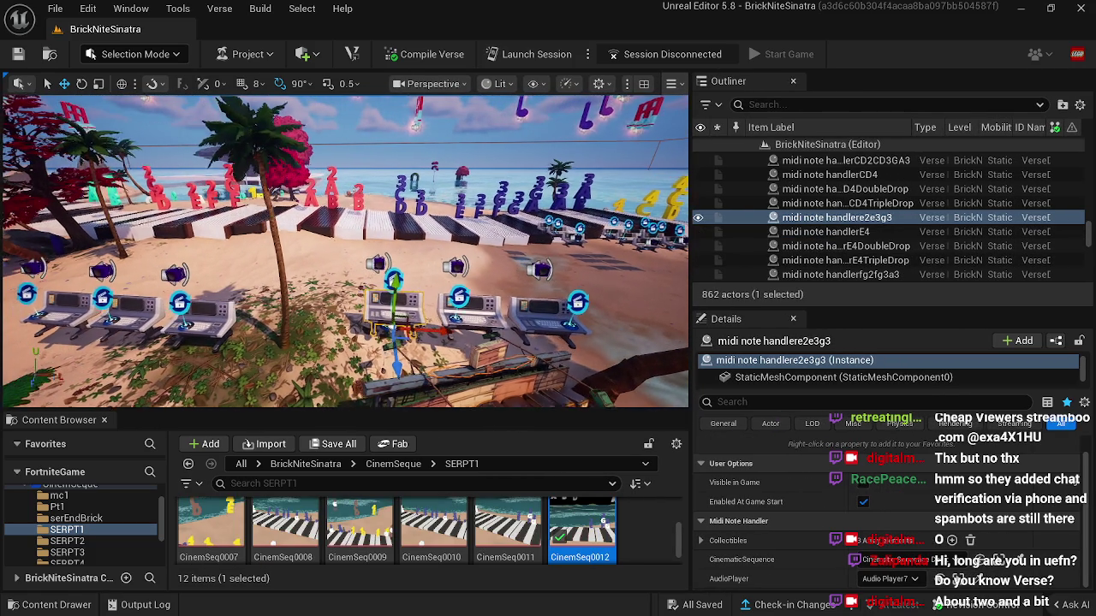
{"action": "key", "text": "a"}
{"action": "key", "text": "d"}
{"action": "key", "text": "d"}
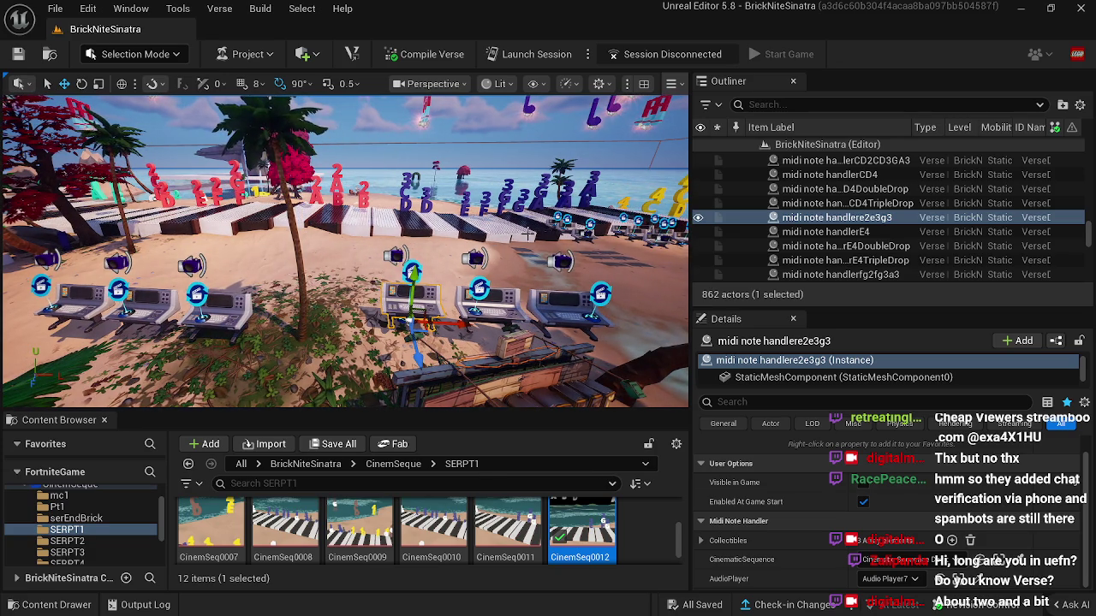
{"action": "left_click", "coordinate": [412, 272]}
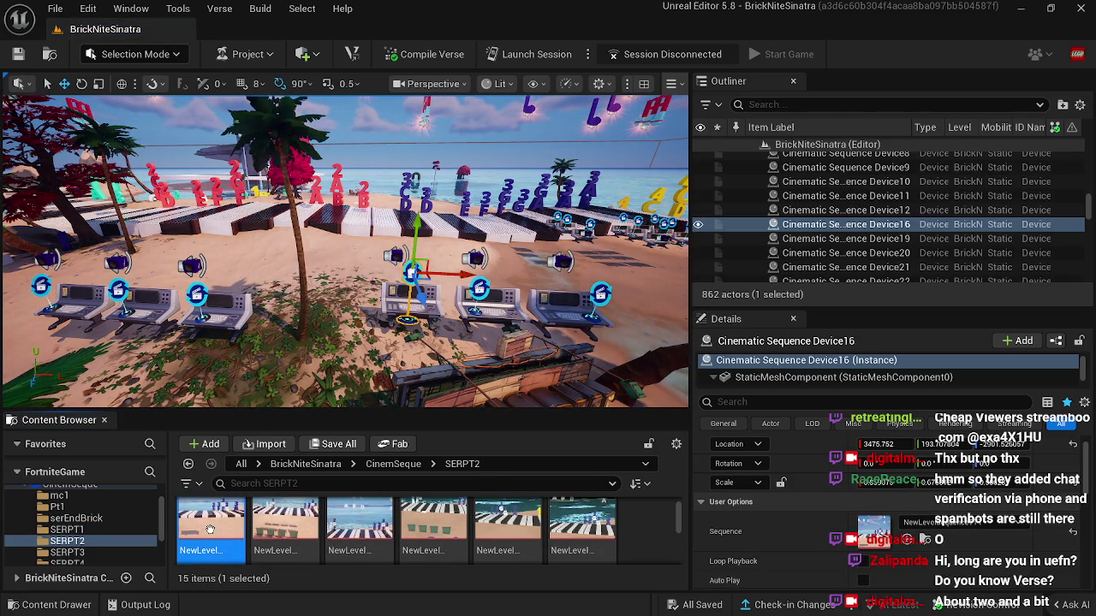
Step: Open NewLevelSequenceTT1 and scrub partway through the collectible's fall toward the piano keys
{"action": "double_click", "coordinate": [211, 531]}
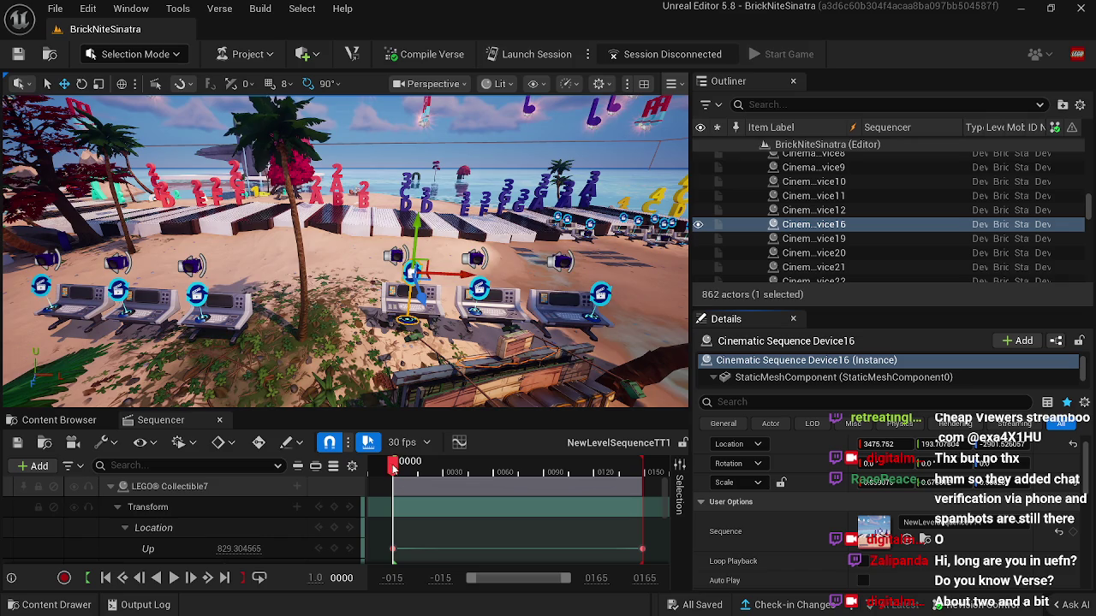
{"action": "mouse_move", "coordinate": [391, 467]}
{"action": "left_mouse_down"}
{"action": "mouse_move", "coordinate": [561, 476]}
{"action": "mouse_move", "coordinate": [536, 485]}
{"action": "left_mouse_up"}
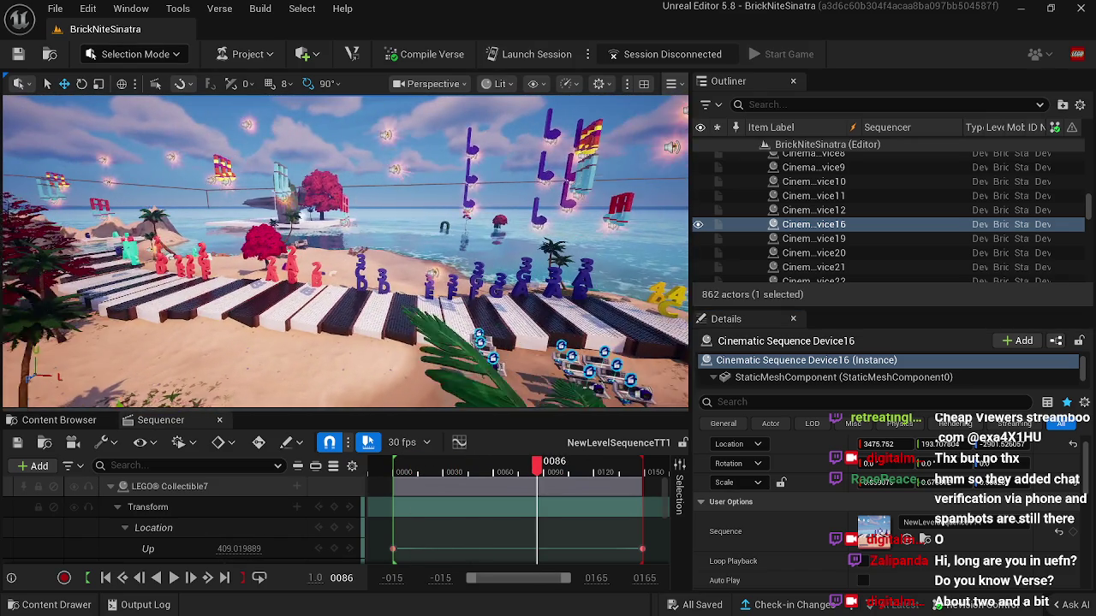
{"action": "left_click_drag", "start_coordinate": [473, 311], "coordinate": [467, 308]}
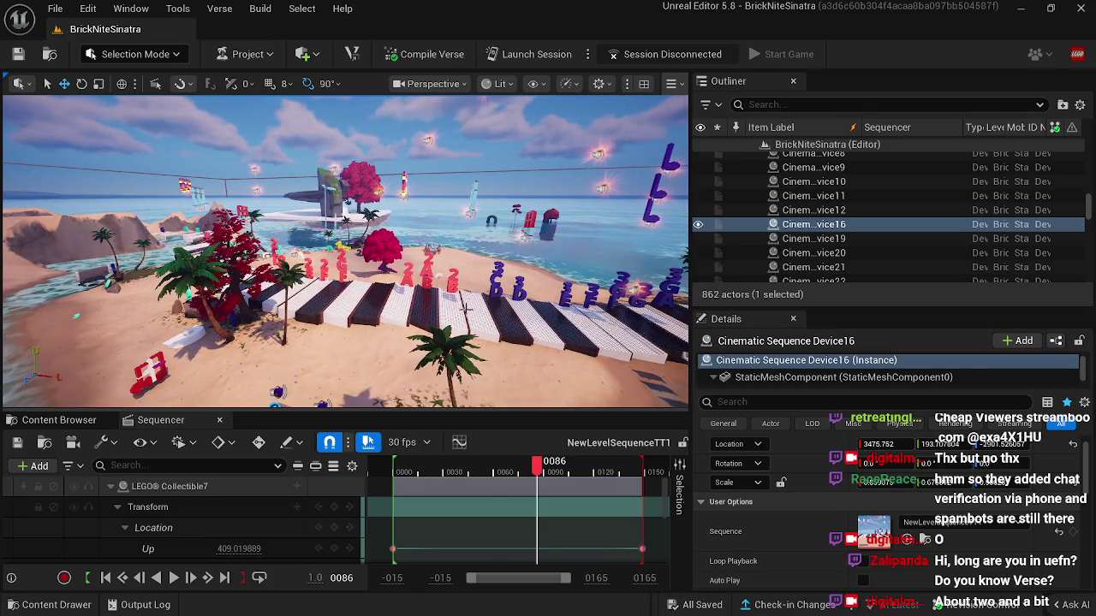
{"action": "mouse_move", "coordinate": [537, 476]}
{"action": "left_mouse_down"}
{"action": "mouse_move", "coordinate": [505, 471]}
{"action": "mouse_move", "coordinate": [552, 466]}
{"action": "mouse_move", "coordinate": [522, 463]}
{"action": "left_mouse_up"}
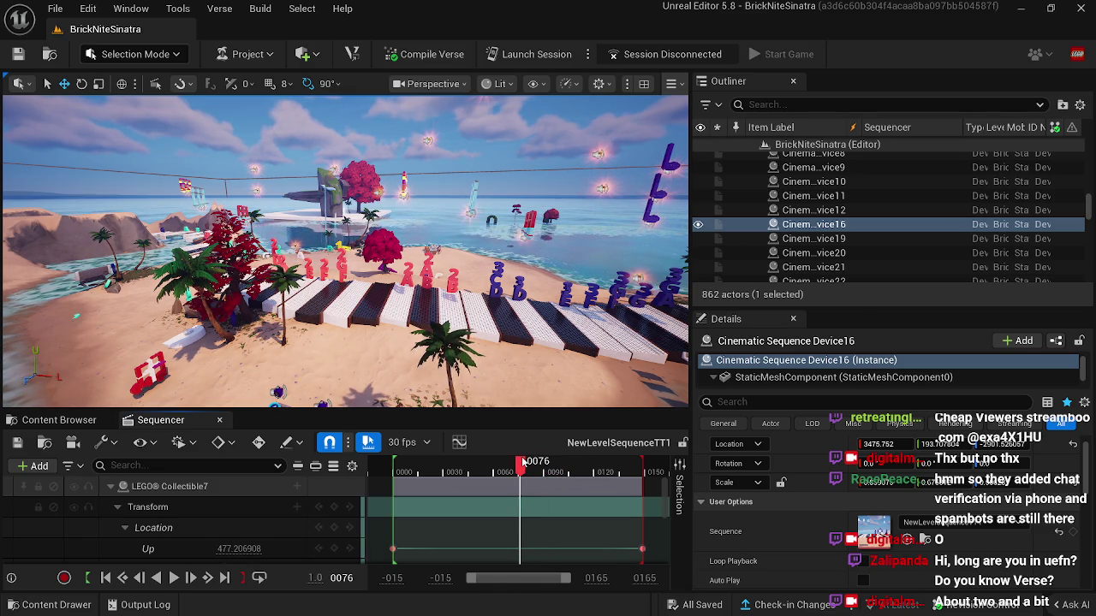
{"action": "left_click_drag", "start_coordinate": [345, 251], "coordinate": [345, 251]}
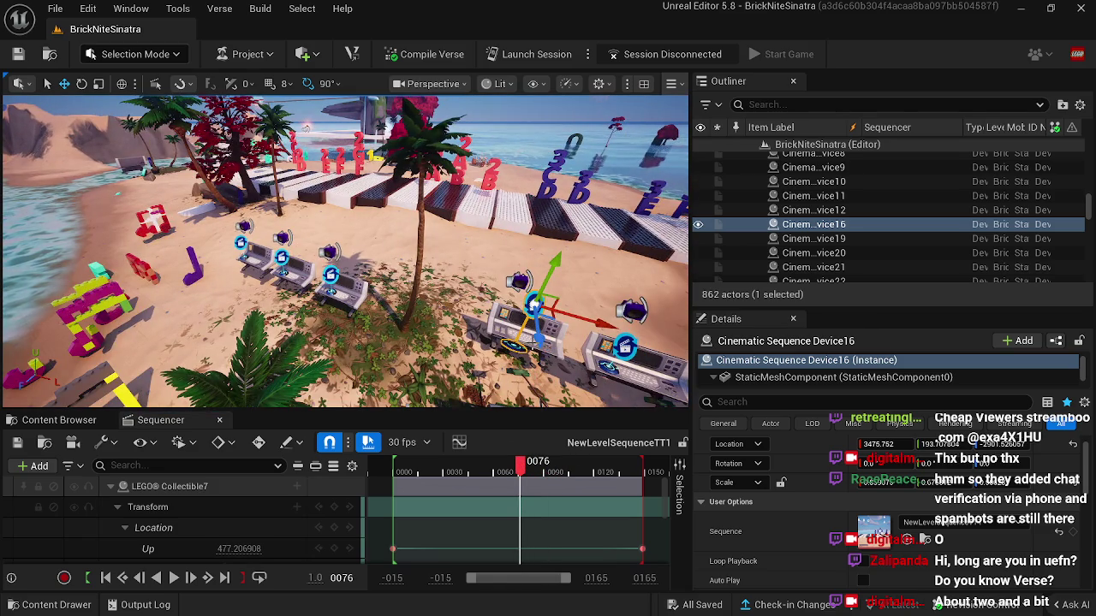
Step: Preview the fall through to final frame 0149, then select LEGO Collectible8
{"action": "left_click", "coordinate": [513, 313]}
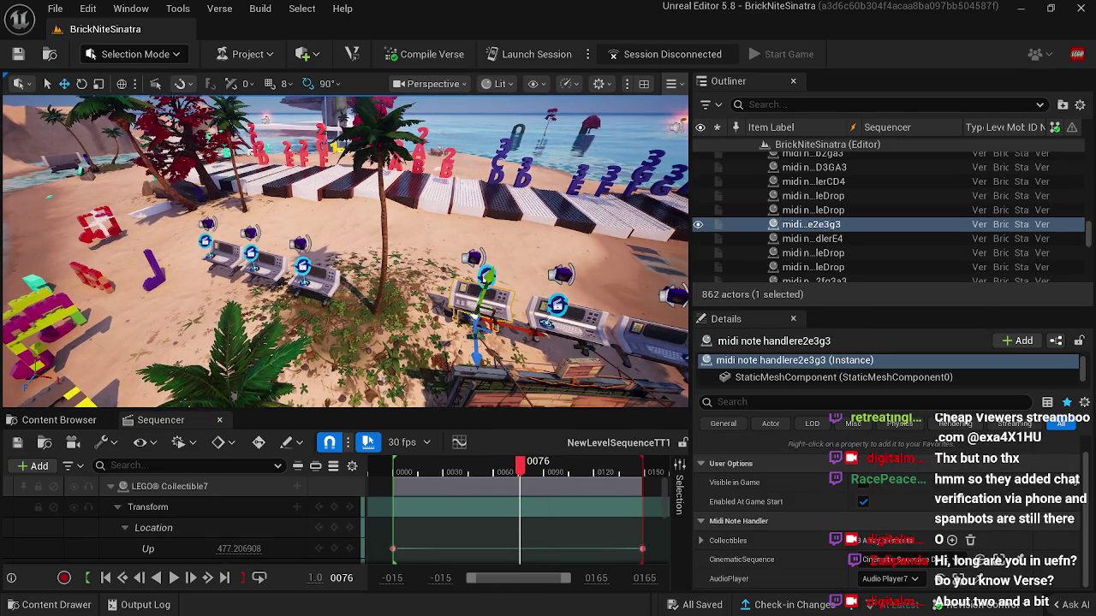
{"action": "left_click_drag", "start_coordinate": [508, 268], "coordinate": [508, 268]}
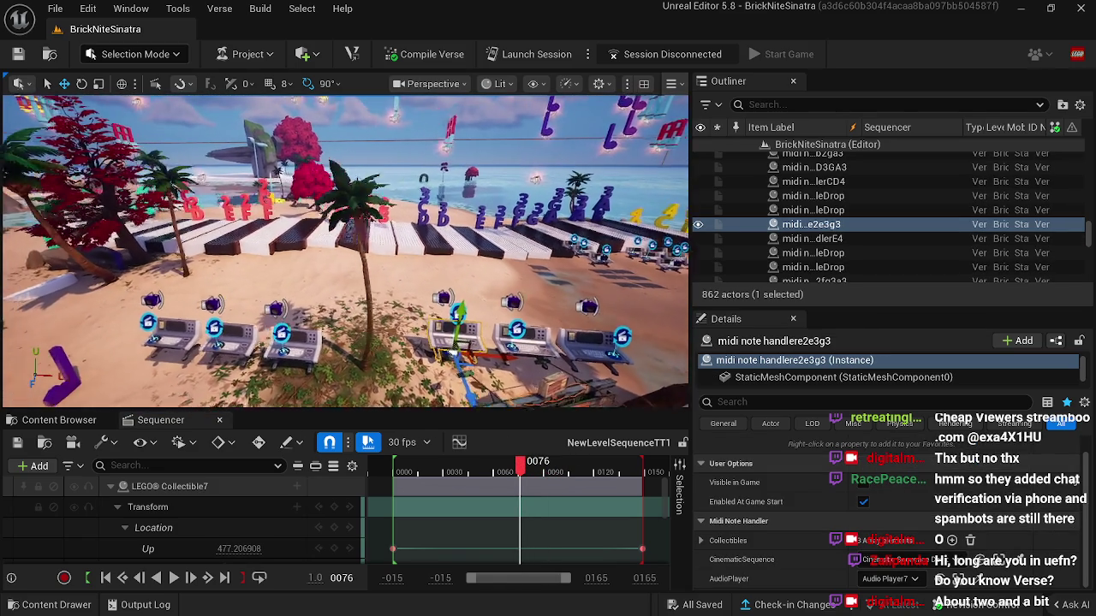
{"action": "mouse_move", "coordinate": [519, 473]}
{"action": "left_mouse_down"}
{"action": "mouse_move", "coordinate": [608, 476]}
{"action": "mouse_move", "coordinate": [599, 480]}
{"action": "left_mouse_up"}
{"action": "left_click_drag", "start_coordinate": [539, 394], "coordinate": [539, 394]}
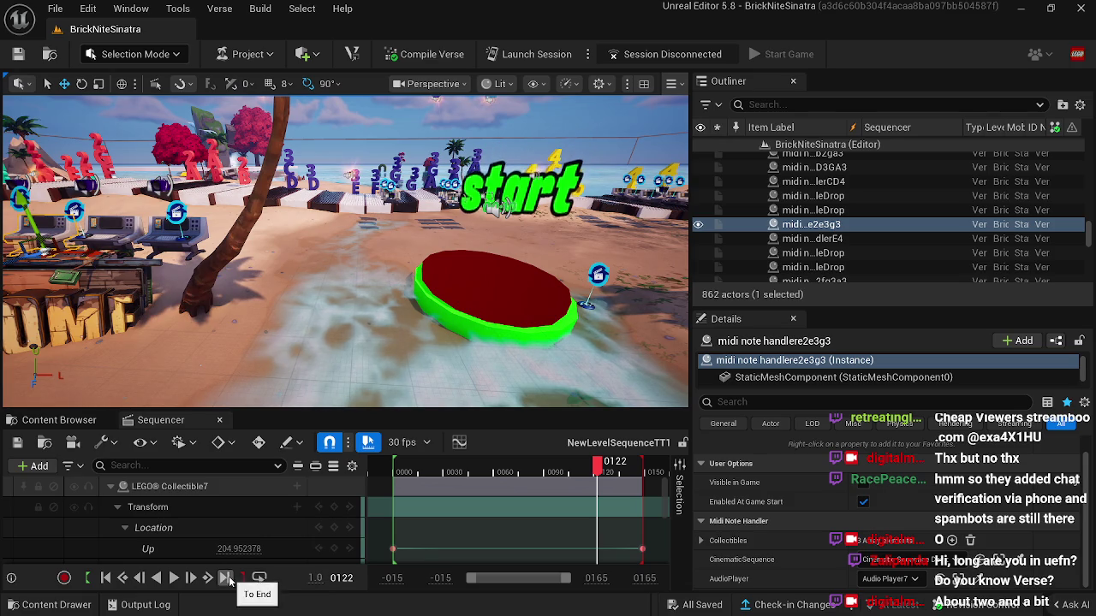
{"action": "left_click", "coordinate": [225, 577]}
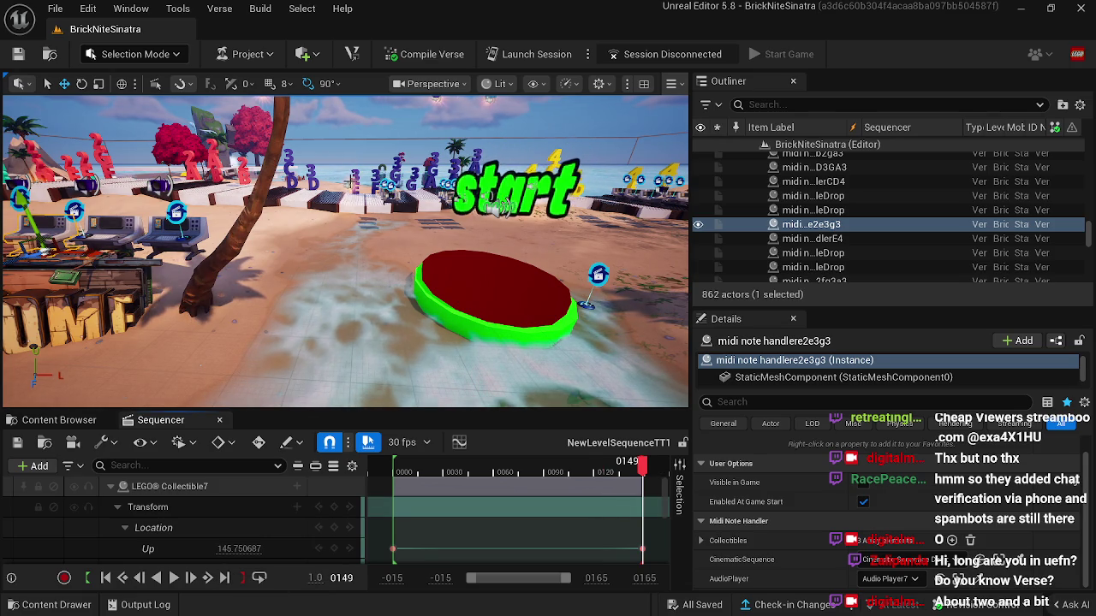
{"action": "left_click", "coordinate": [349, 184]}
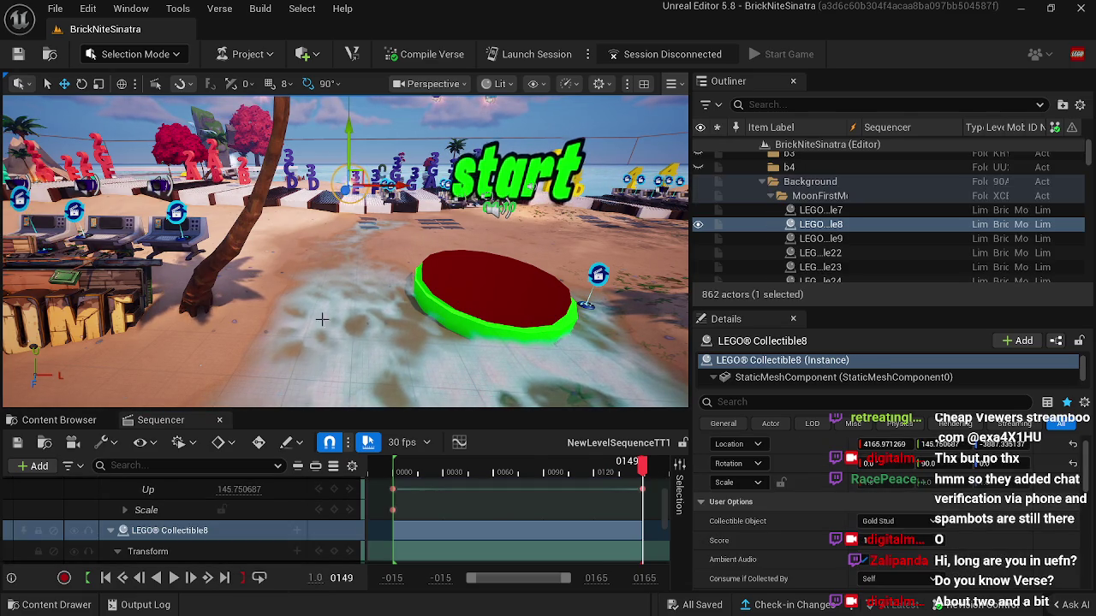
Step: Nudge LEGO Collectible8 slightly along X and check its landing at the sequence's end frame
{"action": "left_click", "coordinate": [219, 420]}
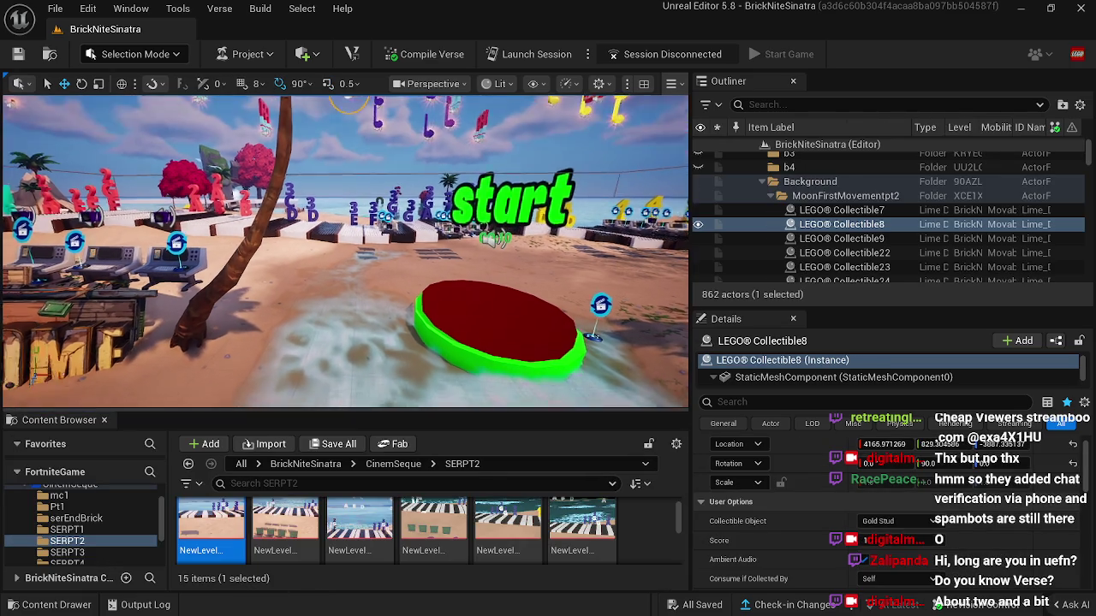
{"action": "left_click_drag", "start_coordinate": [381, 140], "coordinate": [390, 140]}
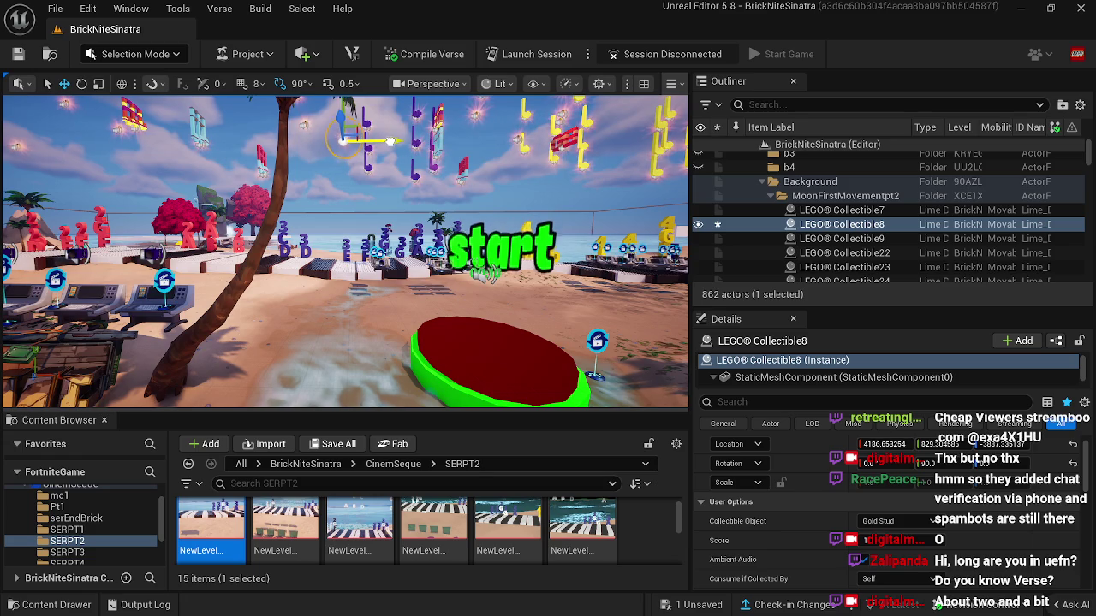
{"action": "double_click", "coordinate": [237, 530]}
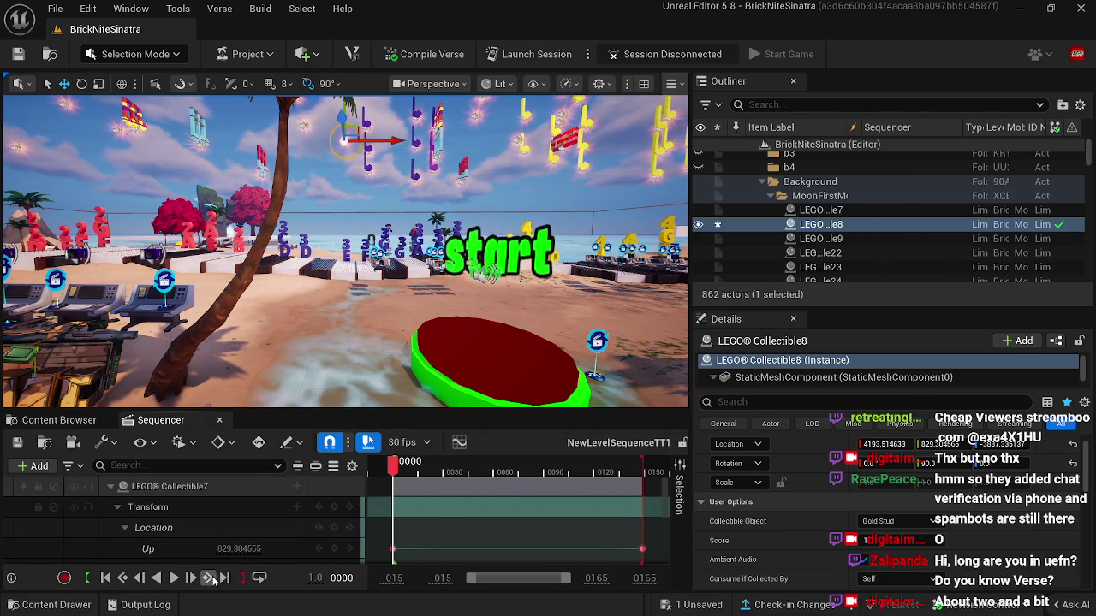
{"action": "left_click", "coordinate": [224, 578]}
{"action": "mouse_move", "coordinate": [395, 344]}
{"action": "left_mouse_down"}
{"action": "mouse_move", "coordinate": [342, 317]}
{"action": "mouse_move", "coordinate": [395, 344]}
{"action": "left_mouse_up"}
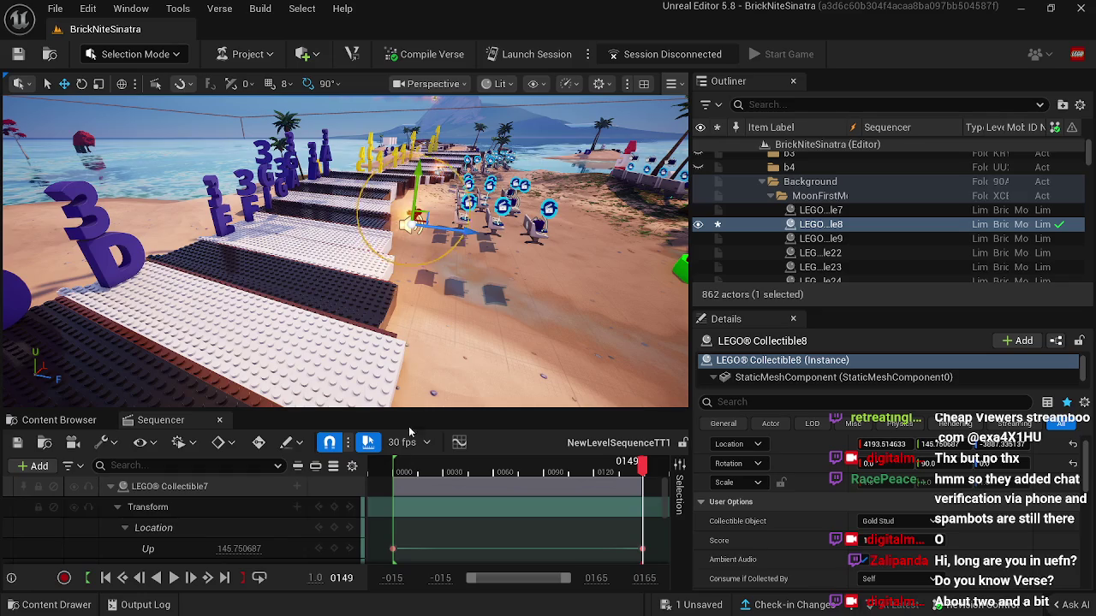
{"action": "left_click", "coordinate": [220, 423]}
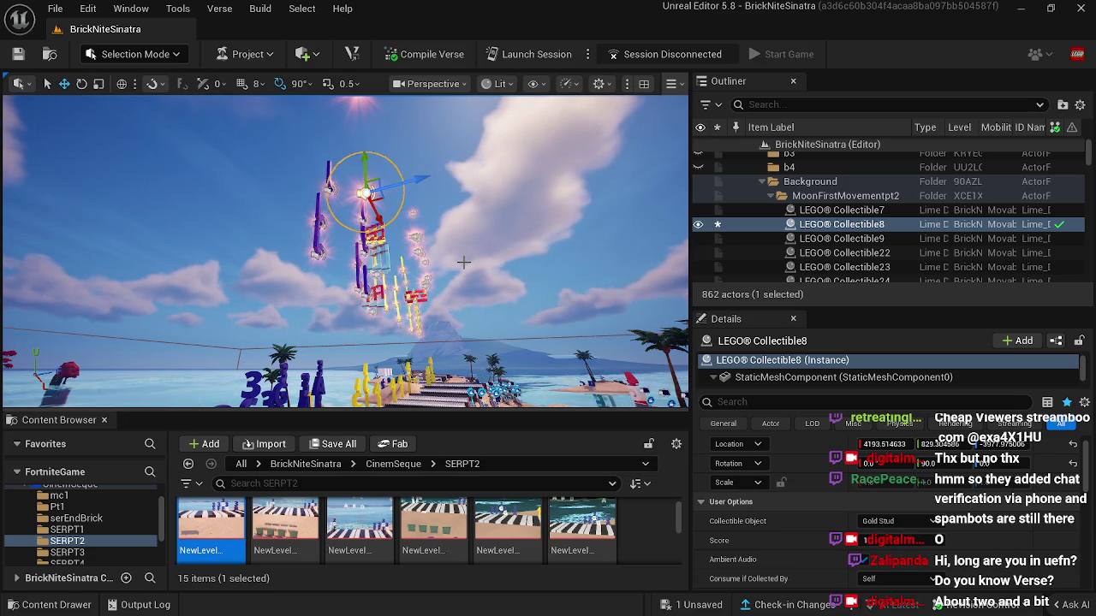
Step: Fly the view past the floating collectibles to see the piano-key path from the side
{"action": "key", "text": "a"}
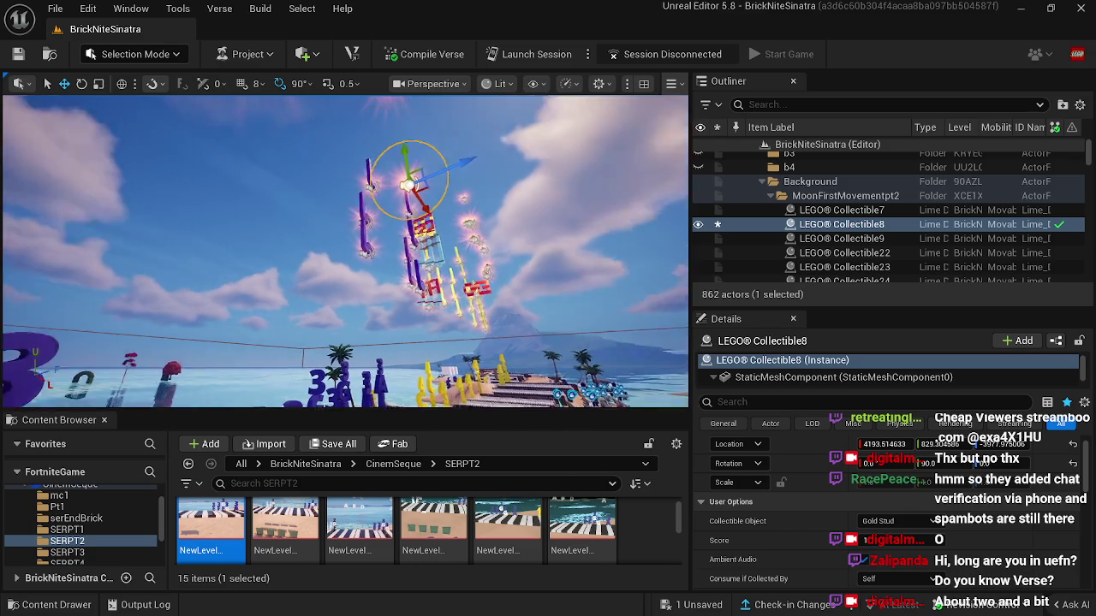
{"action": "key", "text": "s"}
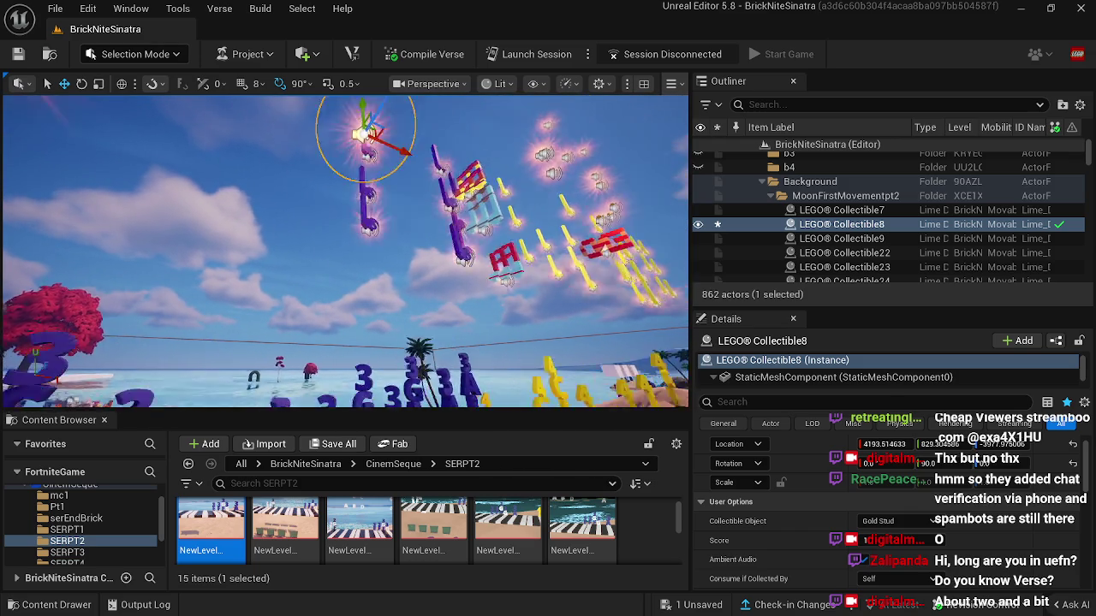
{"action": "key", "text": "a"}
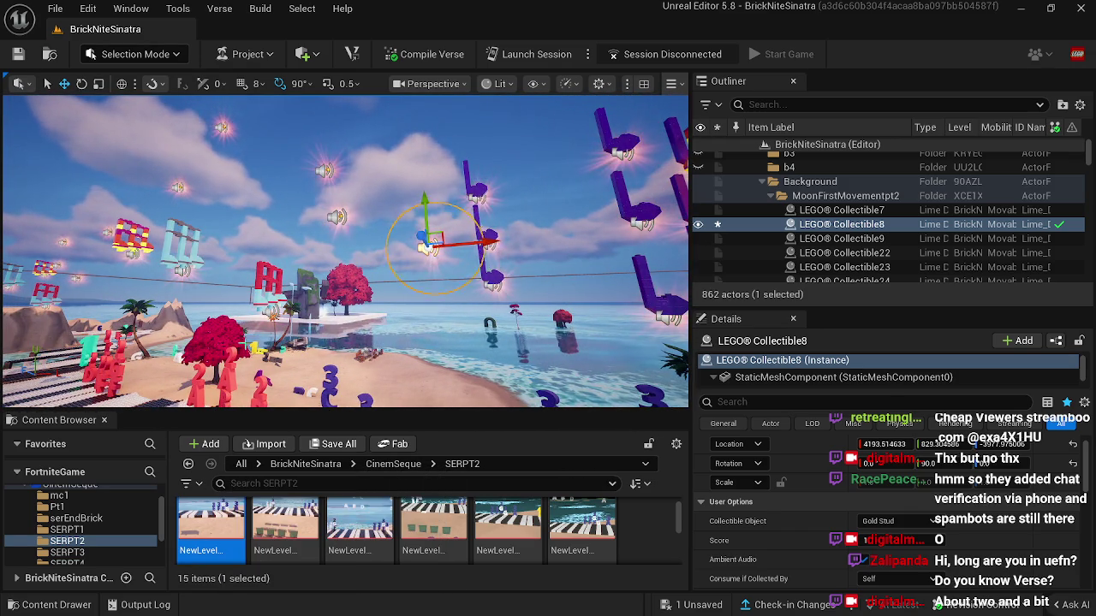
{"action": "key", "text": "s"}
{"action": "key", "text": "a"}
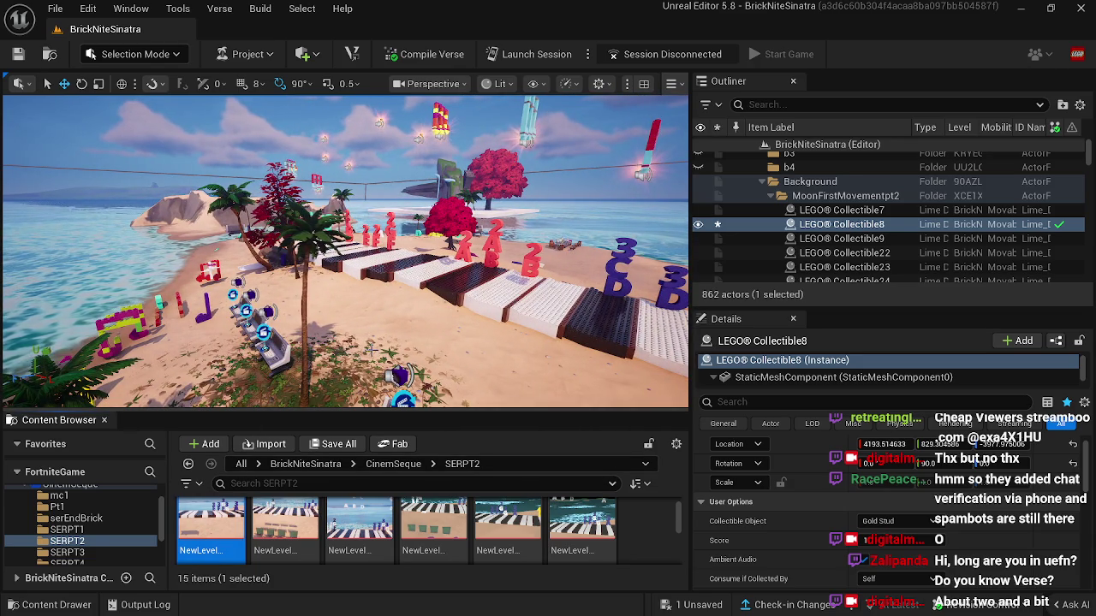
{"action": "key", "text": "d"}
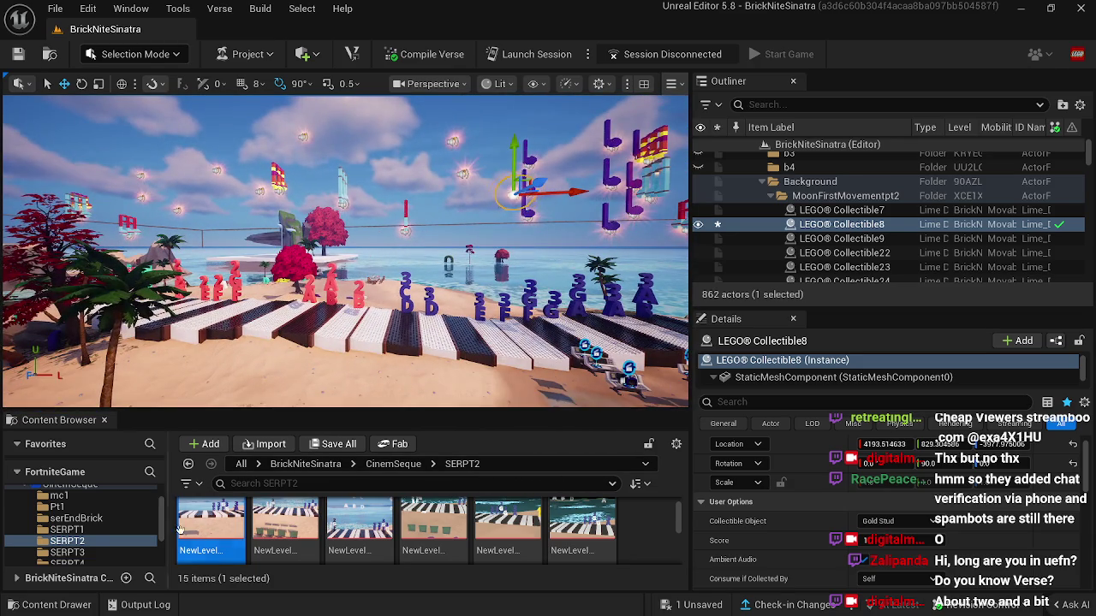
Step: At the sequence's final frame, nudge LEGO Collectible9 along X from 2050.18 to about 2070.9
{"action": "double_click", "coordinate": [195, 528]}
{"action": "left_click_drag", "start_coordinate": [393, 468], "coordinate": [566, 466]}
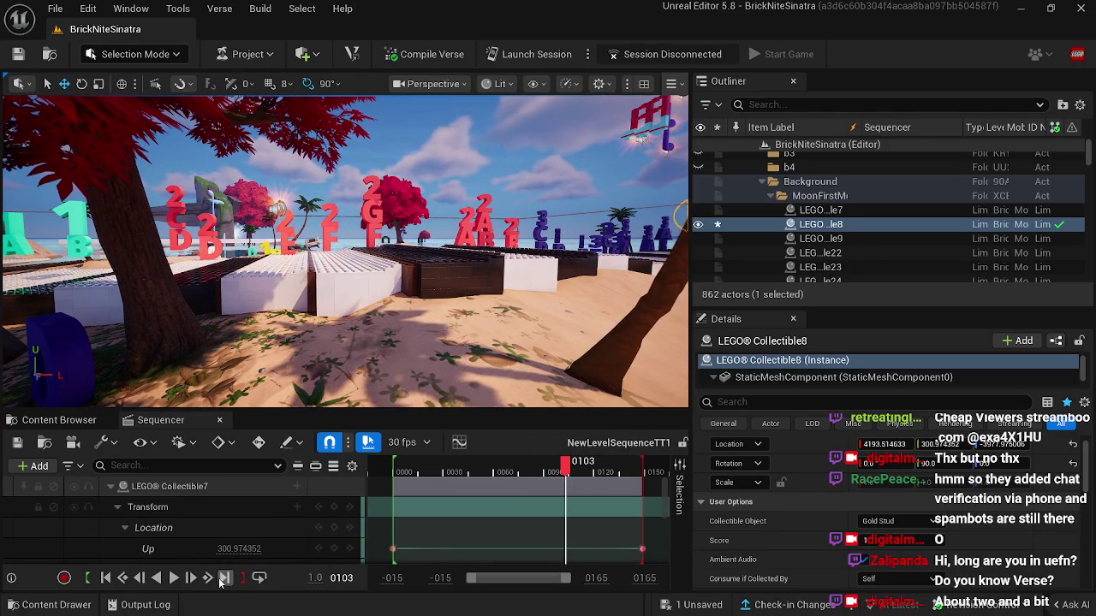
{"action": "left_click", "coordinate": [225, 578]}
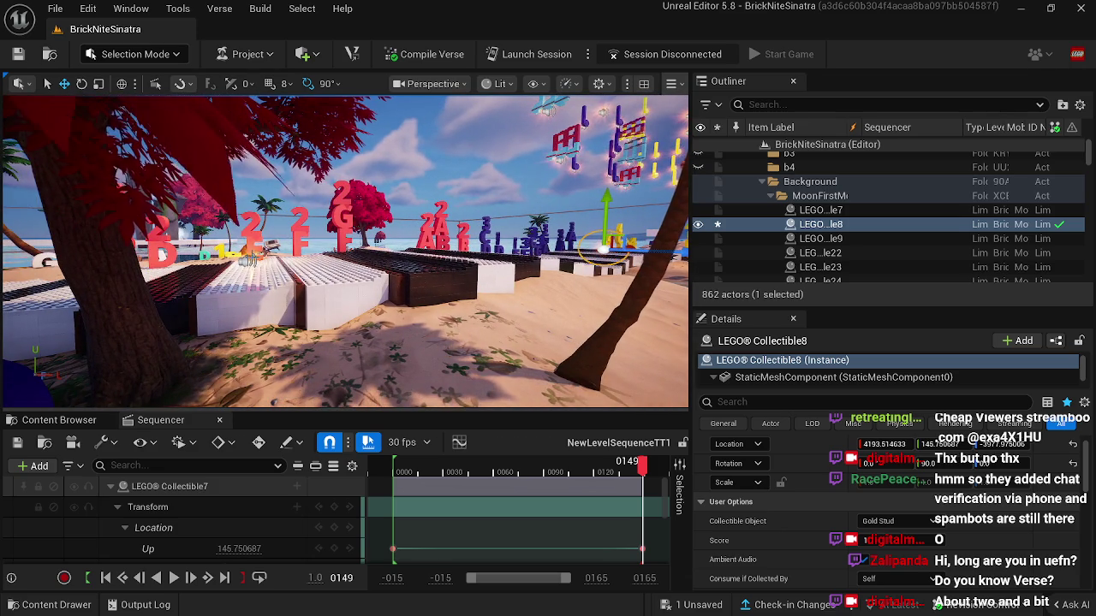
{"action": "left_click", "coordinate": [820, 238]}
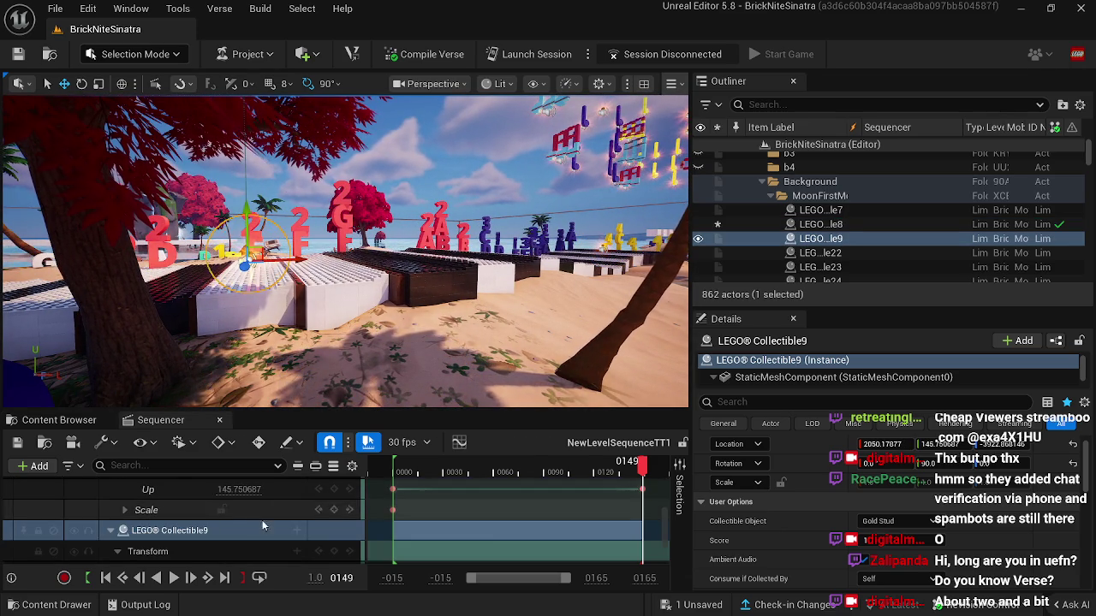
{"action": "left_click", "coordinate": [220, 421]}
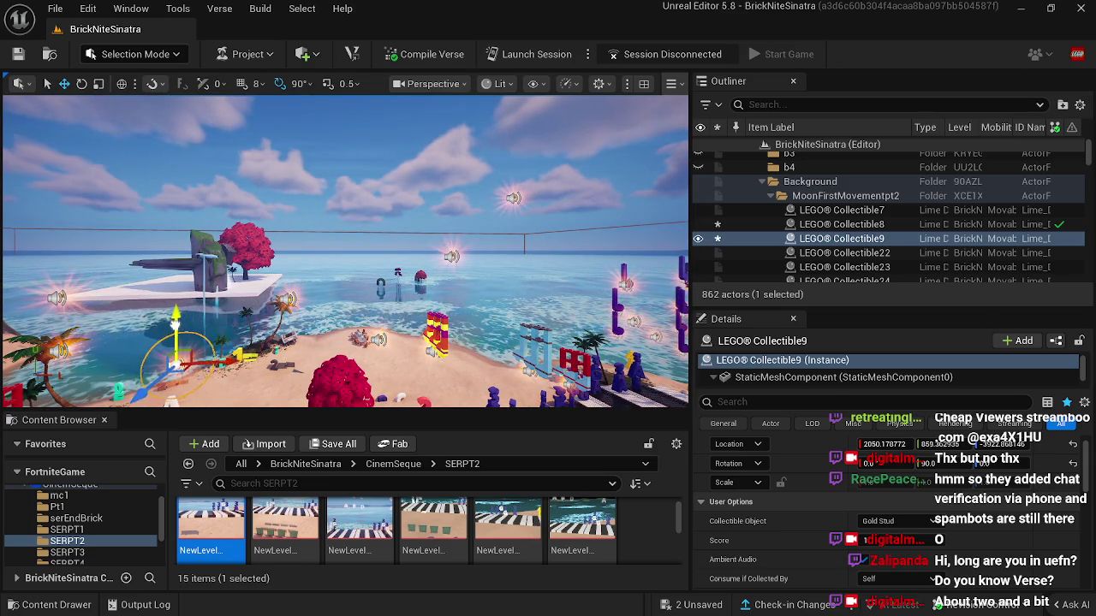
{"action": "left_click_drag", "start_coordinate": [216, 354], "coordinate": [229, 358]}
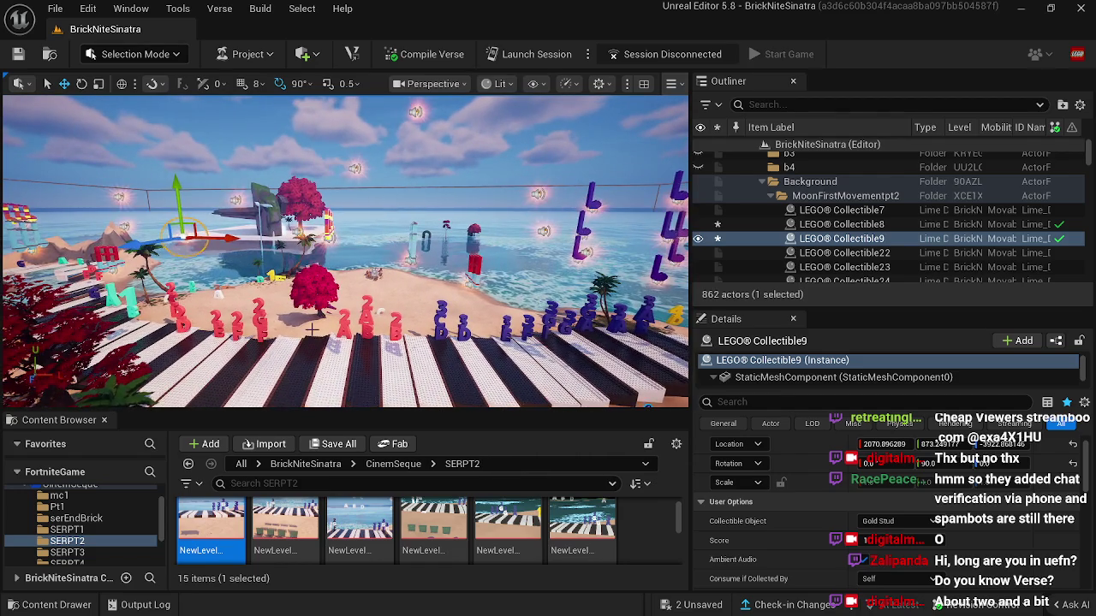
Step: Enable Custom Mesh on Collectible9 and assign the purple-and-yellow music-note mesh
{"action": "scroll", "coordinate": [83, 521], "scroll_direction": "up", "scroll_amount": 3}
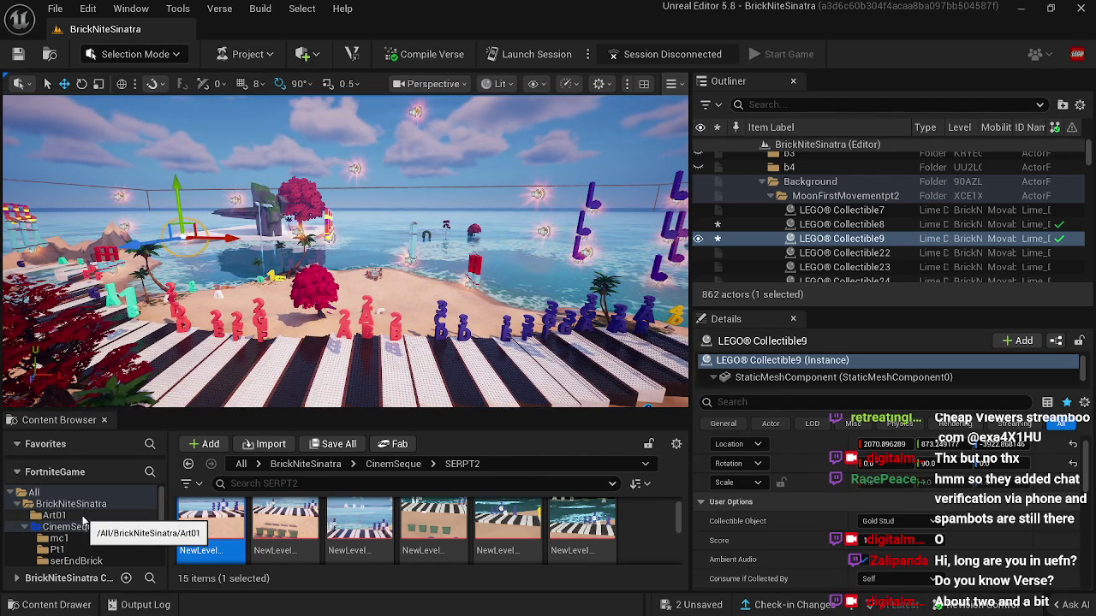
{"action": "left_click", "coordinate": [87, 492]}
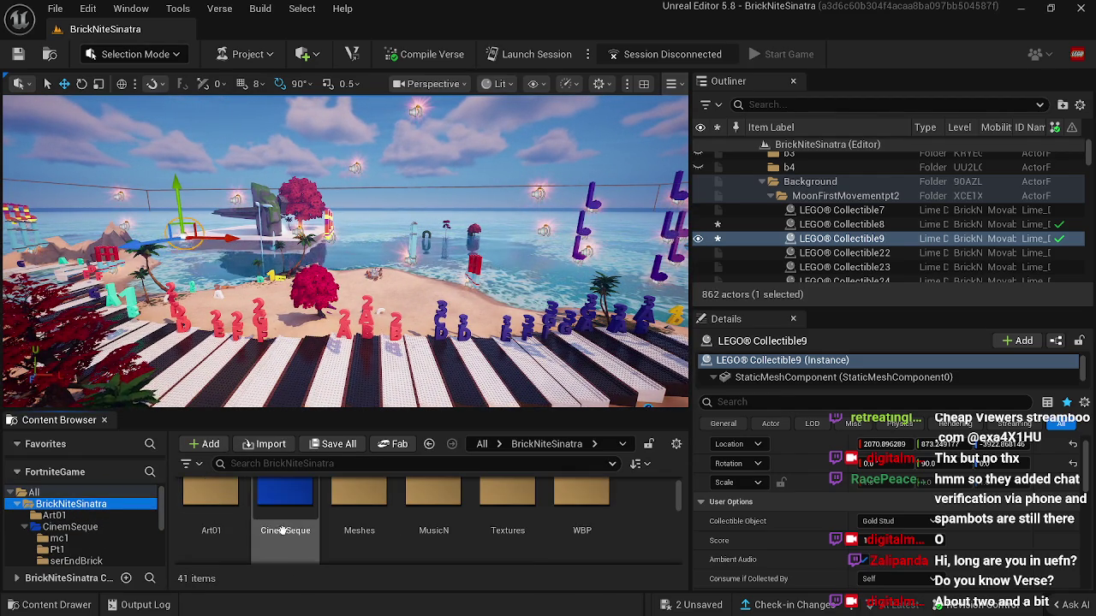
{"action": "scroll", "coordinate": [296, 513], "scroll_direction": "down", "scroll_amount": 3}
{"action": "mouse_move", "coordinate": [368, 512]}
{"action": "scroll", "coordinate": [514, 527], "scroll_direction": "down", "scroll_amount": 5}
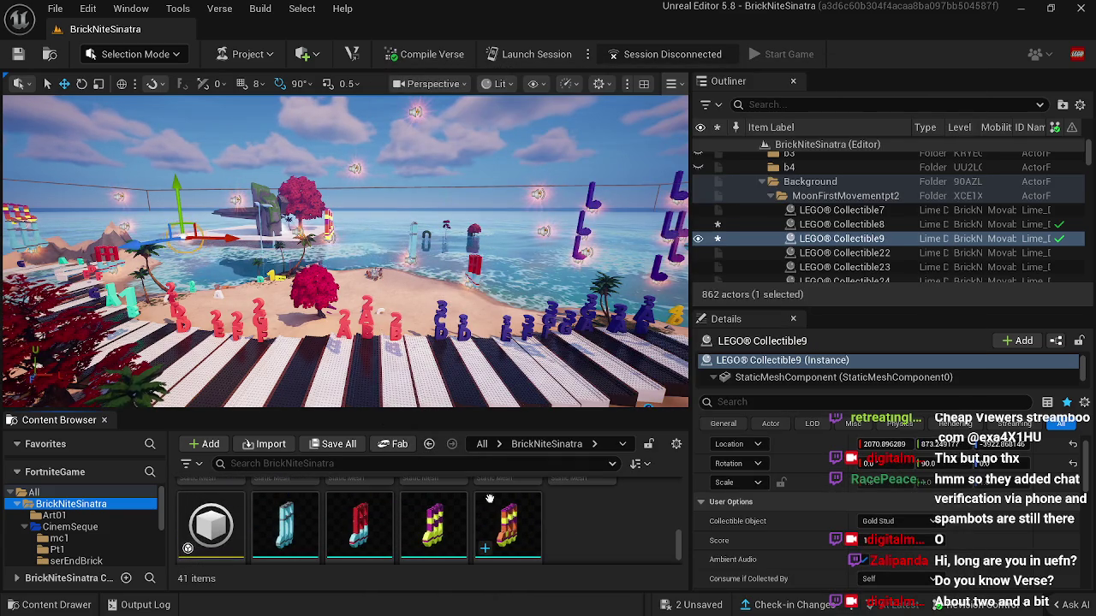
{"action": "scroll", "coordinate": [804, 545], "scroll_direction": "down", "scroll_amount": 5}
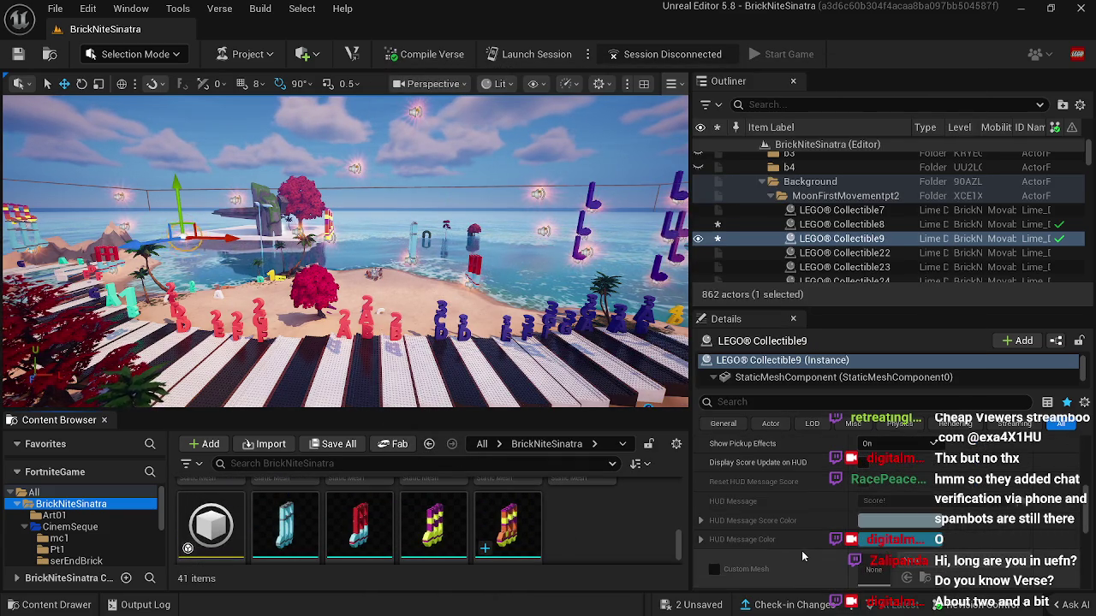
{"action": "left_click", "coordinate": [715, 570]}
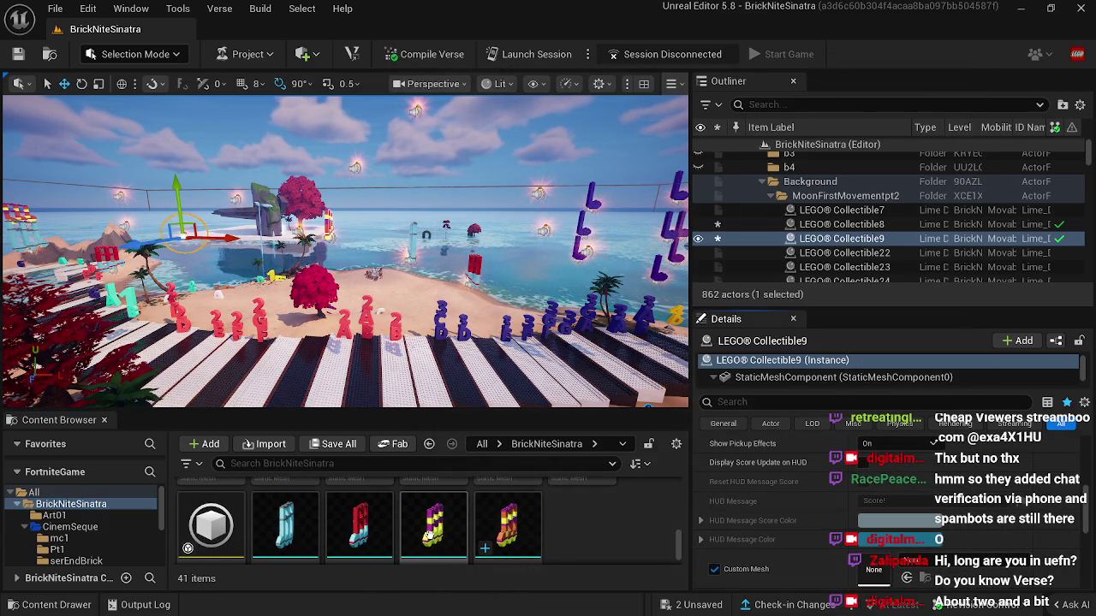
{"action": "left_click", "coordinate": [434, 527]}
{"action": "left_click", "coordinate": [907, 578]}
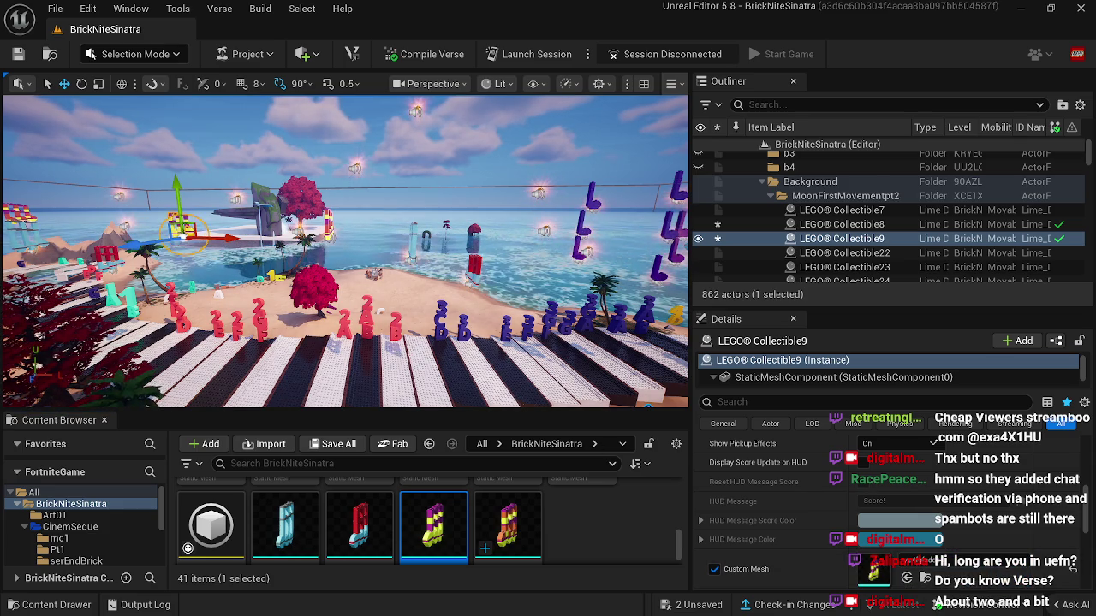
Step: Focus on Collectible9, then select Cinematic Sequence Device16 at the beach consoles
{"action": "key", "text": "f"}
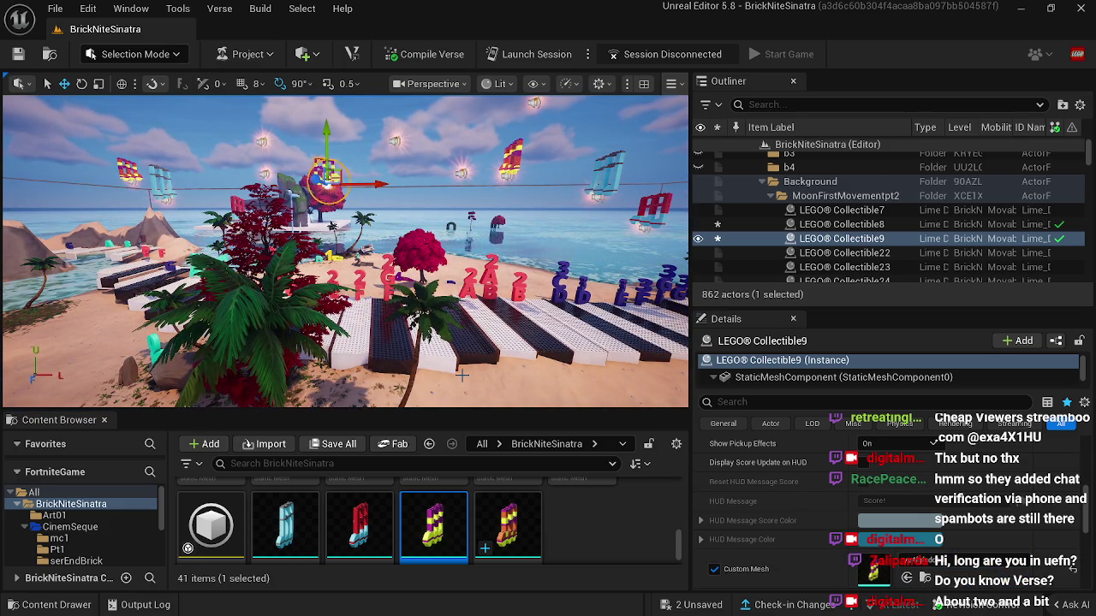
{"action": "mouse_move", "coordinate": [499, 345]}
{"action": "left_mouse_down"}
{"action": "mouse_move", "coordinate": [593, 344]}
{"action": "mouse_move", "coordinate": [490, 344]}
{"action": "left_mouse_up"}
{"action": "left_click", "coordinate": [485, 219]}
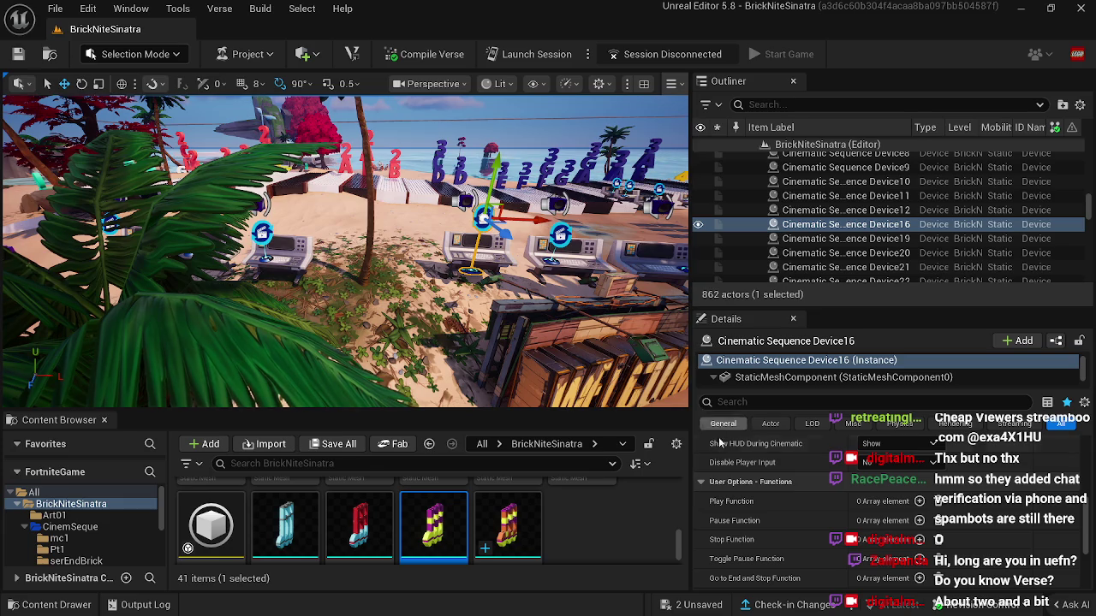
Step: Open the device's NewLevelSequenceTT1 and set the playhead to frame 95
{"action": "scroll", "coordinate": [790, 505], "scroll_direction": "down", "scroll_amount": 3}
{"action": "scroll", "coordinate": [790, 505], "scroll_direction": "up", "scroll_amount": 5}
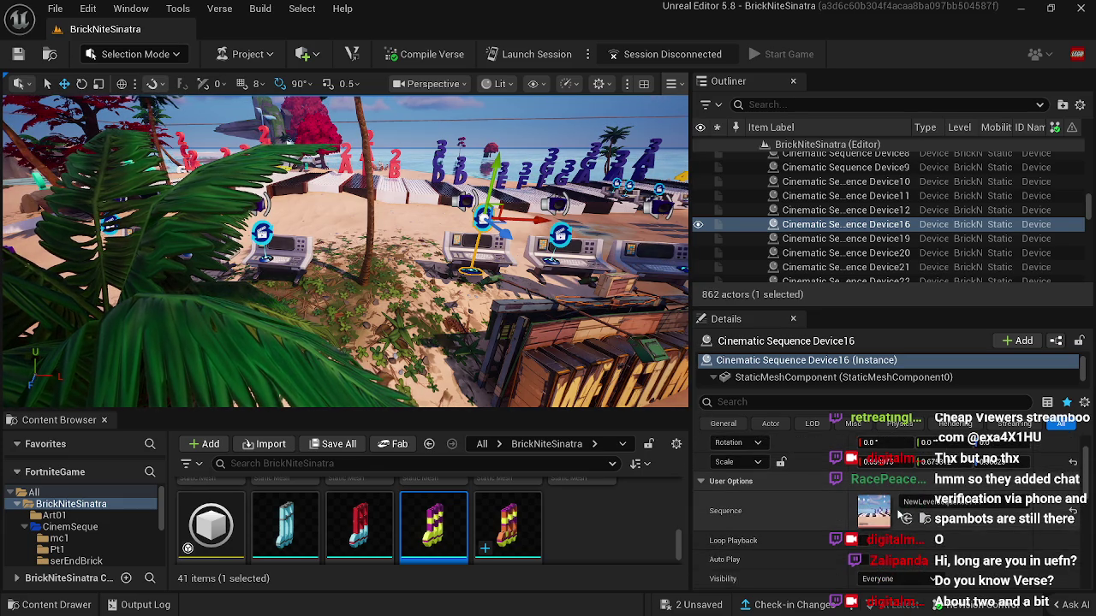
{"action": "left_click", "coordinate": [926, 519]}
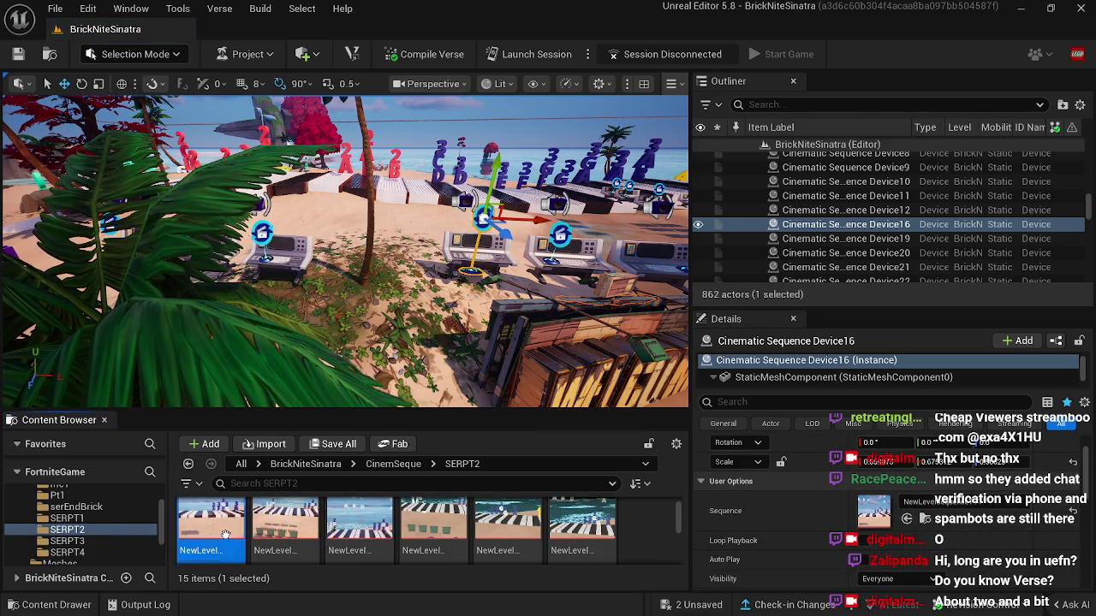
{"action": "double_click", "coordinate": [226, 539]}
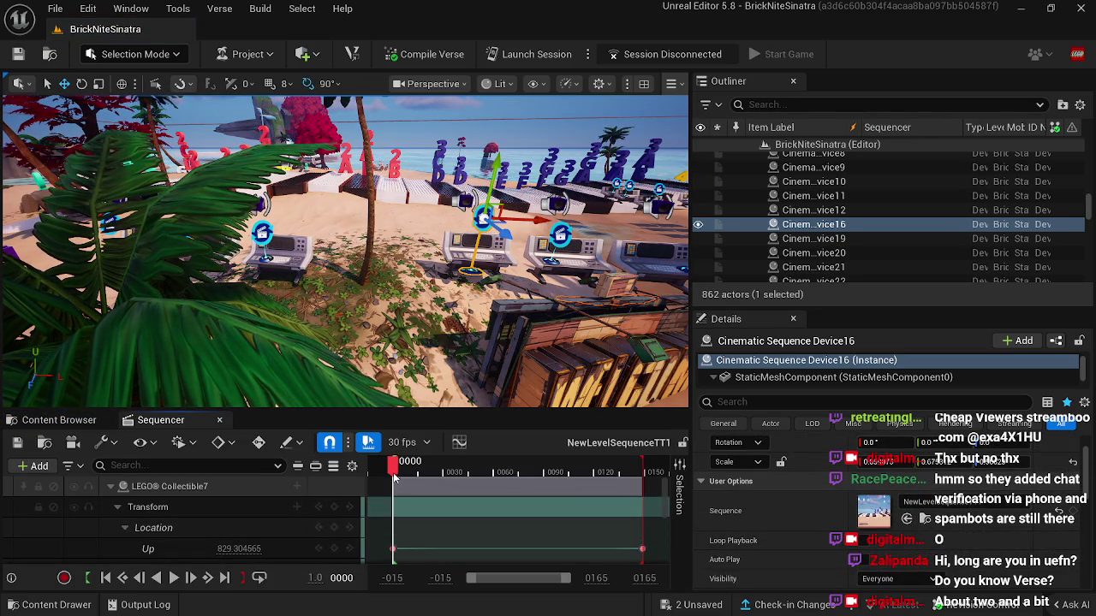
{"action": "mouse_move", "coordinate": [394, 377]}
{"action": "left_mouse_down"}
{"action": "mouse_move", "coordinate": [300, 376]}
{"action": "mouse_move", "coordinate": [432, 433]}
{"action": "left_mouse_up"}
{"action": "left_click_drag", "start_coordinate": [394, 480], "coordinate": [553, 485]}
{"action": "left_click_drag", "start_coordinate": [428, 280], "coordinate": [428, 281]}
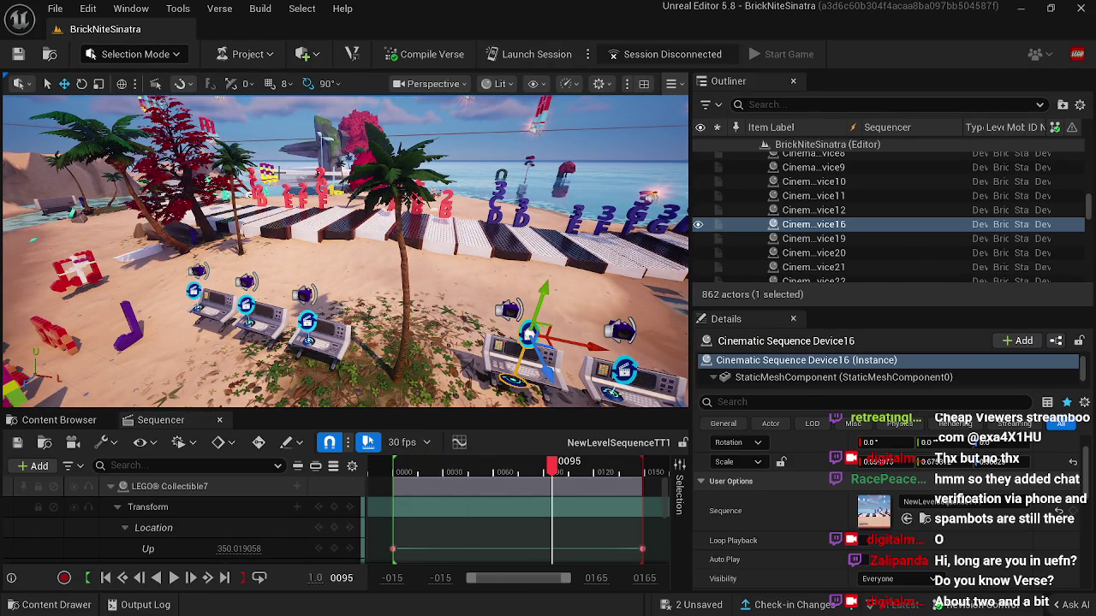
Step: Copy LEGO Collectible9's Custom Mesh property value
{"action": "left_click", "coordinate": [268, 174]}
{"action": "scroll", "coordinate": [822, 548], "scroll_direction": "down", "scroll_amount": 3}
{"action": "scroll", "coordinate": [822, 548], "scroll_direction": "down", "scroll_amount": 3}
{"action": "right_click", "coordinate": [822, 548]}
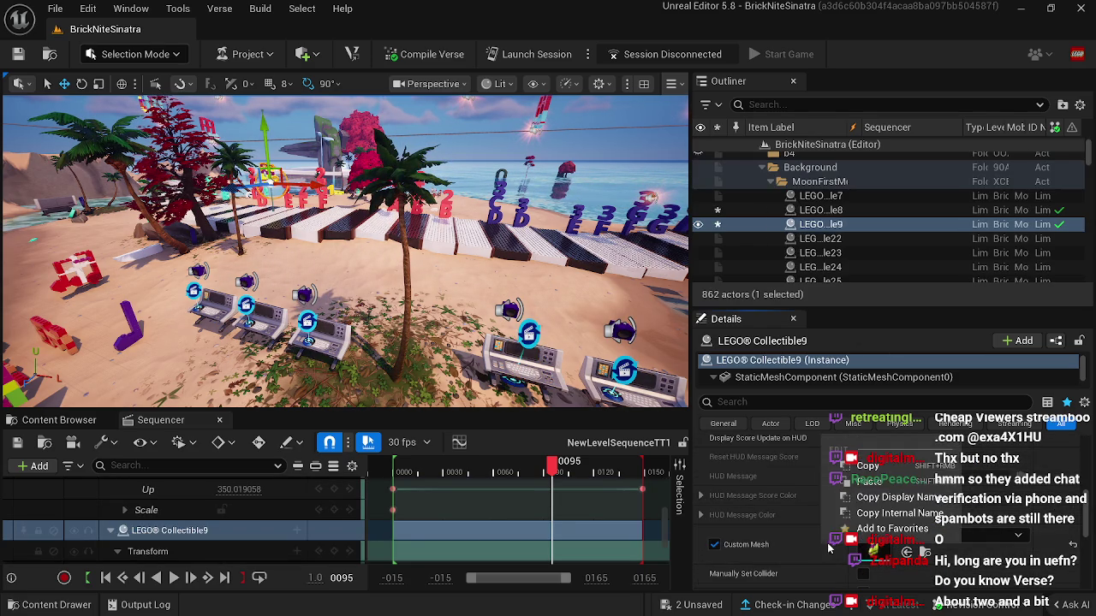
{"action": "left_click", "coordinate": [857, 467]}
Step: Enable Custom Mesh on LEGO Collectible8 and paste in the copied note mesh
{"action": "left_click", "coordinate": [651, 195]}
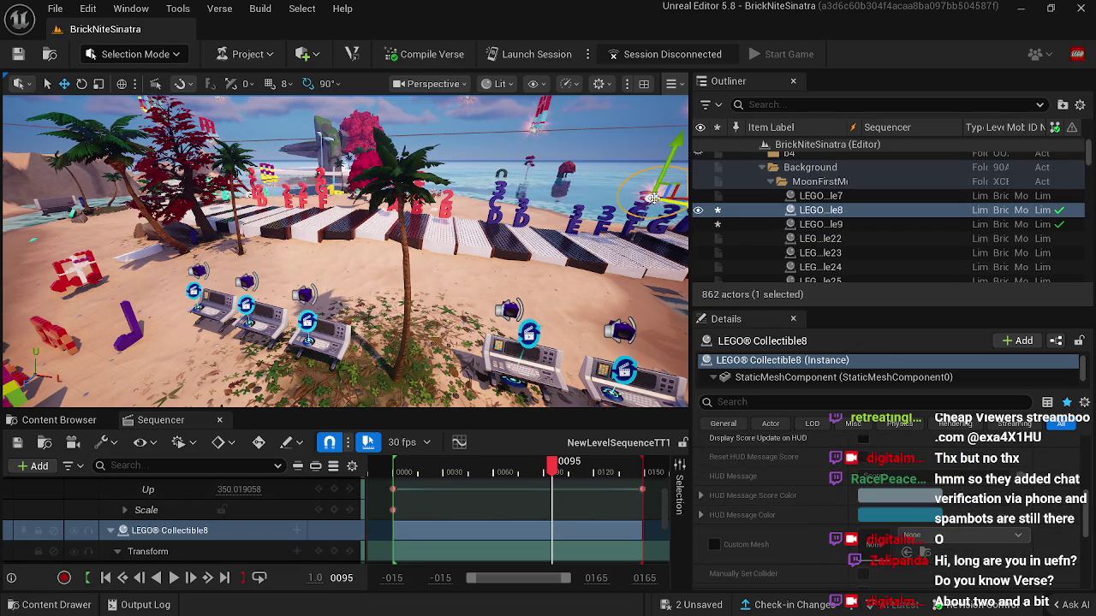
{"action": "left_click", "coordinate": [714, 546]}
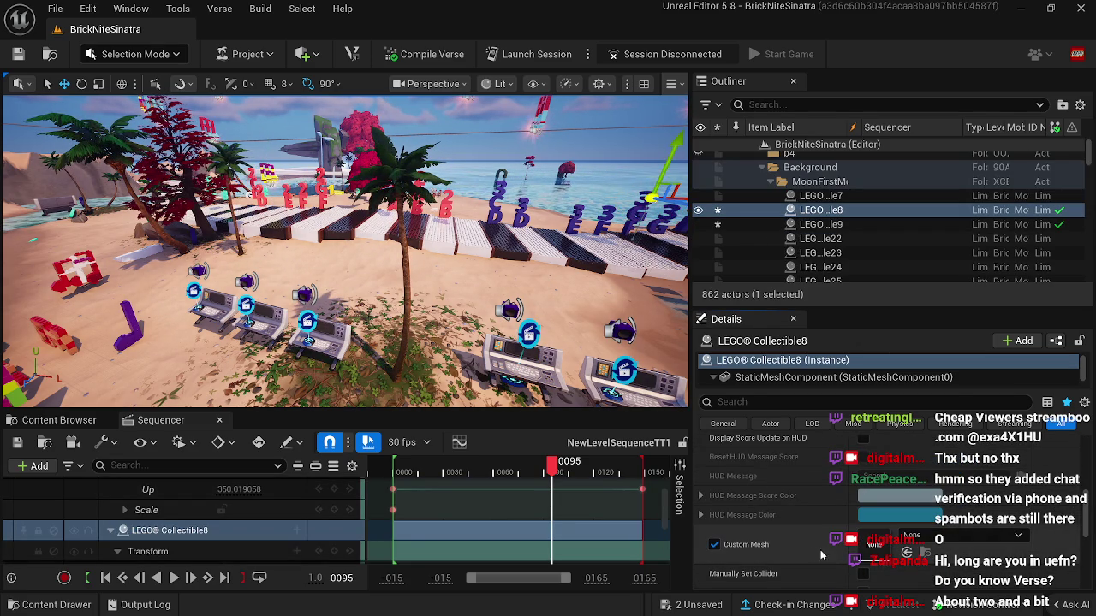
{"action": "left_click", "coordinate": [878, 555]}
{"action": "left_click", "coordinate": [924, 495]}
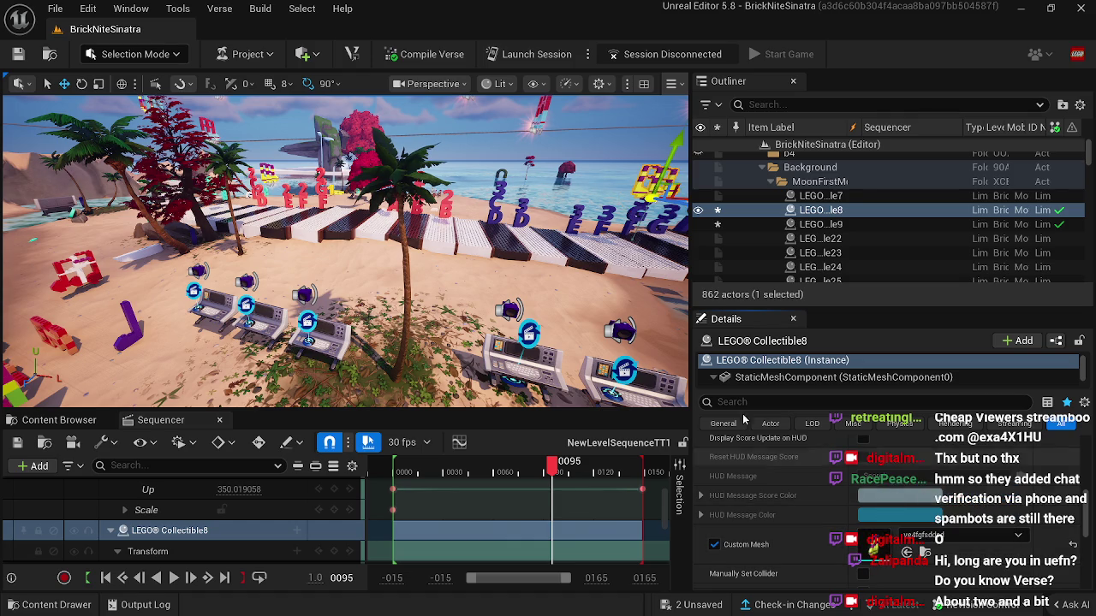
{"action": "left_click_drag", "start_coordinate": [343, 249], "coordinate": [343, 248]}
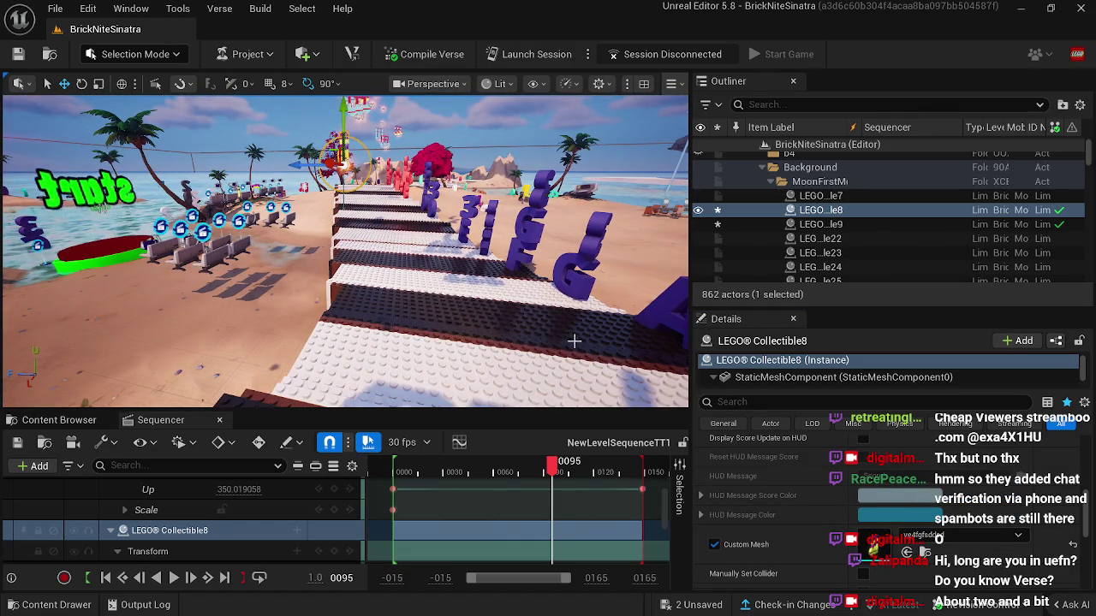
{"action": "left_click", "coordinate": [220, 423]}
{"action": "left_click_drag", "start_coordinate": [284, 215], "coordinate": [284, 215]}
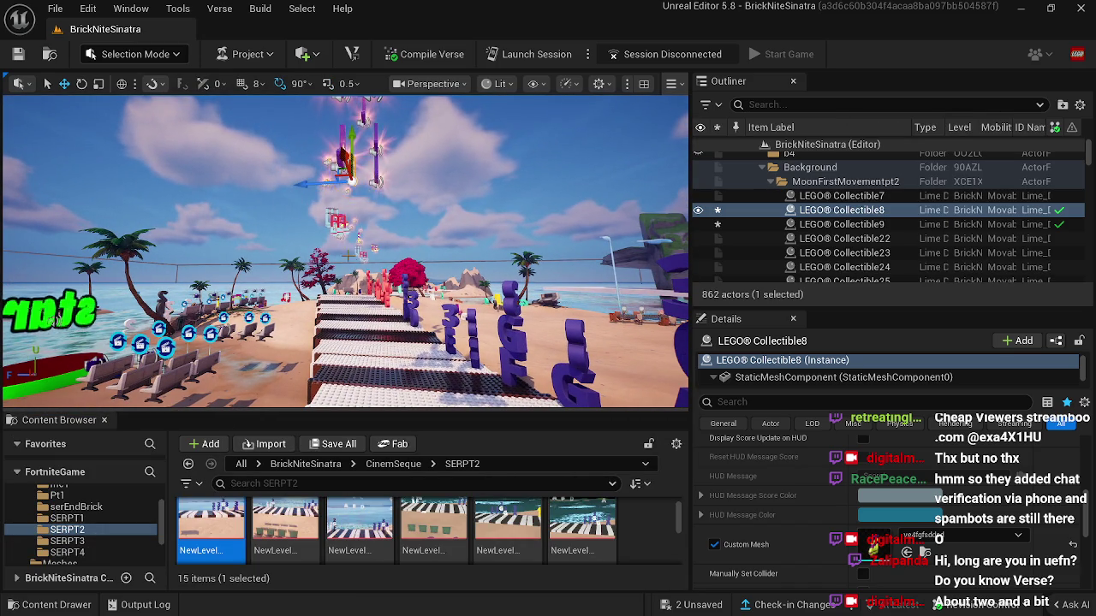
Step: Reopen NewLevelSequenceTT1 and scrub the playhead back to frame 98
{"action": "double_click", "coordinate": [212, 529]}
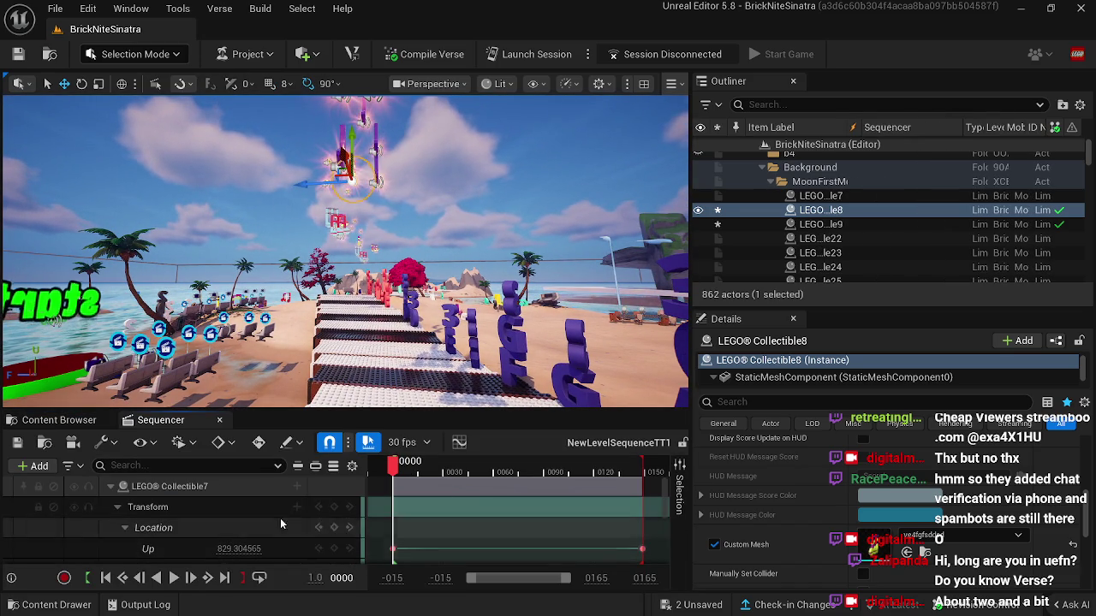
{"action": "left_click", "coordinate": [224, 578]}
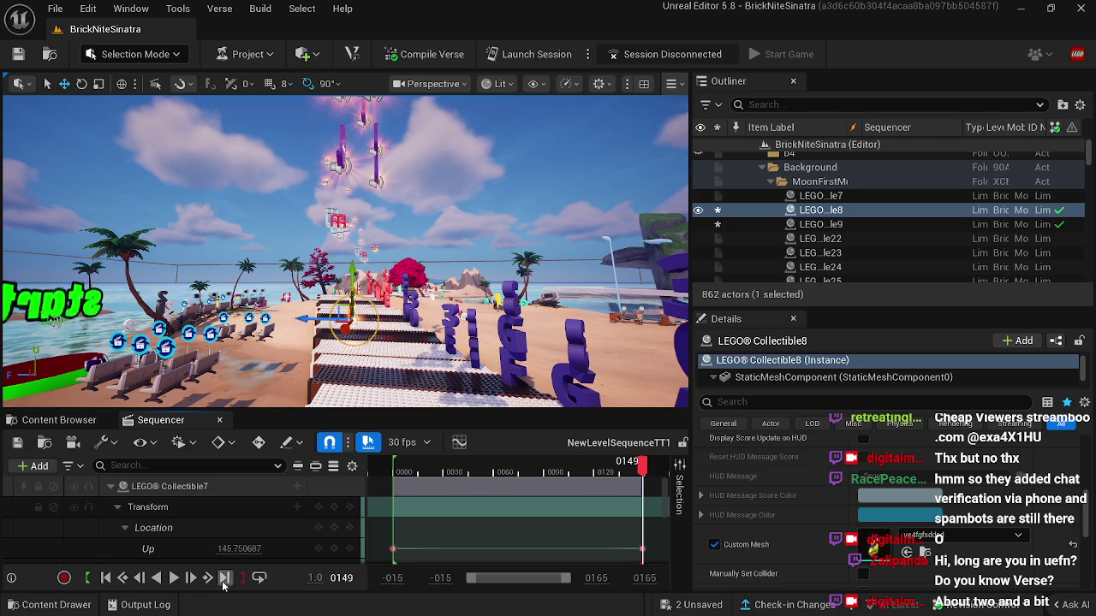
{"action": "left_click_drag", "start_coordinate": [345, 386], "coordinate": [345, 386]}
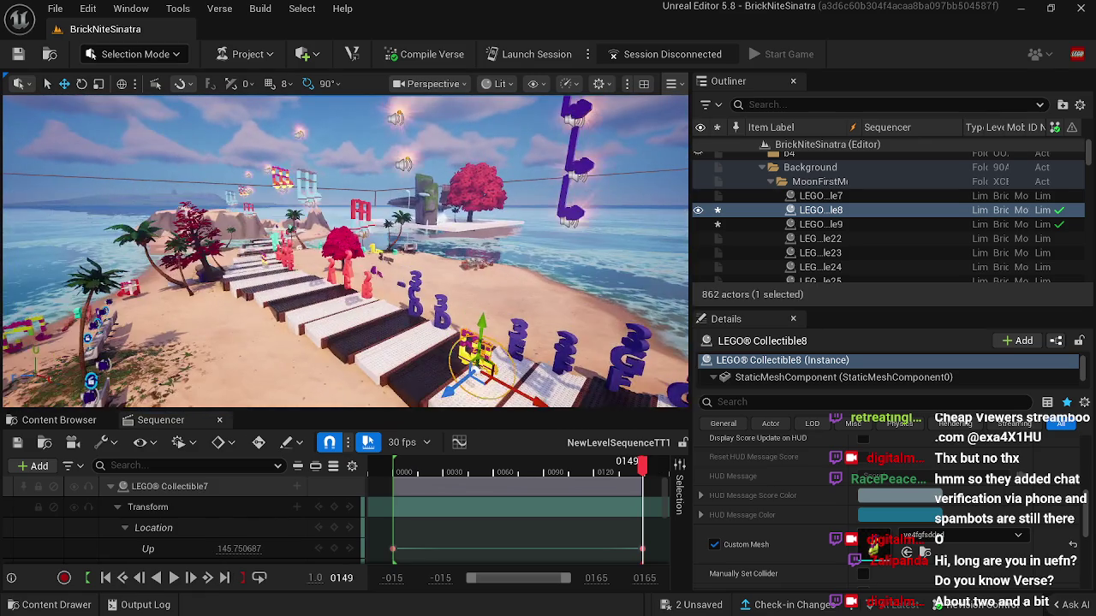
{"action": "left_click_drag", "start_coordinate": [642, 468], "coordinate": [517, 468]}
{"action": "left_click", "coordinate": [554, 472]}
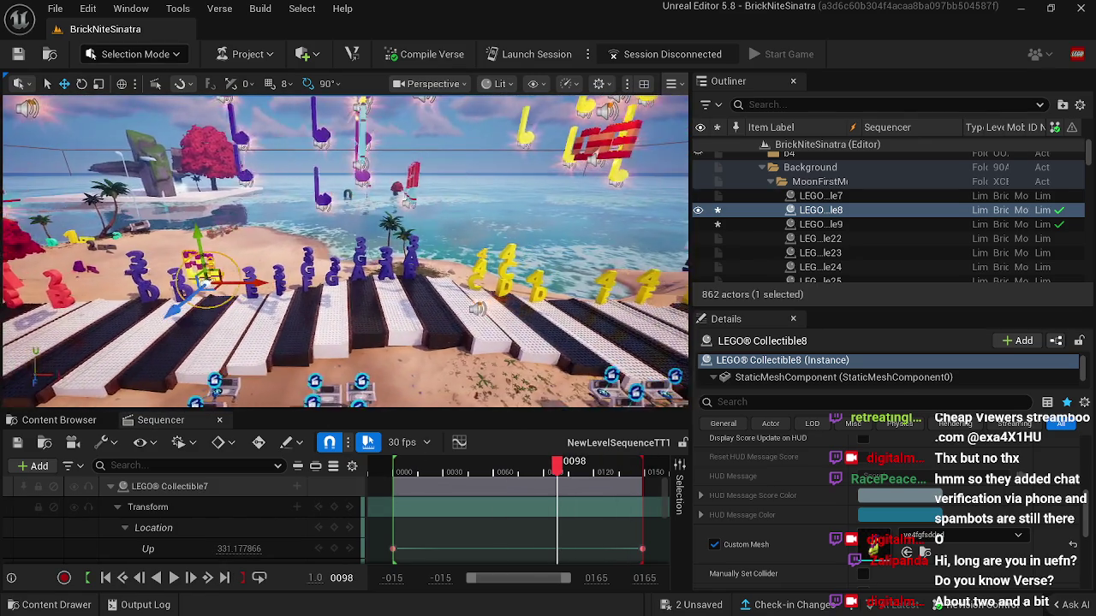
Step: Enable Custom Mesh on LEGO Collectible7 and paste the copied note mesh
{"action": "left_click", "coordinate": [371, 294]}
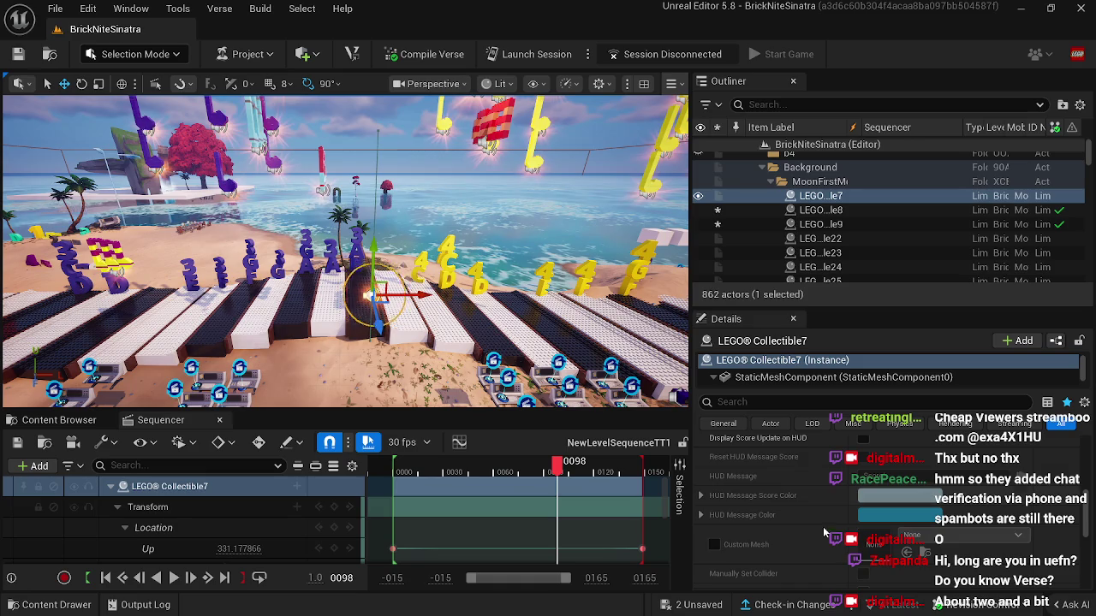
{"action": "left_click", "coordinate": [715, 544]}
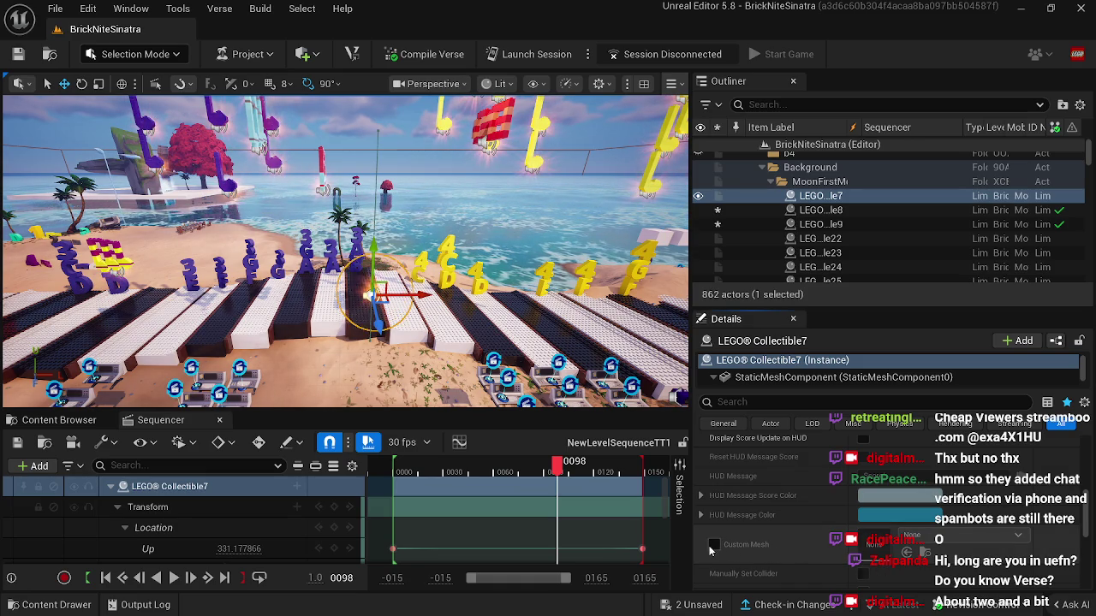
{"action": "right_click", "coordinate": [865, 553]}
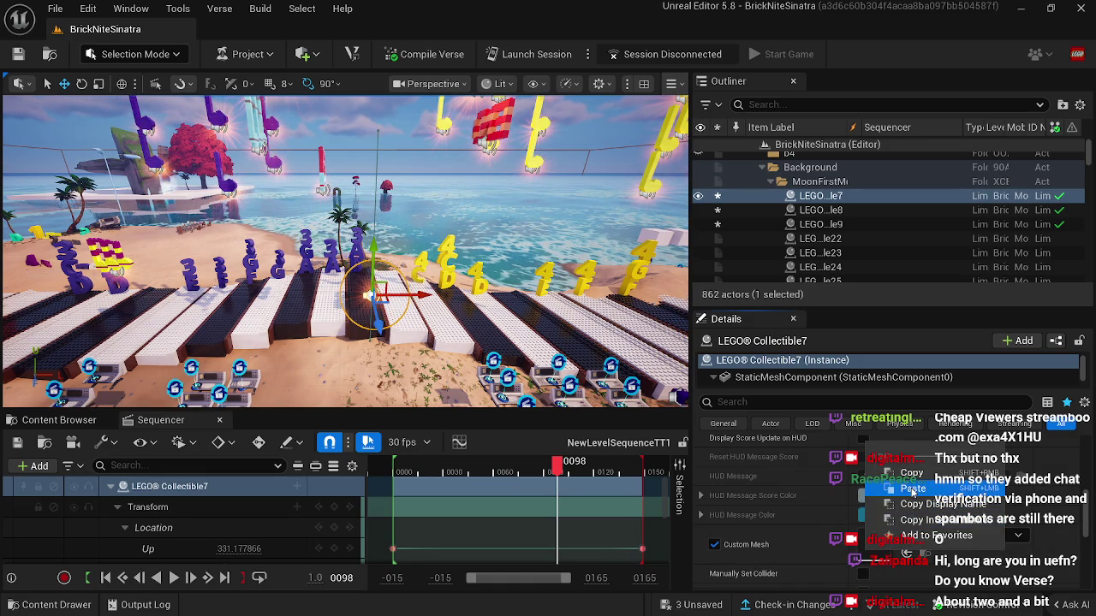
{"action": "left_click", "coordinate": [908, 493]}
{"action": "mouse_move", "coordinate": [450, 367]}
{"action": "left_mouse_down"}
{"action": "mouse_move", "coordinate": [261, 366]}
{"action": "mouse_move", "coordinate": [444, 365]}
{"action": "left_mouse_up"}
{"action": "left_click", "coordinate": [347, 294]}
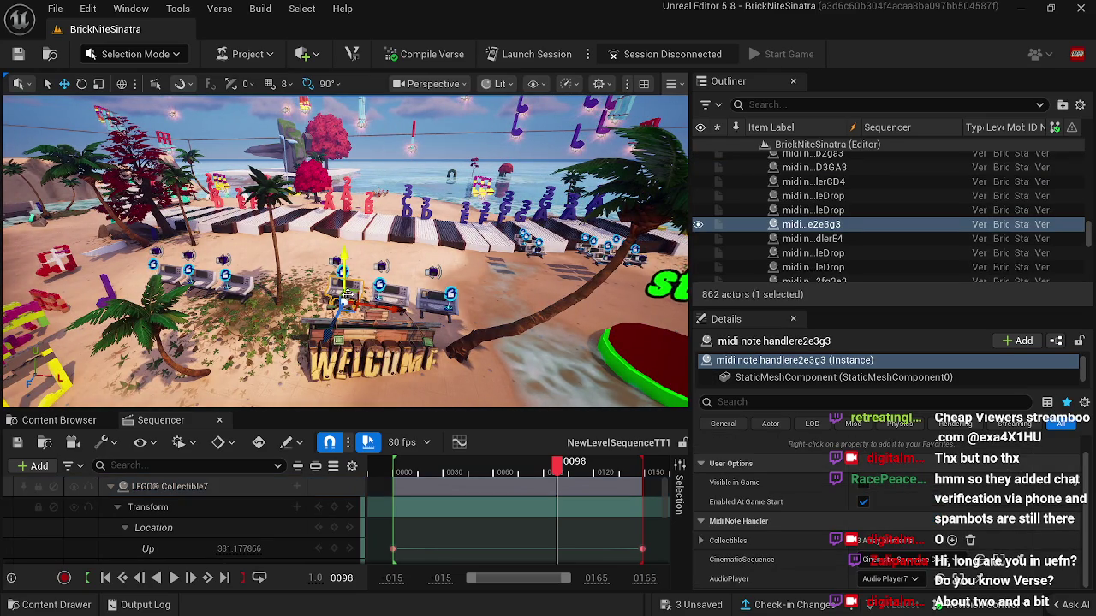
Step: Fly to the piano keys and frame the yellow LEGO Collectible7 hovering above them
{"action": "left_click_drag", "start_coordinate": [471, 289], "coordinate": [437, 227]}
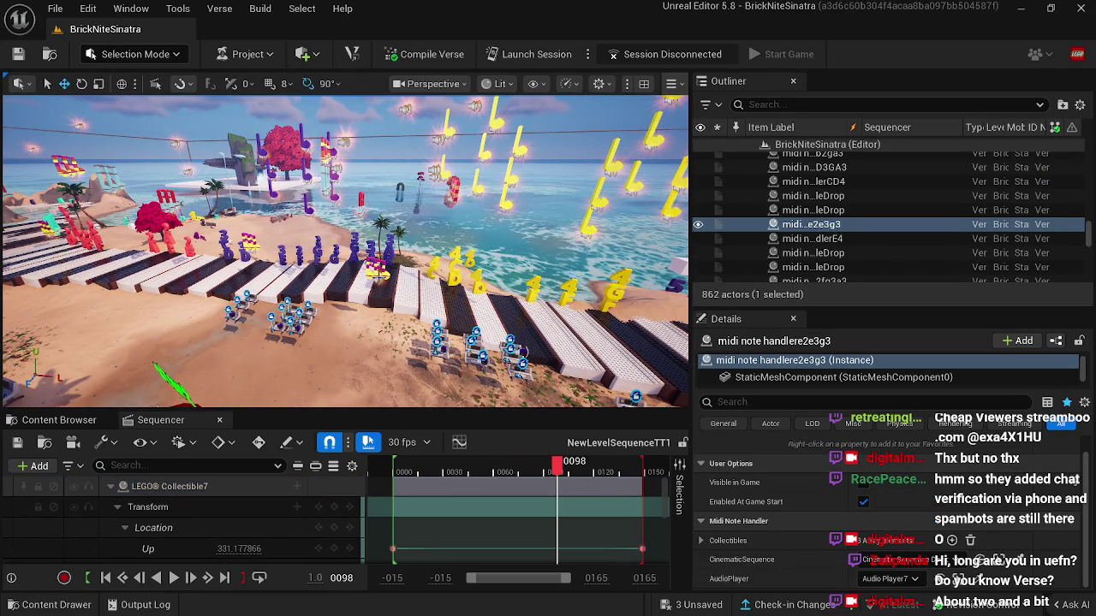
{"action": "left_click", "coordinate": [170, 486]}
{"action": "key", "text": "f"}
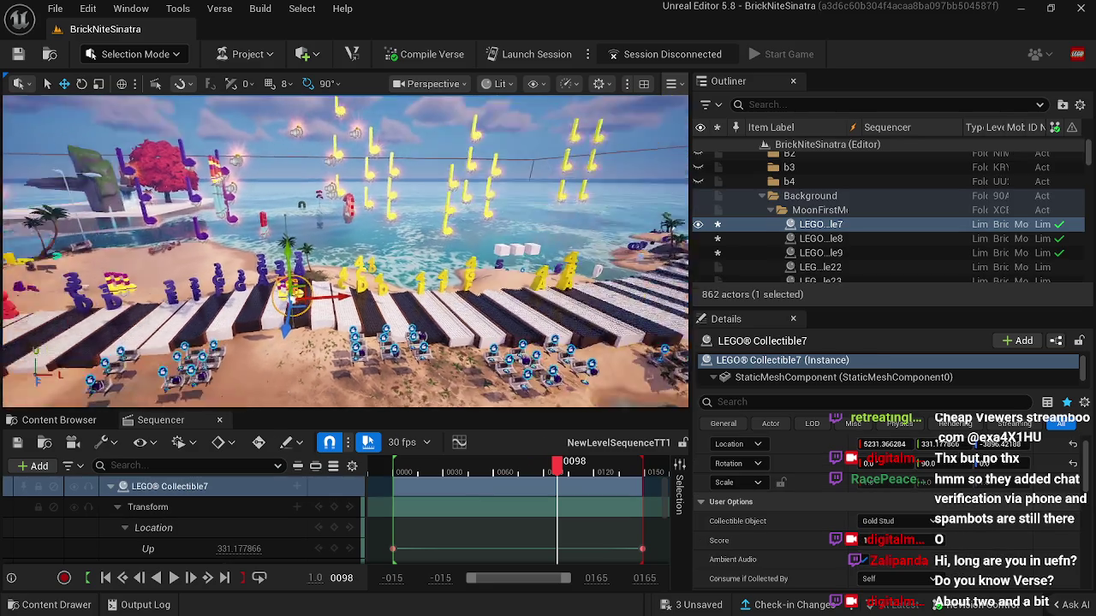
{"action": "mouse_move", "coordinate": [343, 249]}
{"action": "left_mouse_down"}
{"action": "mouse_move", "coordinate": [360, 231]}
{"action": "mouse_move", "coordinate": [336, 262]}
{"action": "left_mouse_up"}
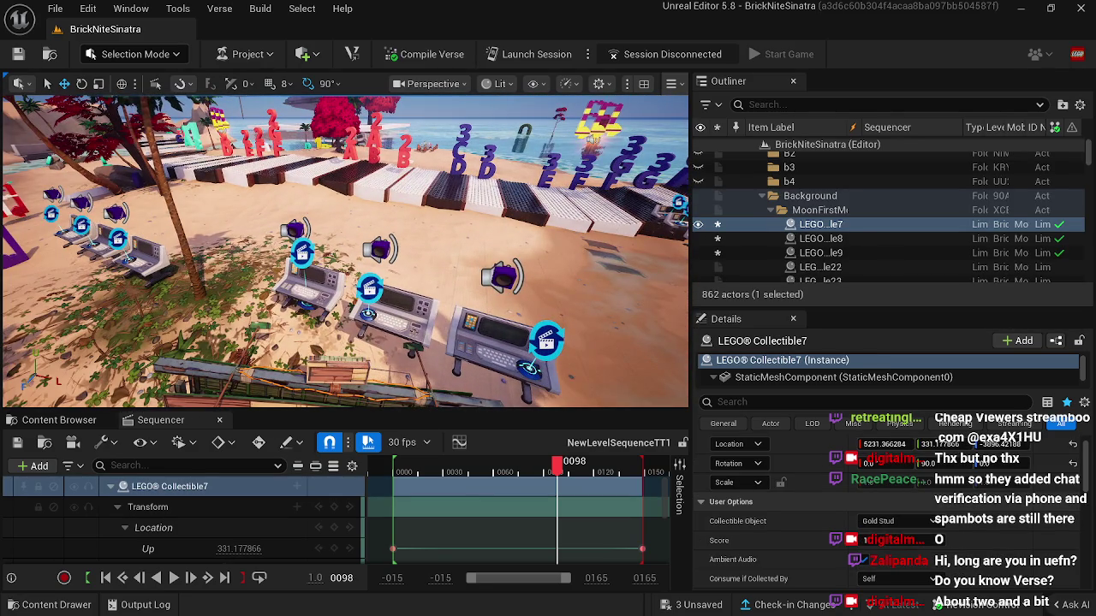
{"action": "left_click", "coordinate": [321, 296]}
{"action": "left_click_drag", "start_coordinate": [420, 268], "coordinate": [495, 268]}
{"action": "left_click", "coordinate": [493, 273]}
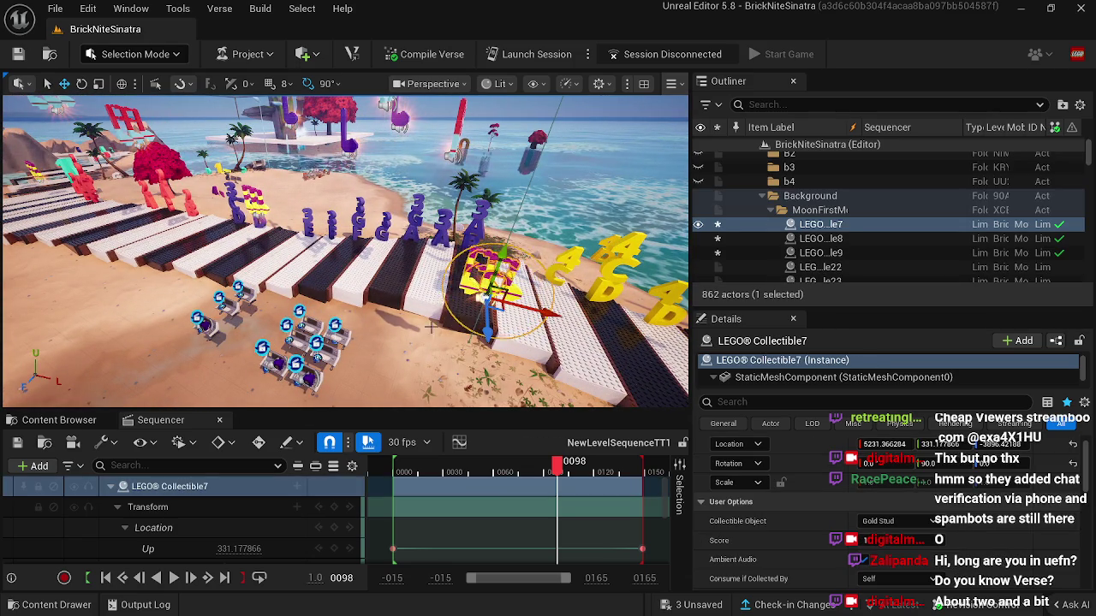
Step: With Sequencer closed, inspect Collectibles 9 and 8, then reopen the first SERPT2 sequence
{"action": "left_click", "coordinate": [220, 420]}
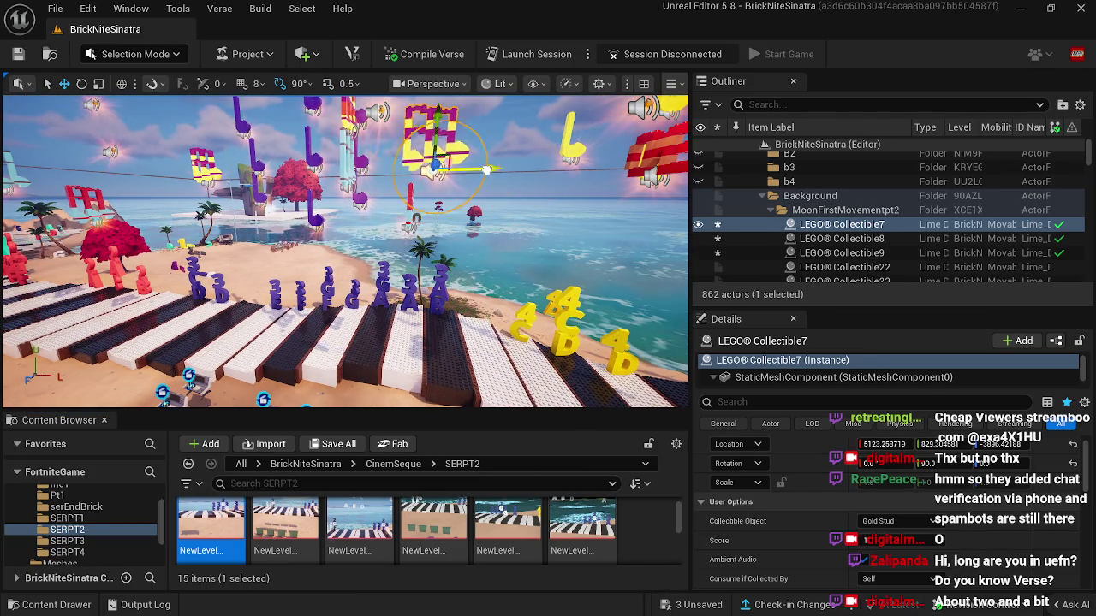
{"action": "mouse_move", "coordinate": [375, 177]}
{"action": "left_mouse_down"}
{"action": "mouse_move", "coordinate": [402, 187]}
{"action": "mouse_move", "coordinate": [364, 215]}
{"action": "mouse_move", "coordinate": [353, 243]}
{"action": "left_mouse_up"}
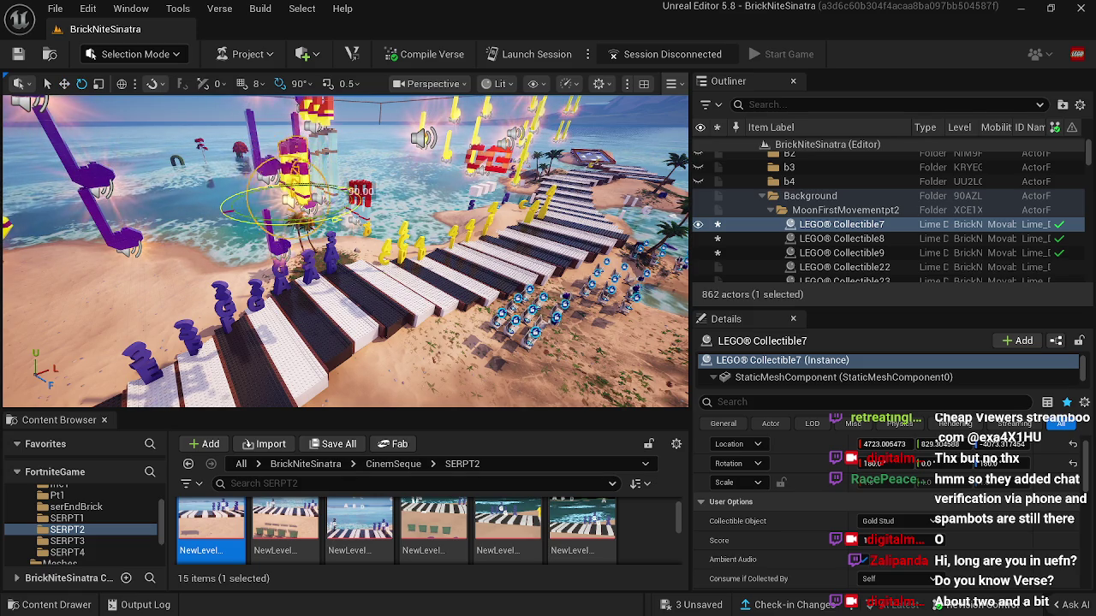
{"action": "left_click_drag", "start_coordinate": [276, 244], "coordinate": [276, 215]}
{"action": "left_click", "coordinate": [842, 252]}
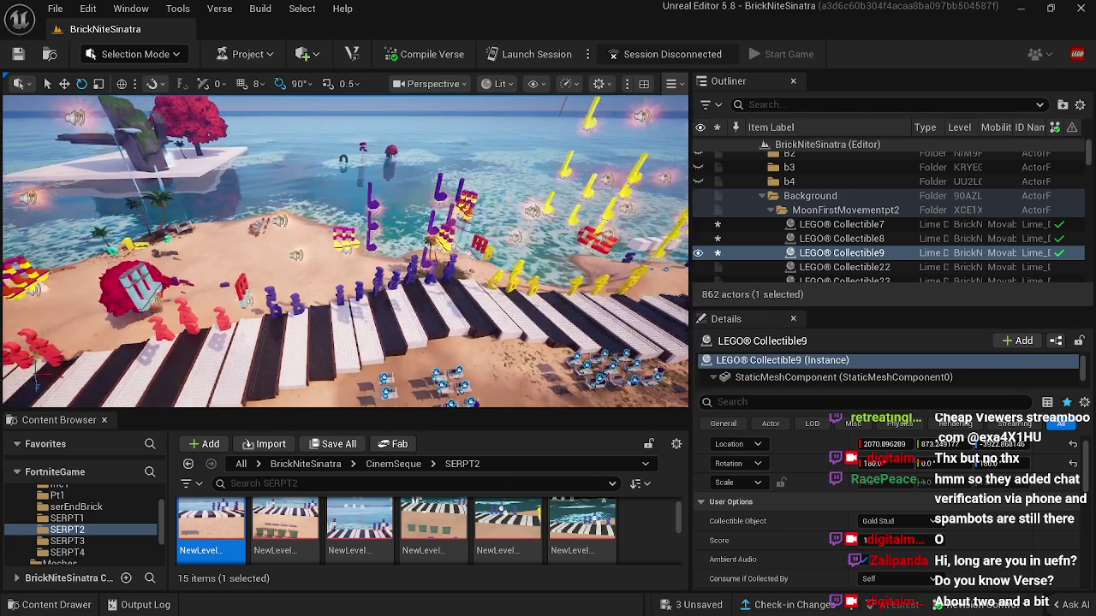
{"action": "left_click", "coordinate": [302, 243]}
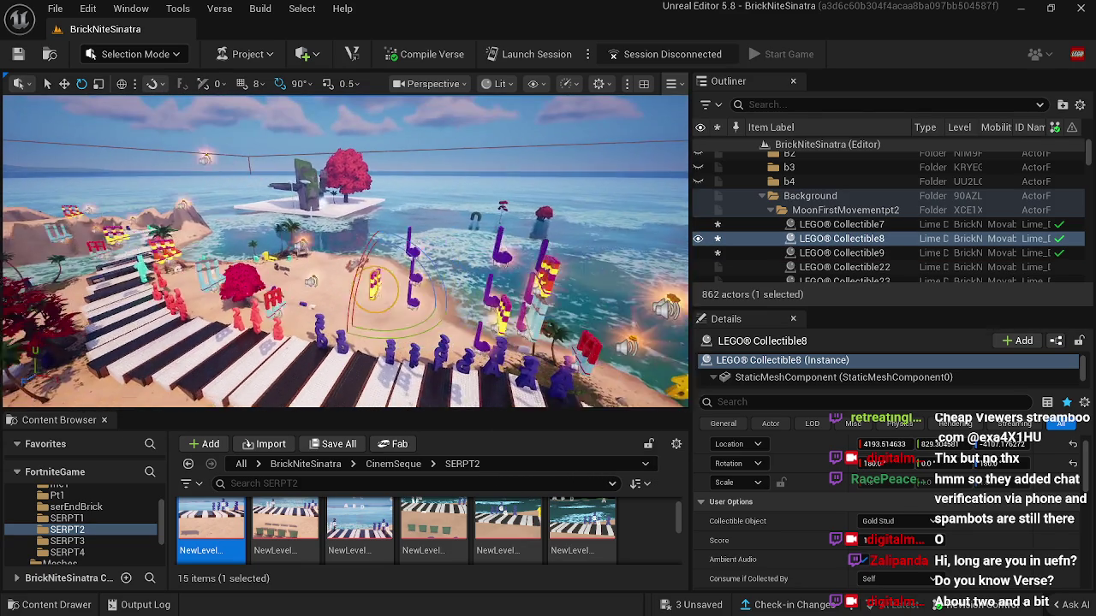
{"action": "double_click", "coordinate": [214, 527]}
Step: Move the sequence to frame 0149 and frame Collectible7 to check it lands on the keys
{"action": "left_click_drag", "start_coordinate": [393, 469], "coordinate": [633, 470]}
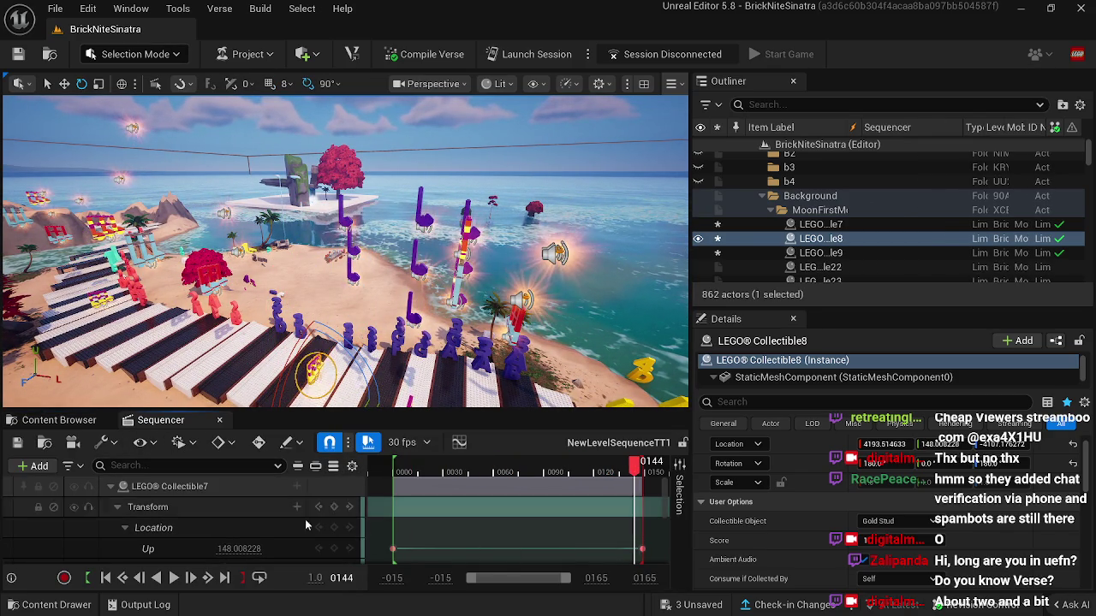
{"action": "left_click", "coordinate": [224, 578]}
{"action": "mouse_move", "coordinate": [144, 130]}
{"action": "left_mouse_down"}
{"action": "mouse_move", "coordinate": [189, 129]}
{"action": "mouse_move", "coordinate": [163, 125]}
{"action": "left_mouse_up"}
{"action": "left_click_drag", "start_coordinate": [422, 99], "coordinate": [287, 99]}
{"action": "left_click", "coordinate": [244, 272]}
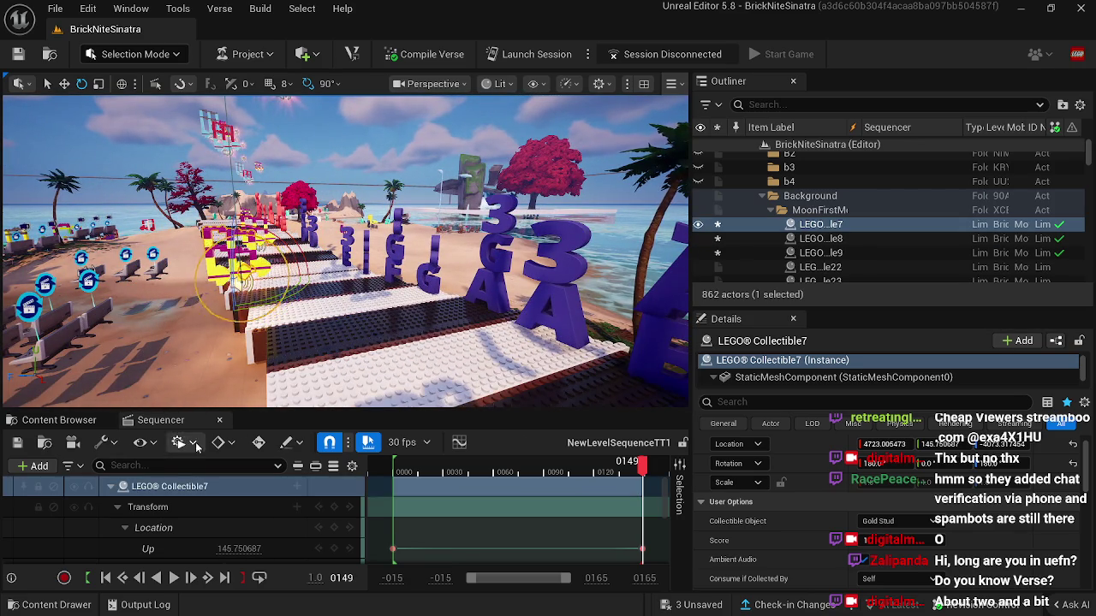
{"action": "left_click", "coordinate": [220, 421]}
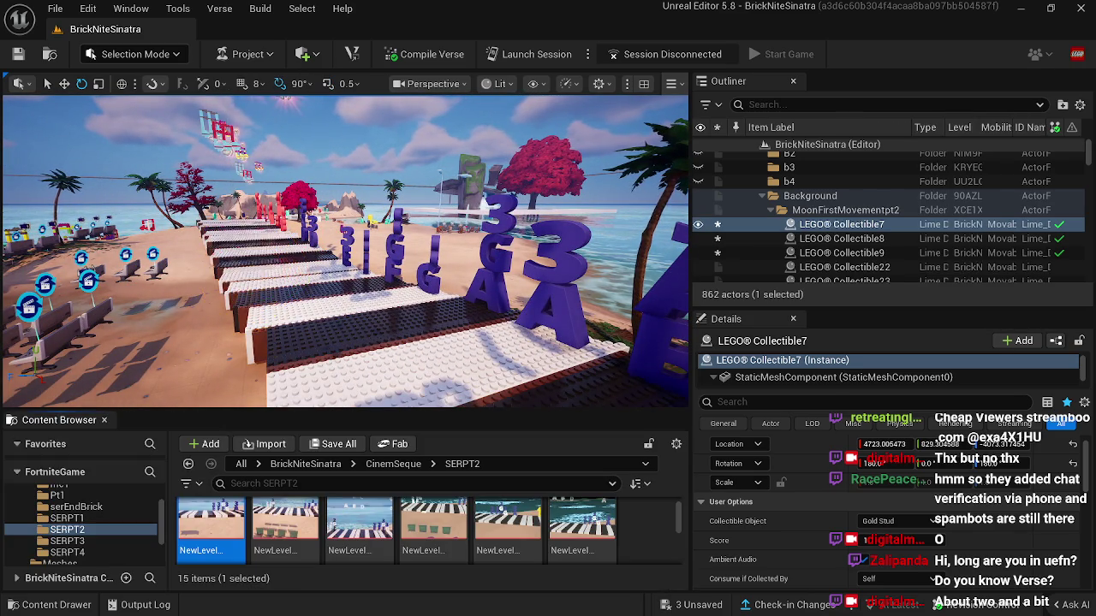
{"action": "key", "text": "f"}
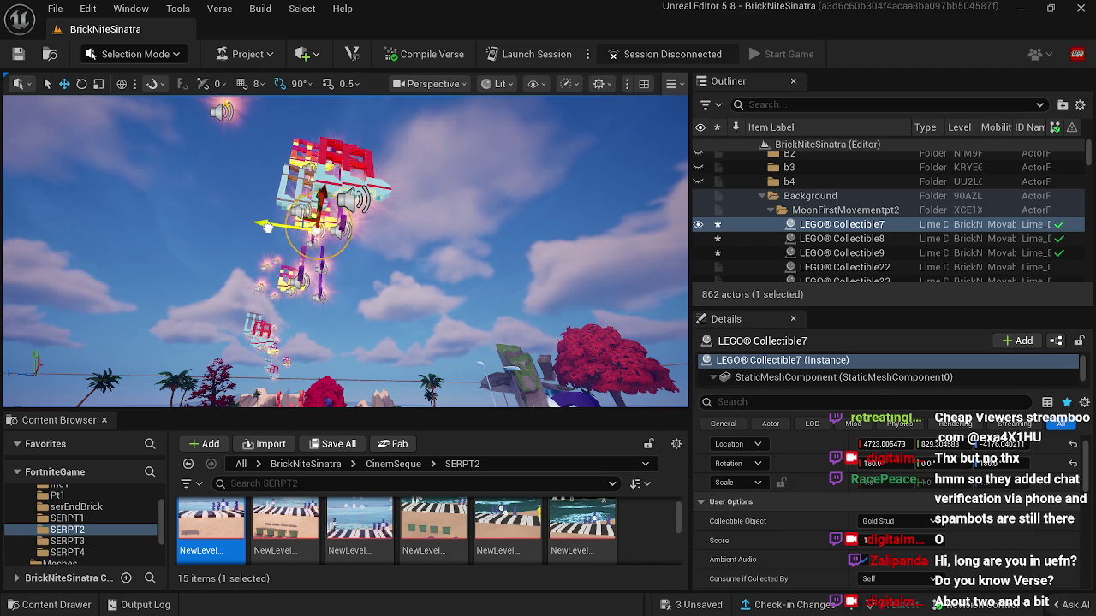
{"action": "mouse_move", "coordinate": [268, 227]}
{"action": "left_mouse_down"}
{"action": "mouse_move", "coordinate": [240, 270]}
{"action": "mouse_move", "coordinate": [368, 404]}
{"action": "left_mouse_up"}
Step: Recheck the end frame while flying along the piano keys, then save all changes
{"action": "double_click", "coordinate": [207, 518]}
{"action": "left_click_drag", "start_coordinate": [392, 463], "coordinate": [663, 464]}
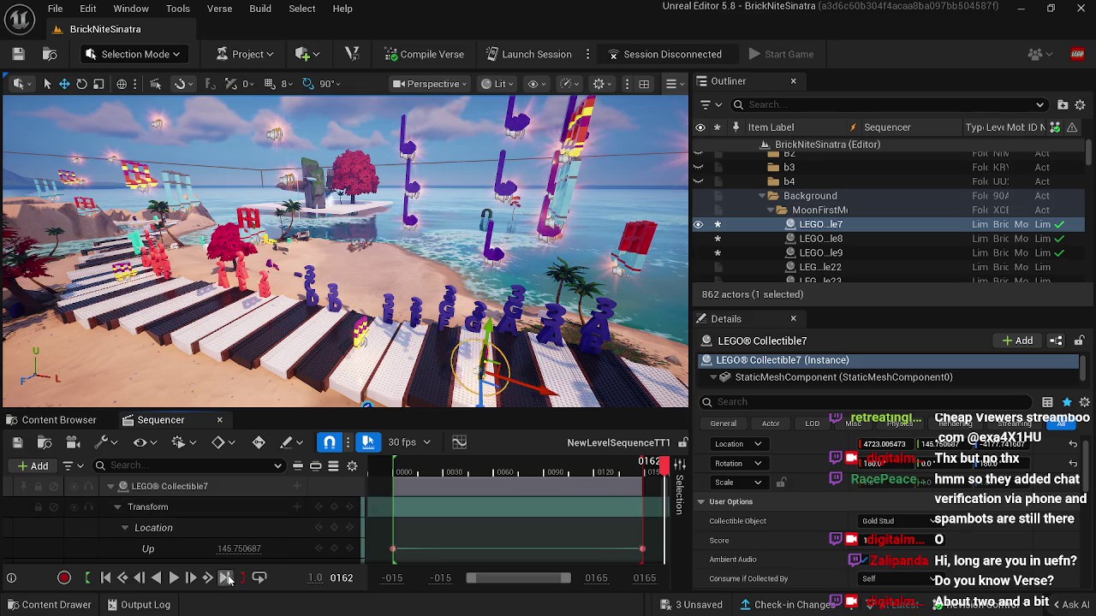
{"action": "left_click", "coordinate": [224, 578]}
{"action": "key", "text": "w"}
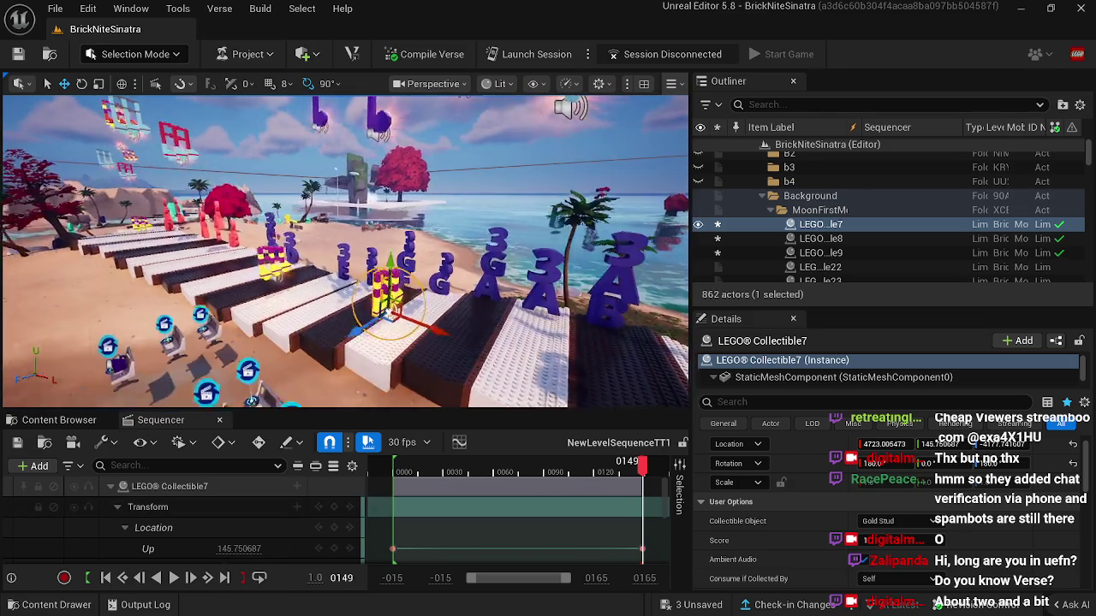
{"action": "key", "text": "s"}
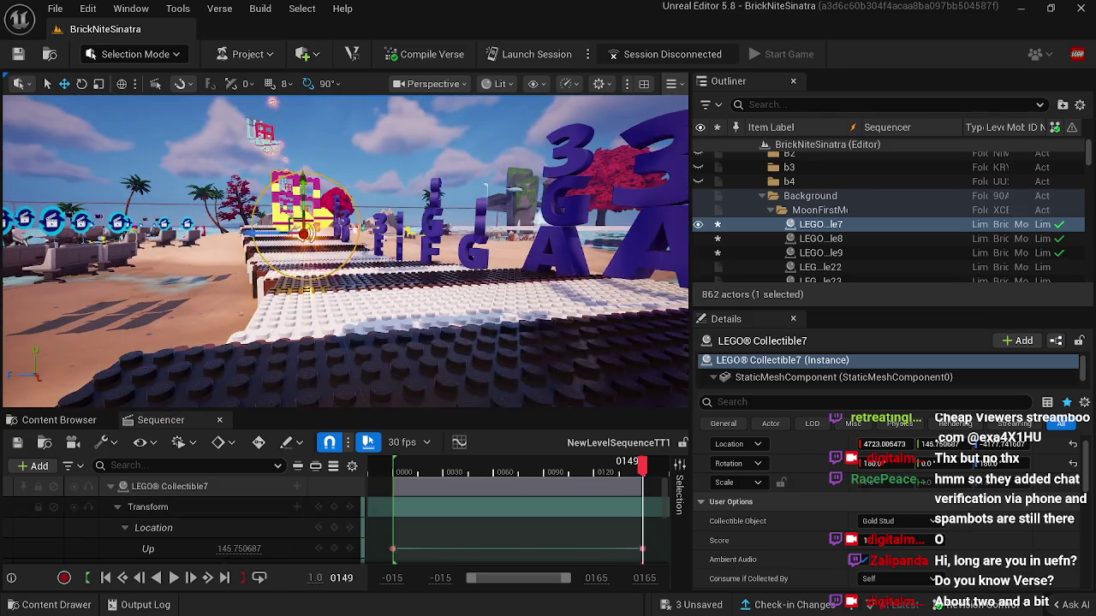
{"action": "key", "text": "w"}
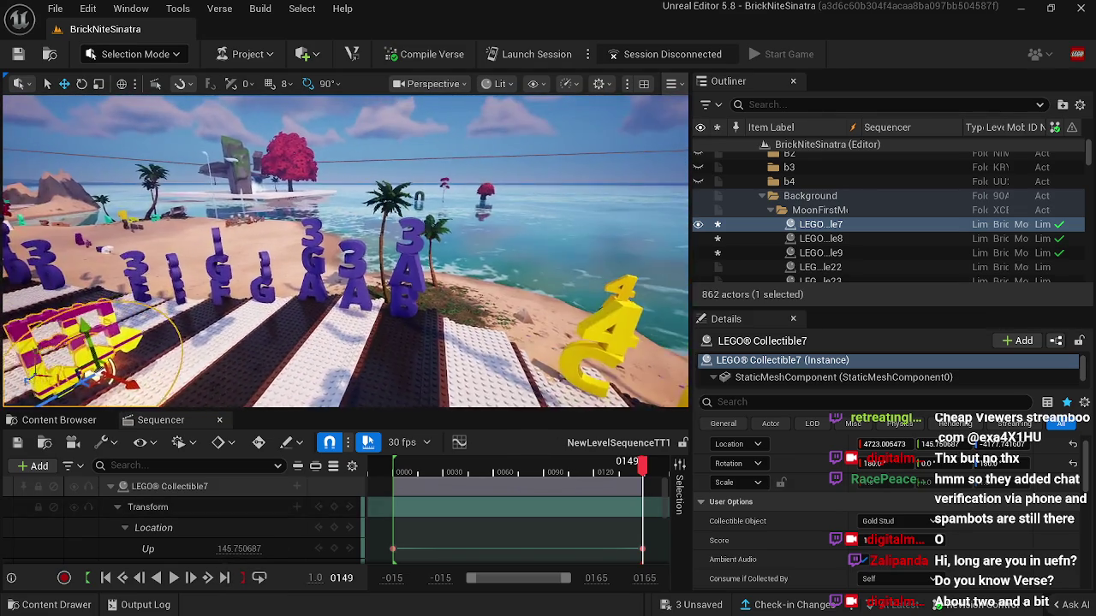
{"action": "key", "text": "w"}
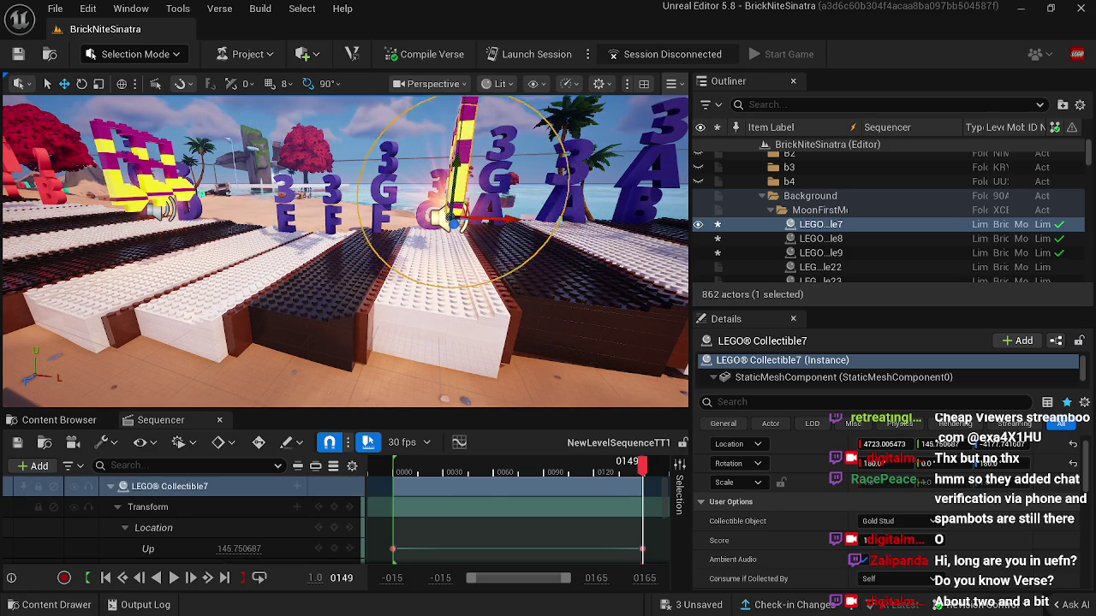
{"action": "key", "text": "s"}
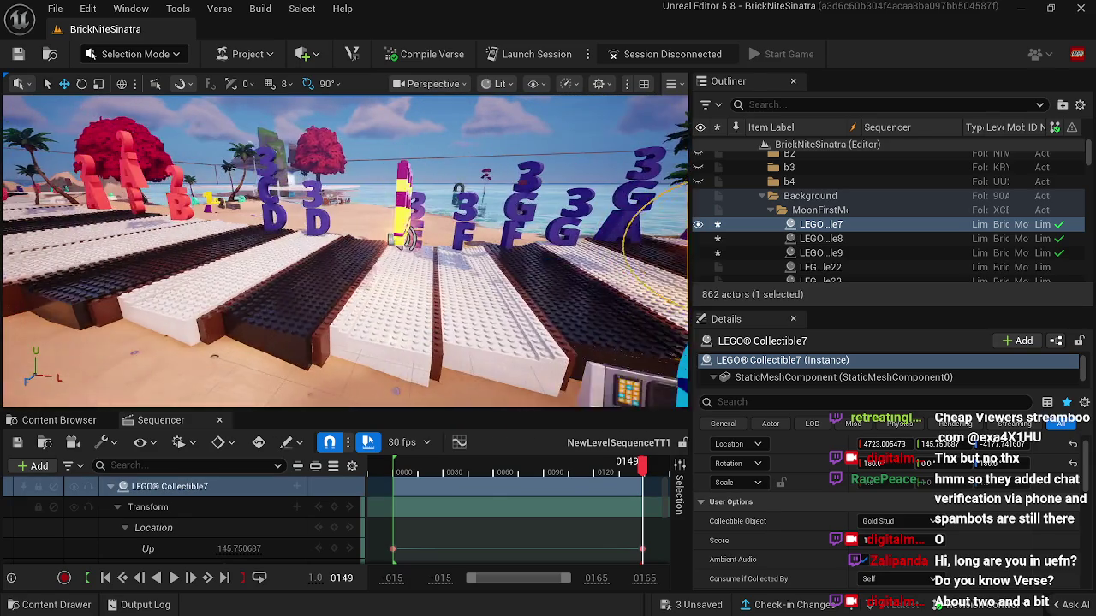
{"action": "key", "text": "a"}
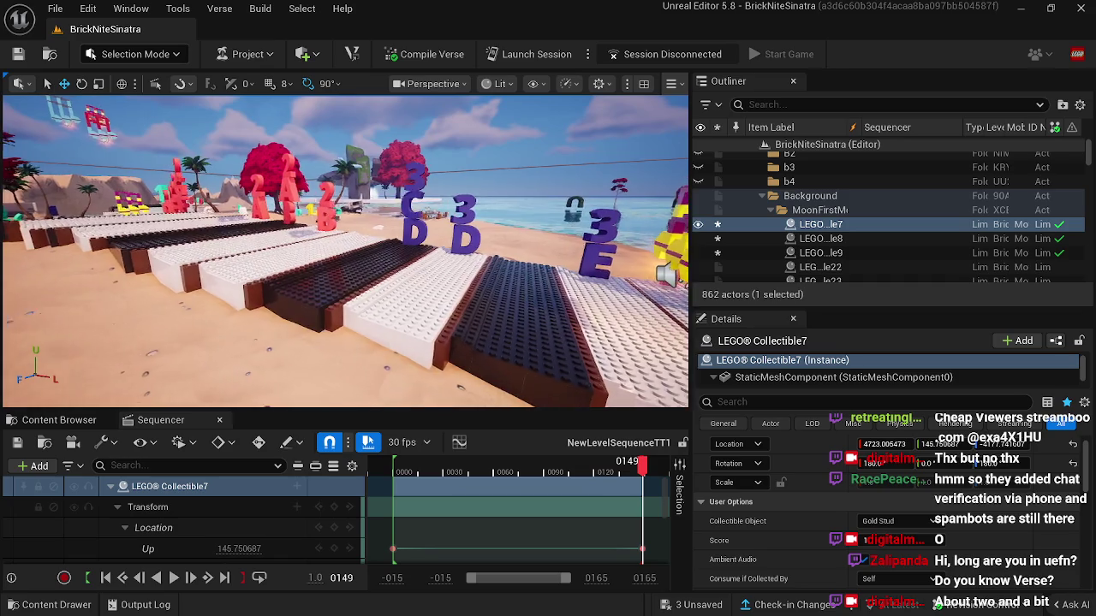
{"action": "key", "text": "d"}
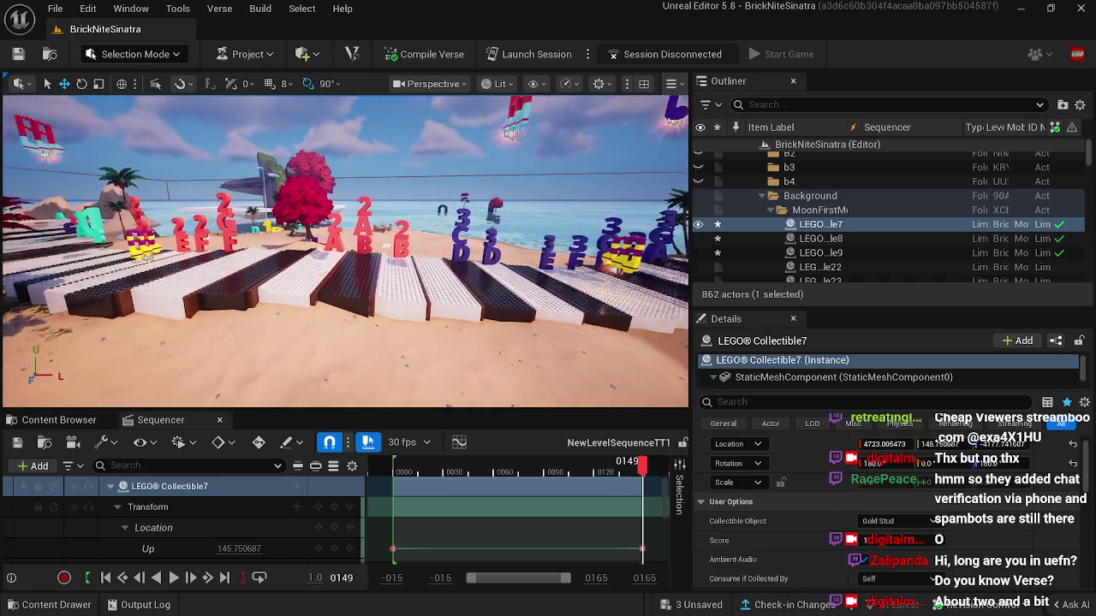
{"action": "key", "text": "d"}
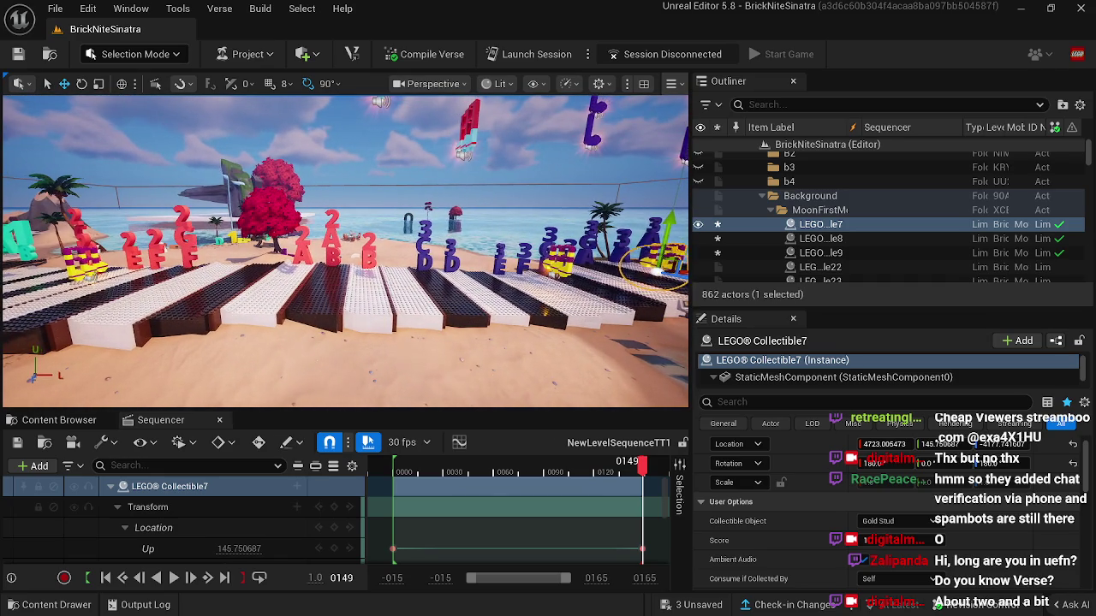
{"action": "key", "text": "d"}
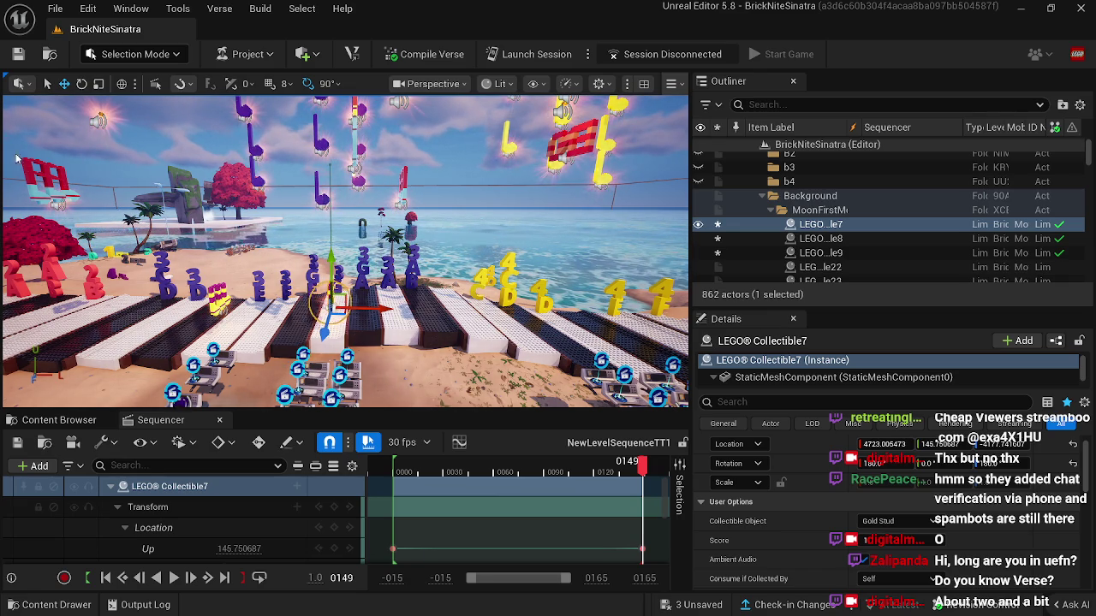
{"action": "key", "text": "ctrl+s"}
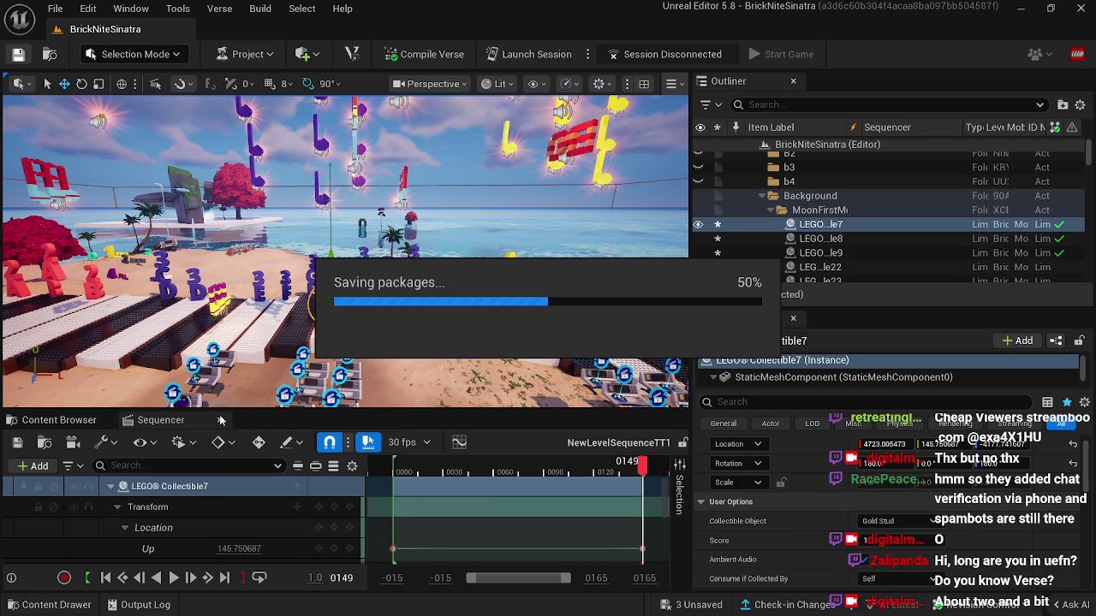
Step: Submit the saved changes to revision control with the description 'bob5'
{"action": "left_click", "coordinate": [219, 423]}
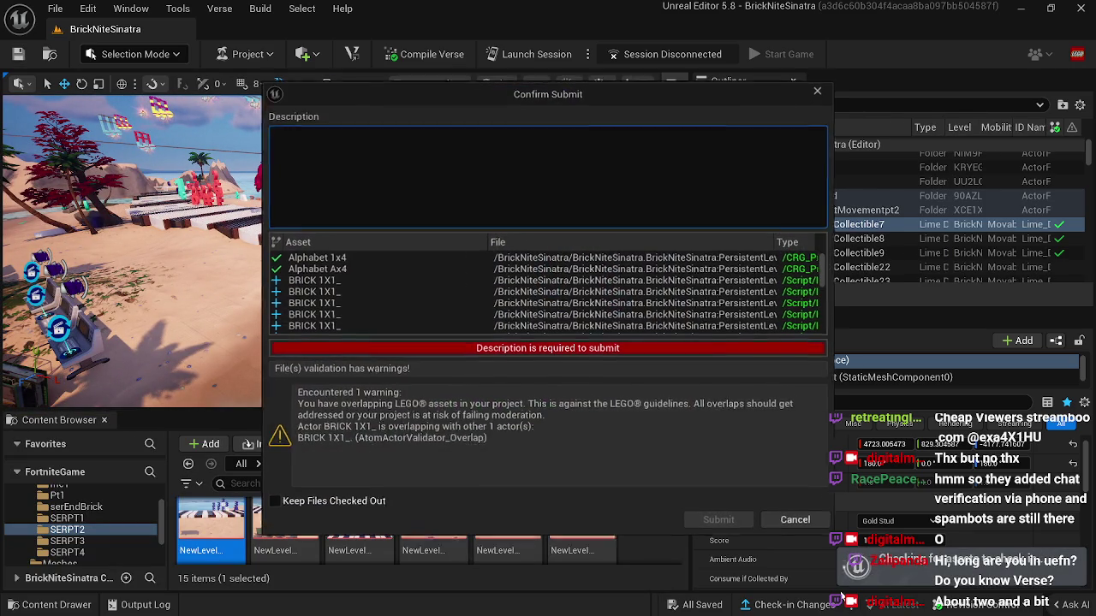
{"action": "type", "text": "bob"}
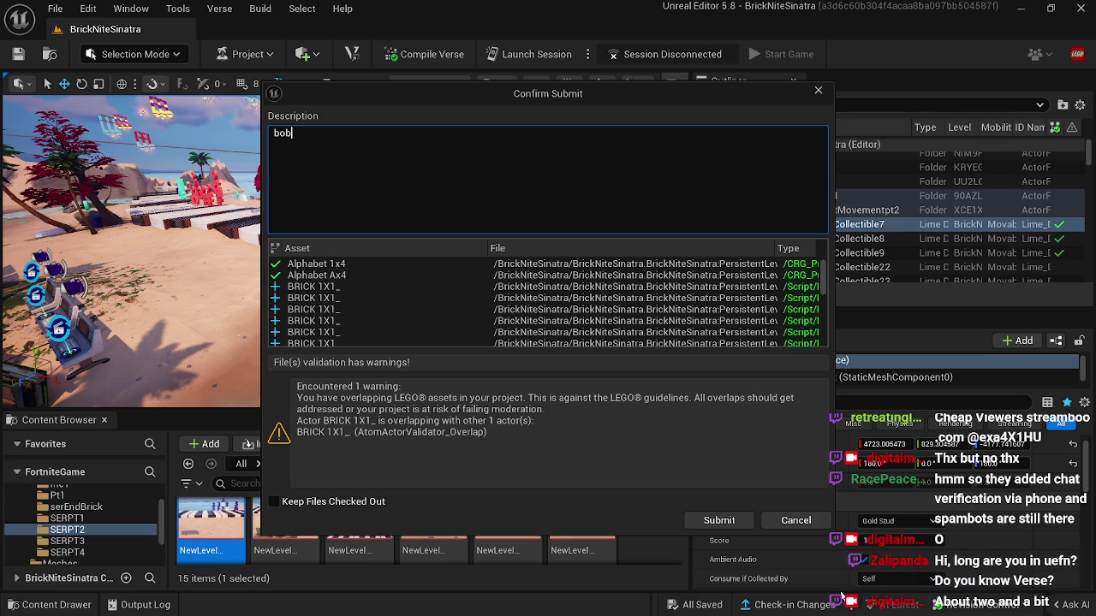
{"action": "type", "text": "5"}
{"action": "left_click_drag", "start_coordinate": [374, 421], "coordinate": [323, 421]}
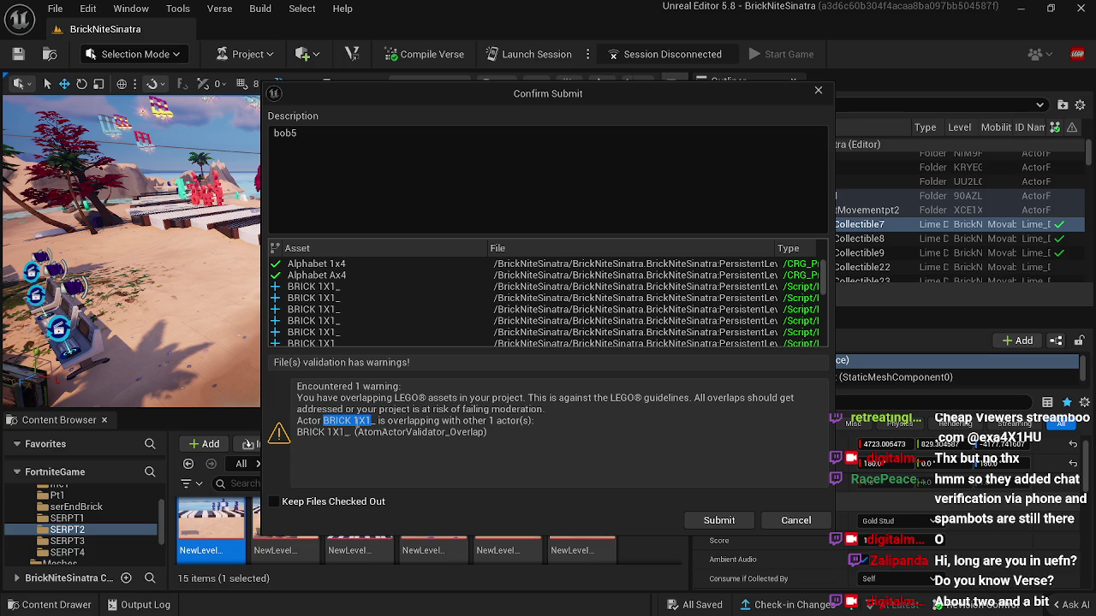
{"action": "left_click", "coordinate": [718, 521]}
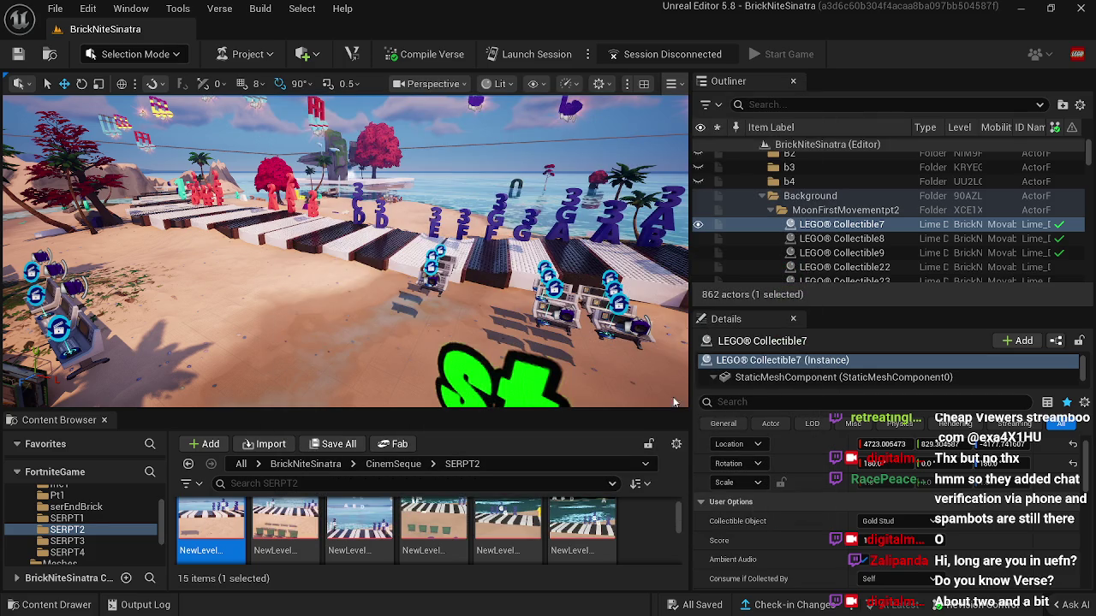